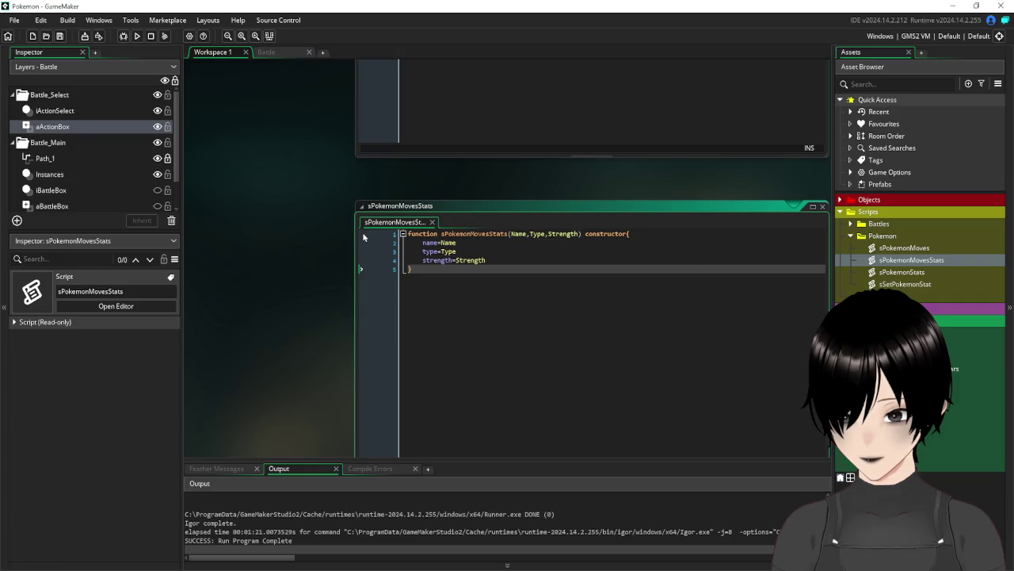
Leave the sPokemonMovesStats script, switch to the Battle room, and open the seqRockSmash sequence
{"action": "left_click", "coordinate": [558, 259]}
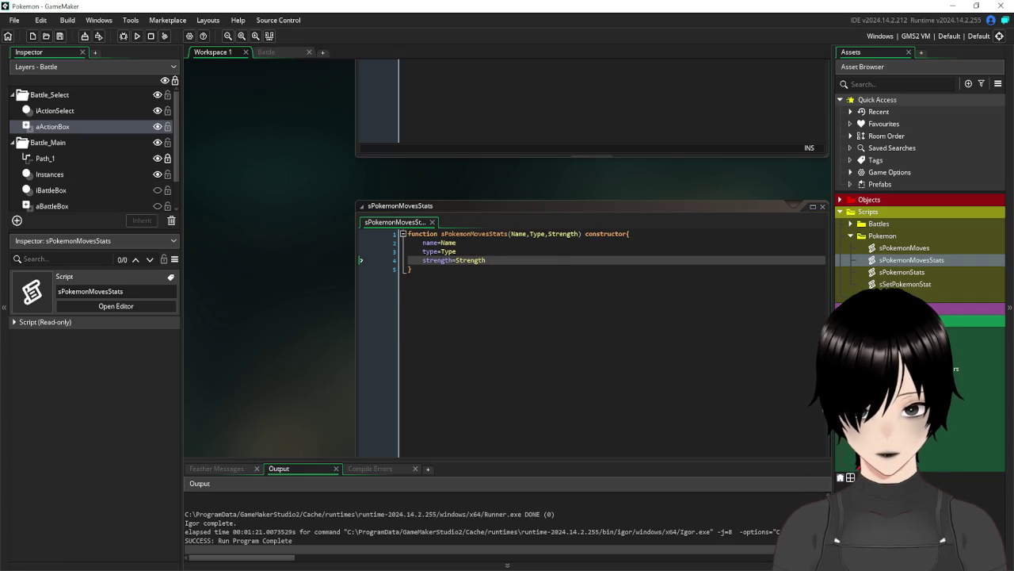
{"action": "left_click", "coordinate": [840, 308]}
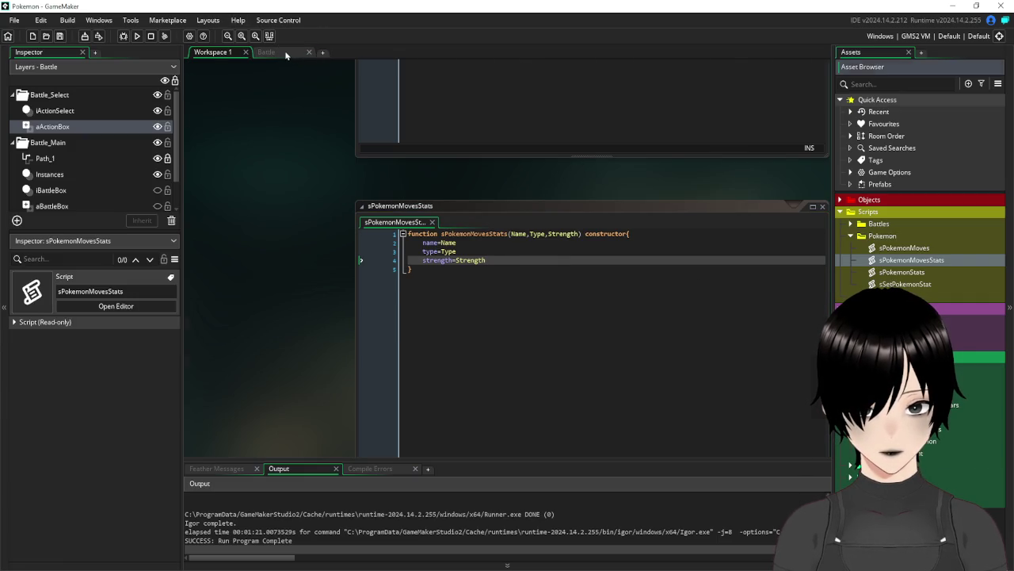
{"action": "left_click", "coordinate": [289, 56]}
{"action": "double_click", "coordinate": [840, 331]}
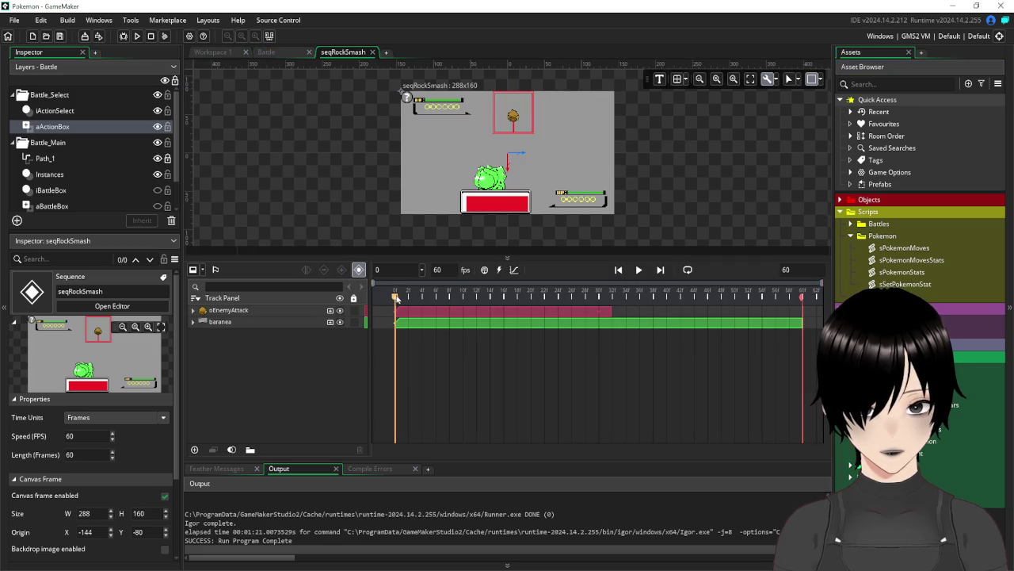
Scrub seqRockSmash to frame 32, inspect its tracks, hide baranea and play the animation
{"action": "mouse_move", "coordinate": [398, 296]}
{"action": "left_mouse_down"}
{"action": "mouse_move", "coordinate": [654, 305]}
{"action": "mouse_move", "coordinate": [588, 306]}
{"action": "mouse_move", "coordinate": [625, 306]}
{"action": "mouse_move", "coordinate": [605, 307]}
{"action": "left_mouse_up"}
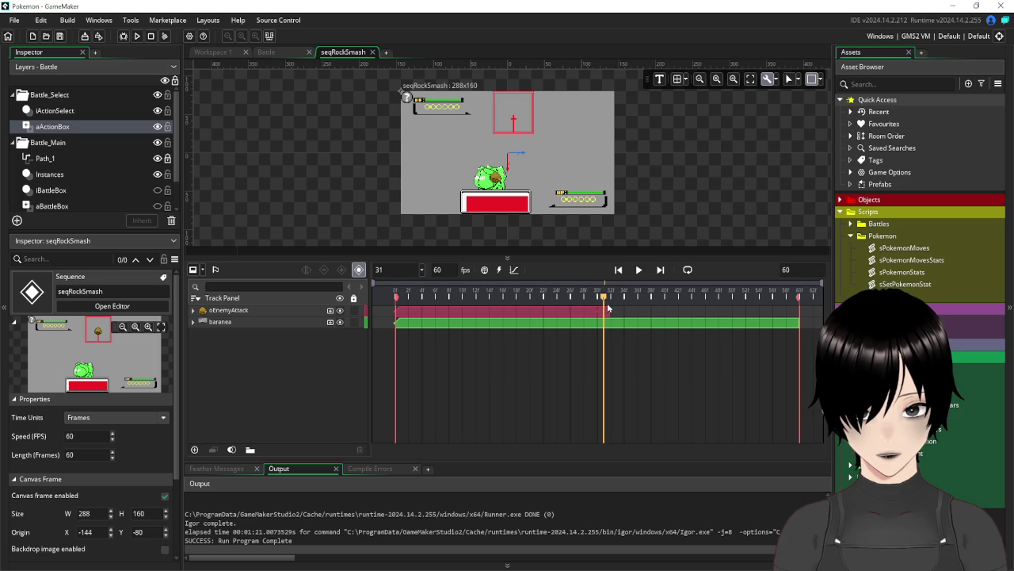
{"action": "left_click_drag", "start_coordinate": [607, 307], "coordinate": [610, 307]}
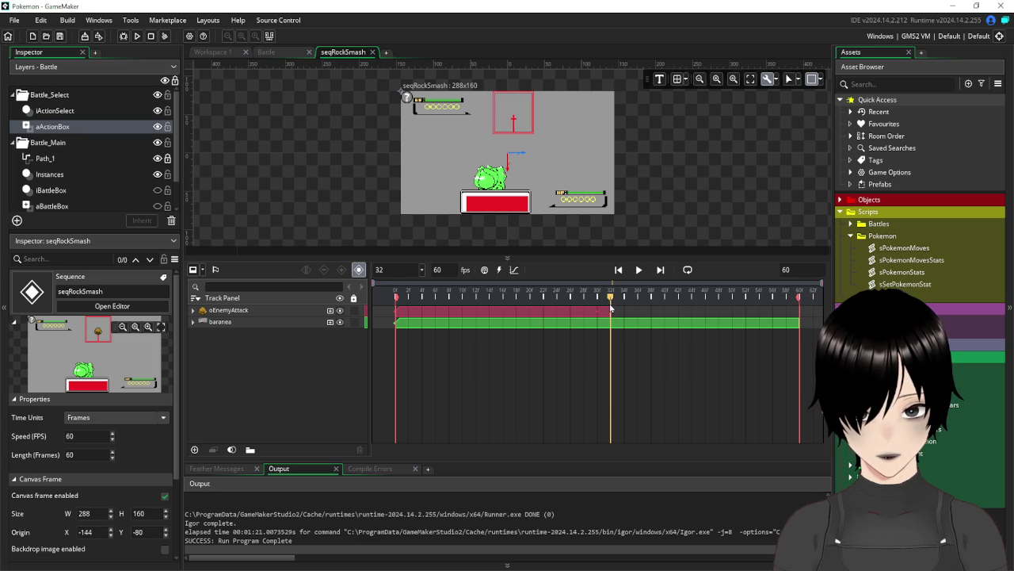
{"action": "left_click", "coordinate": [788, 325]}
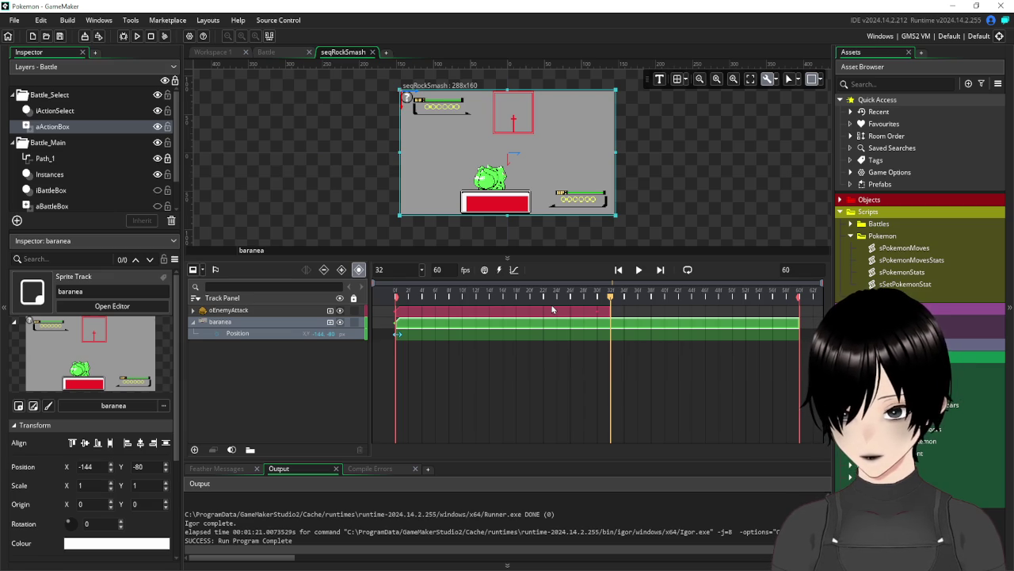
{"action": "left_click", "coordinate": [289, 386]}
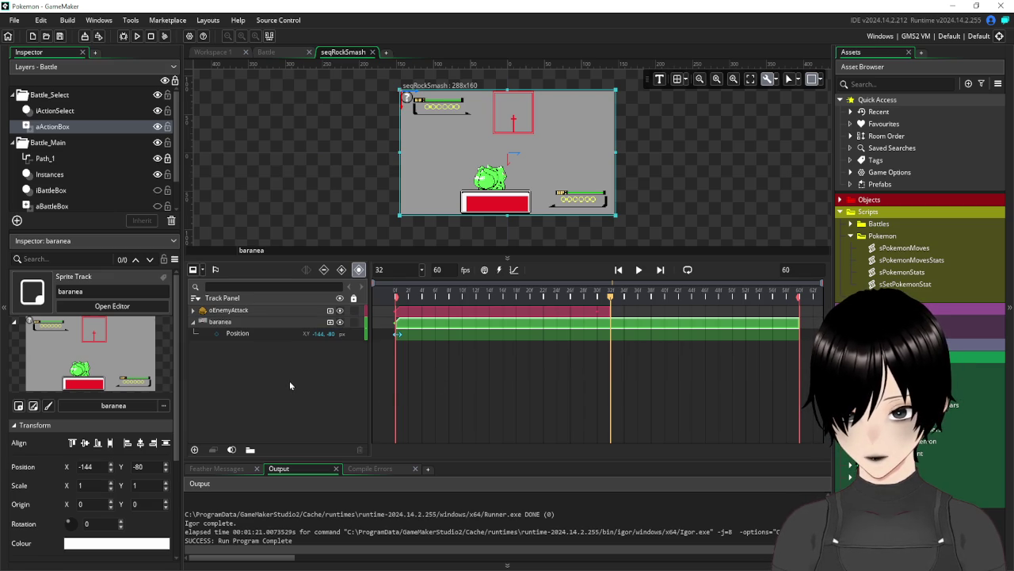
{"action": "left_click", "coordinate": [234, 311]}
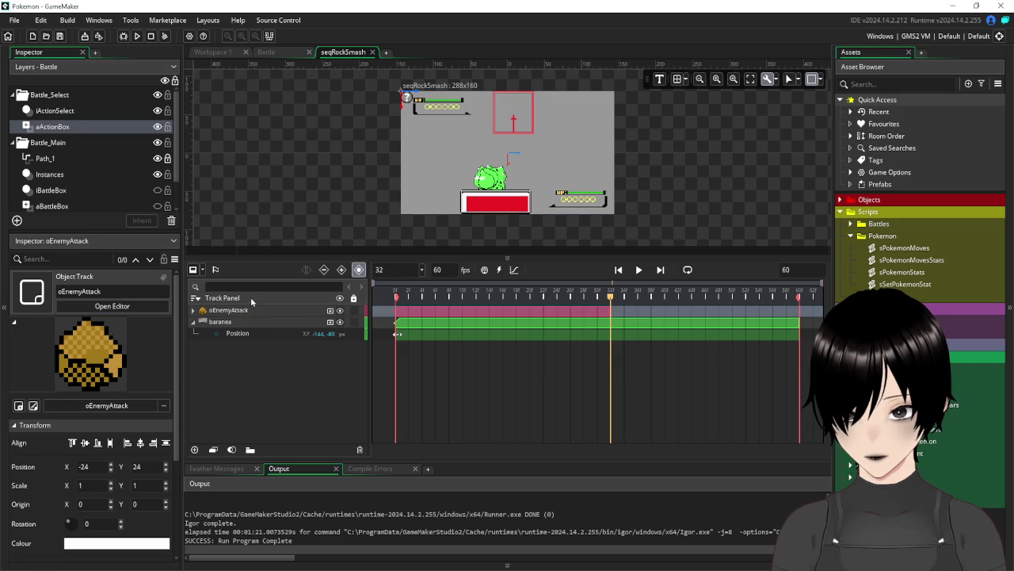
{"action": "left_click", "coordinate": [286, 412]}
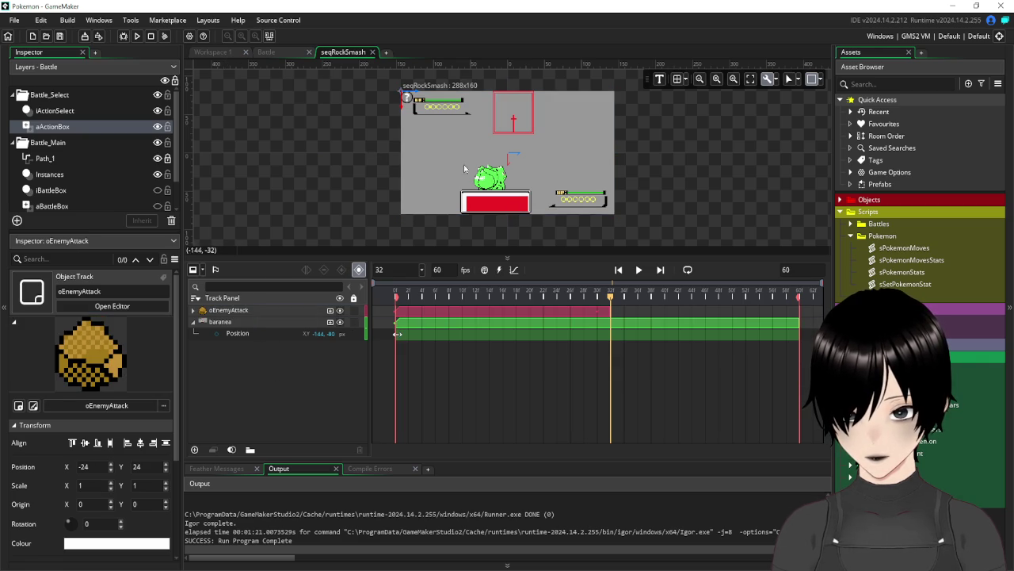
{"action": "left_click", "coordinate": [341, 323]}
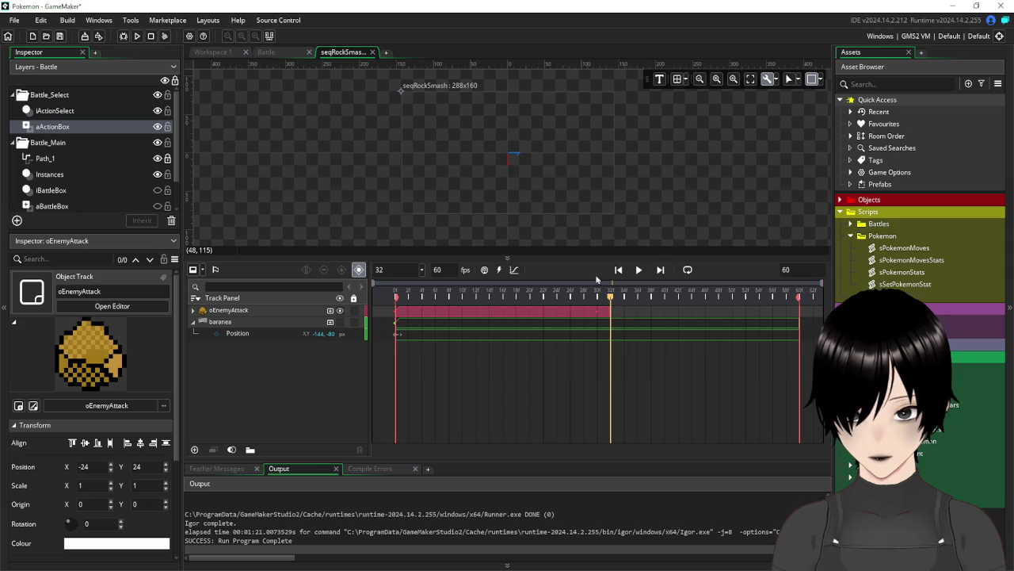
{"action": "left_click", "coordinate": [637, 271]}
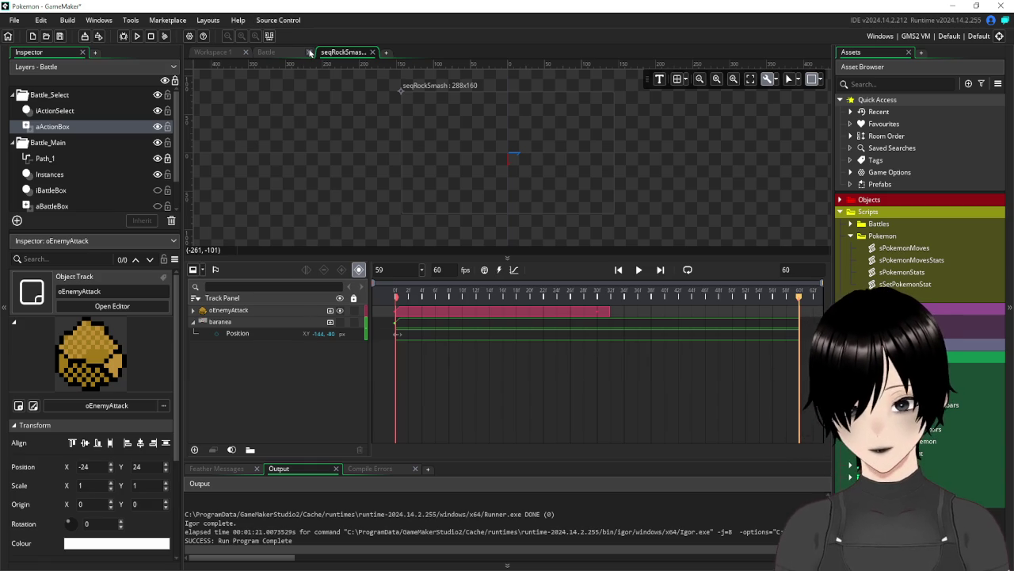
Close the sPokemonMoves script window in Workspace 1 and return to the Battle room
{"action": "left_click", "coordinate": [228, 54]}
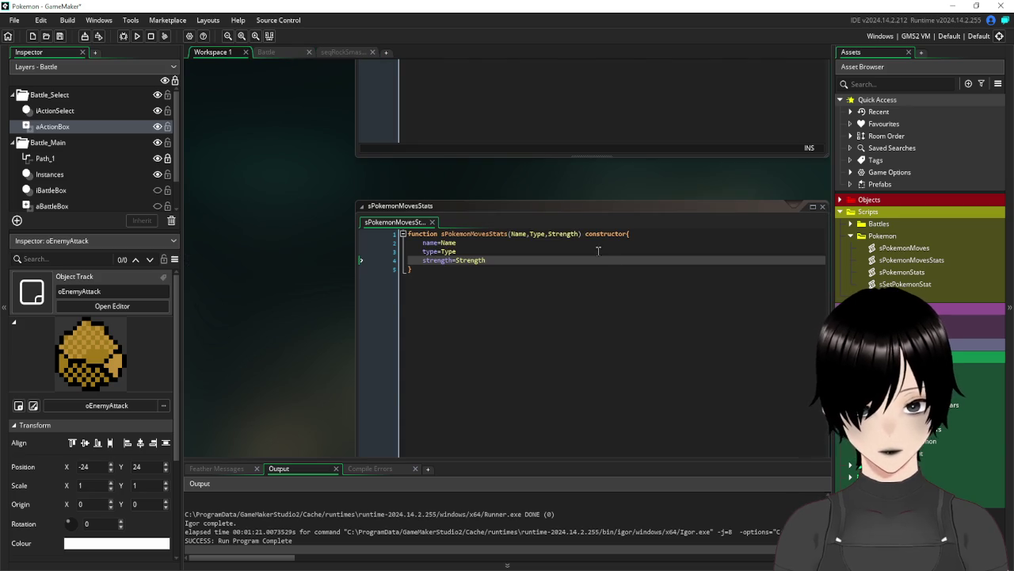
{"action": "scroll", "coordinate": [596, 278], "scroll_direction": "up", "scroll_amount": 3}
{"action": "scroll", "coordinate": [694, 333], "scroll_direction": "down", "scroll_amount": 5}
{"action": "scroll", "coordinate": [816, 250], "scroll_direction": "up", "scroll_amount": 3}
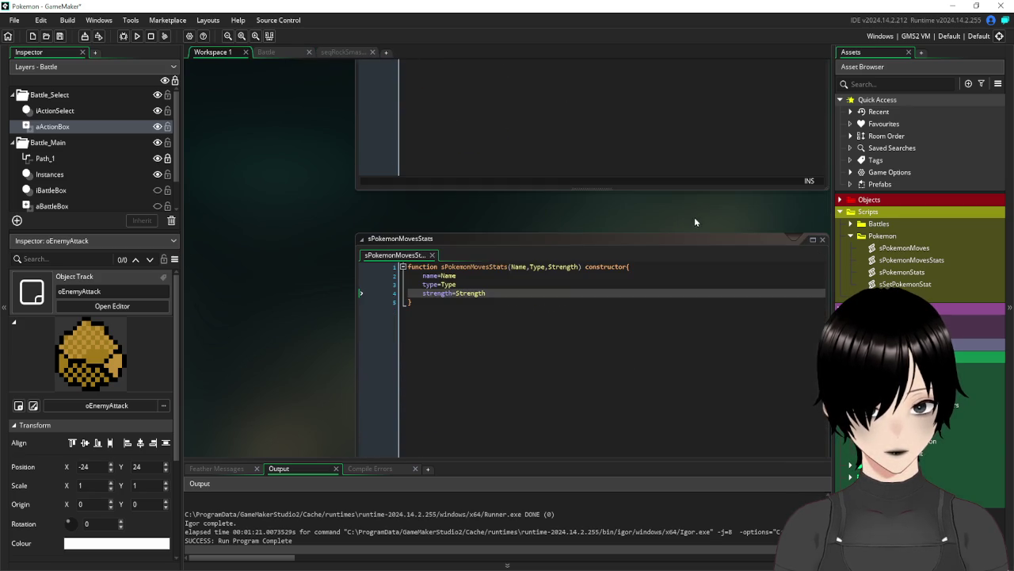
{"action": "scroll", "coordinate": [797, 279], "scroll_direction": "down", "scroll_amount": 5}
{"action": "scroll", "coordinate": [807, 291], "scroll_direction": "up", "scroll_amount": 3}
{"action": "scroll", "coordinate": [566, 237], "scroll_direction": "up", "scroll_amount": 5}
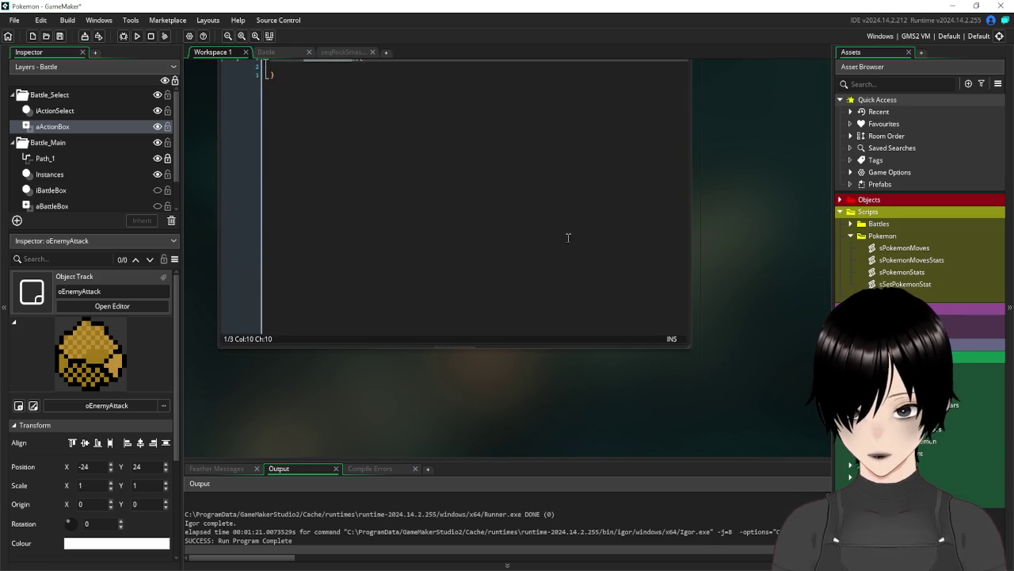
{"action": "scroll", "coordinate": [566, 238], "scroll_direction": "up", "scroll_amount": 5}
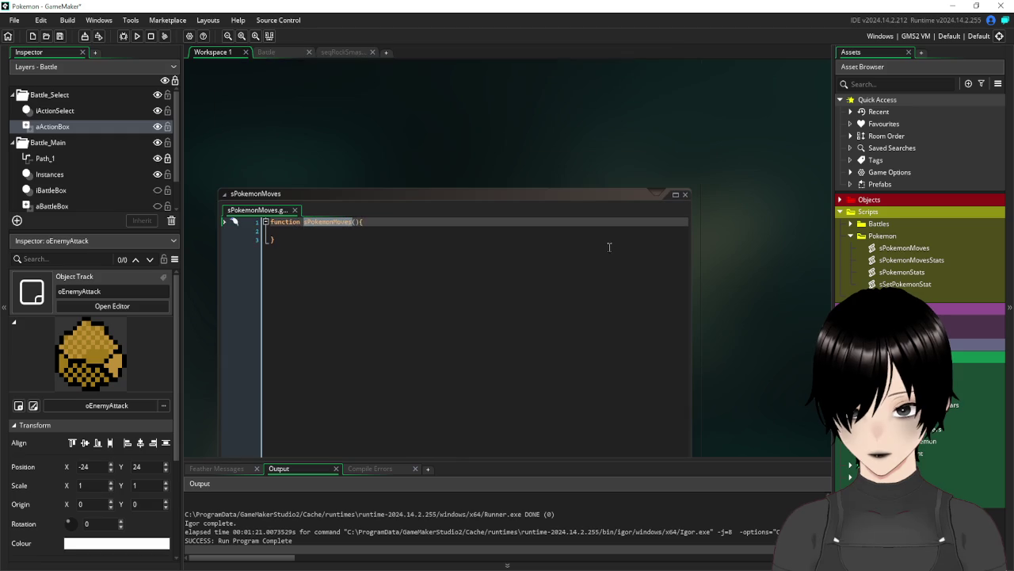
{"action": "left_click", "coordinate": [683, 195]}
{"action": "left_click", "coordinate": [273, 54]}
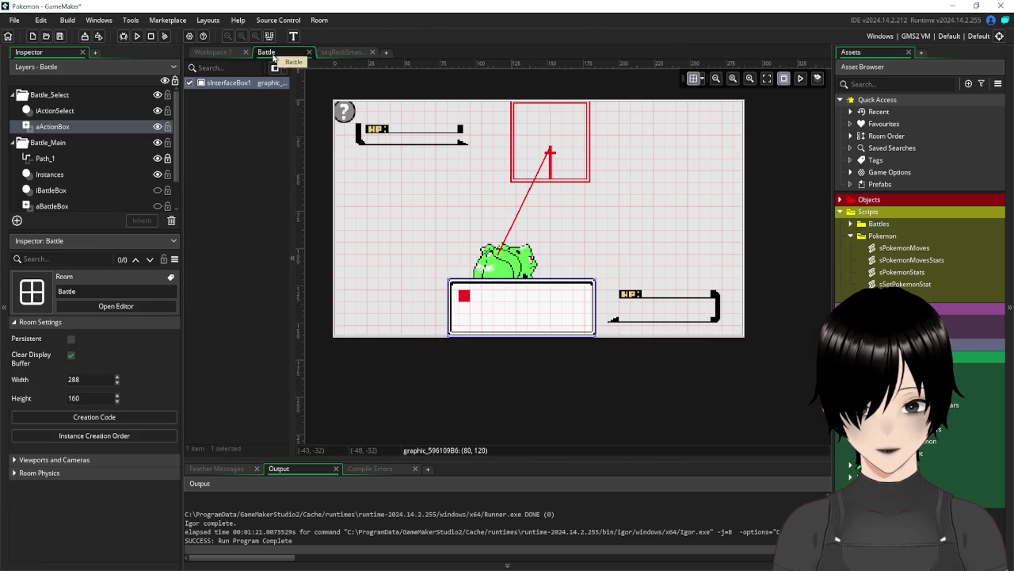
{"action": "left_click", "coordinate": [240, 194]}
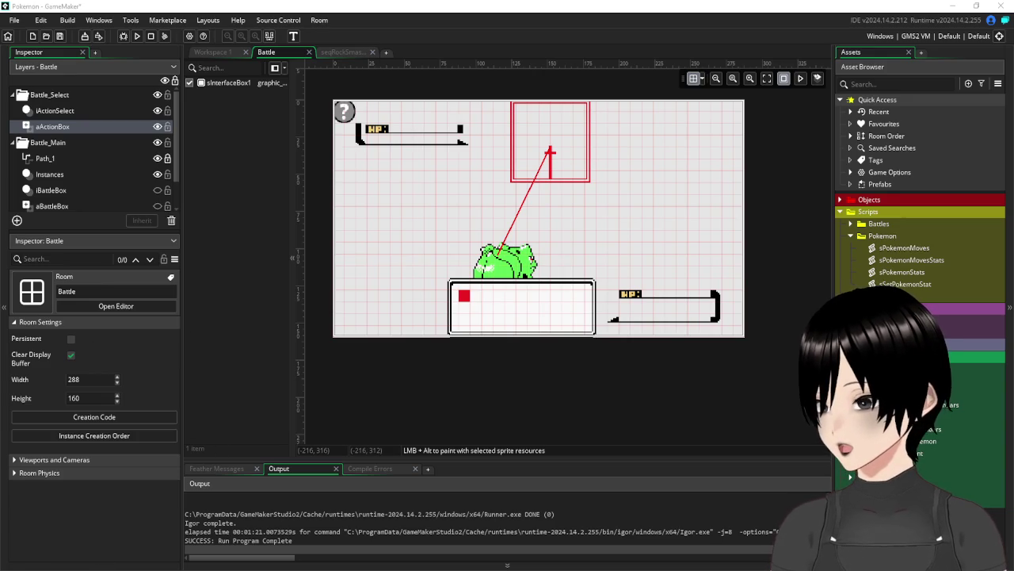
Change the layer name Spells to Attacks in the Notepad cleanup code and return to GameMaker
{"action": "key", "text": "alt+Tab"}
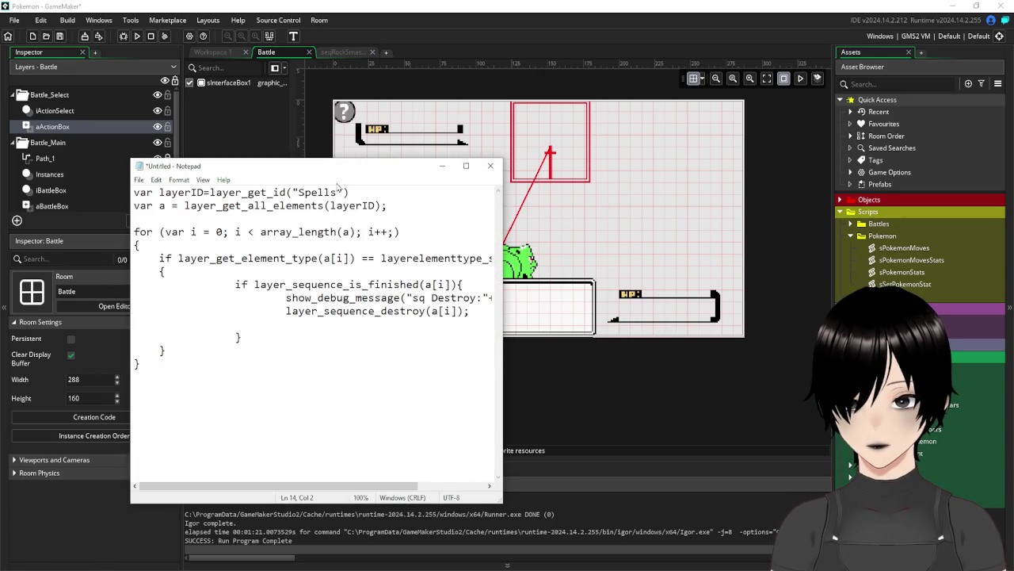
{"action": "mouse_move", "coordinate": [338, 193]}
{"action": "left_mouse_down"}
{"action": "mouse_move", "coordinate": [314, 205]}
{"action": "mouse_move", "coordinate": [301, 205]}
{"action": "mouse_move", "coordinate": [299, 192]}
{"action": "left_mouse_up"}
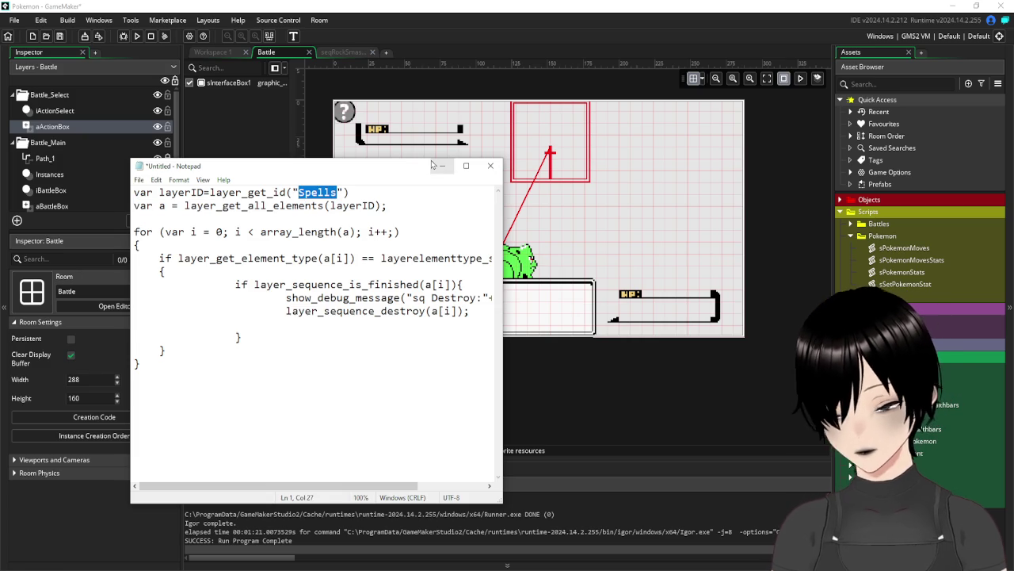
{"action": "type", "text": "Attacks"}
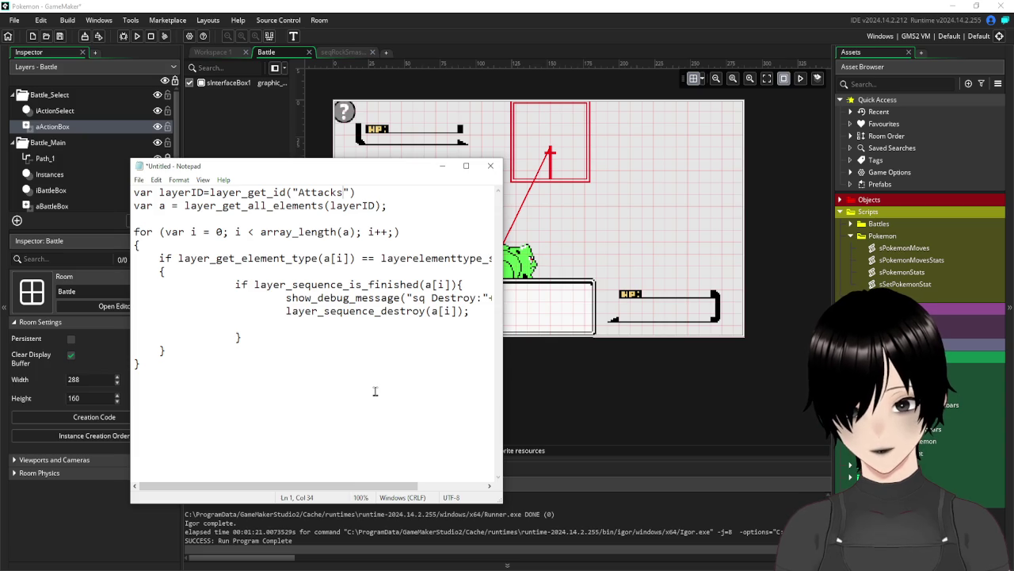
{"action": "mouse_move", "coordinate": [379, 192]}
{"action": "left_mouse_down"}
{"action": "mouse_move", "coordinate": [116, 219]}
{"action": "mouse_move", "coordinate": [75, 193]}
{"action": "left_mouse_up"}
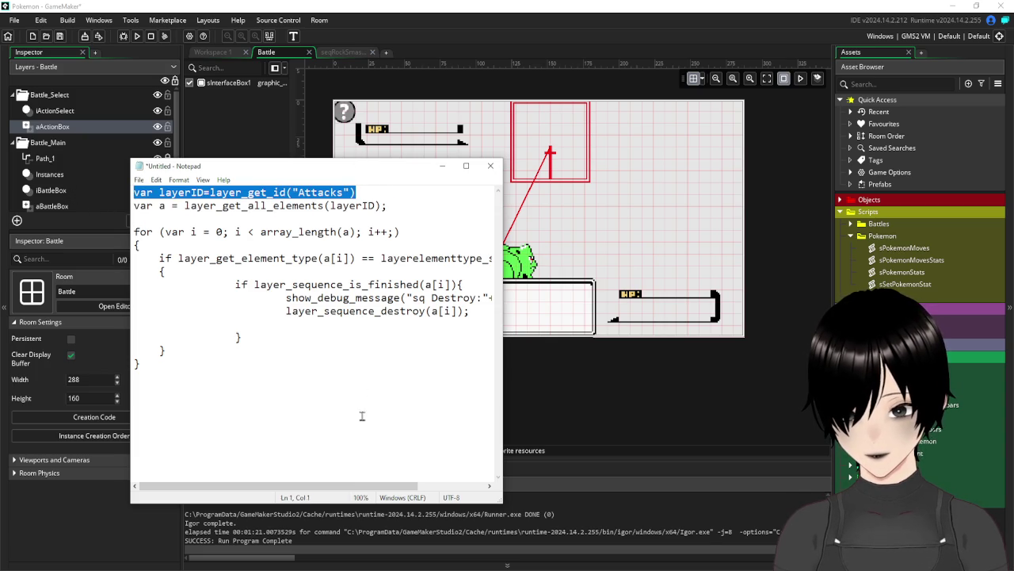
{"action": "left_click", "coordinate": [303, 377]}
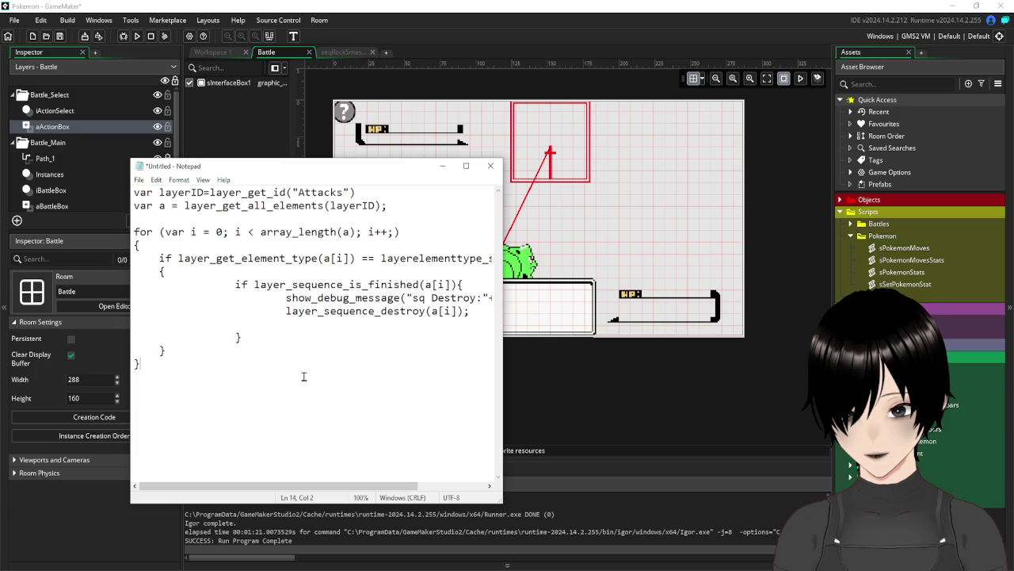
{"action": "mouse_move", "coordinate": [342, 193]}
{"action": "left_mouse_down"}
{"action": "mouse_move", "coordinate": [293, 205]}
{"action": "mouse_move", "coordinate": [299, 193]}
{"action": "left_mouse_up"}
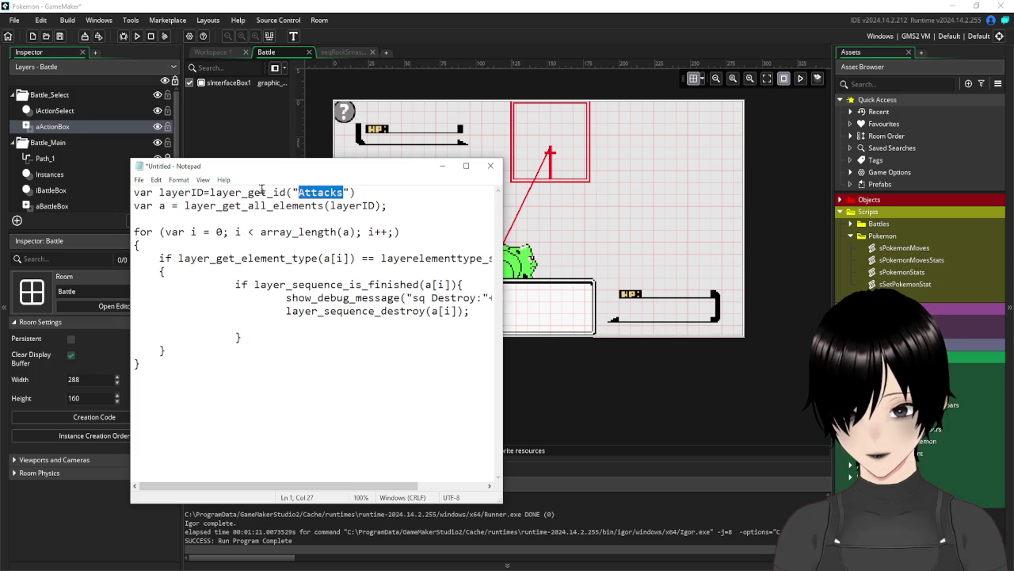
{"action": "left_click", "coordinate": [72, 96]}
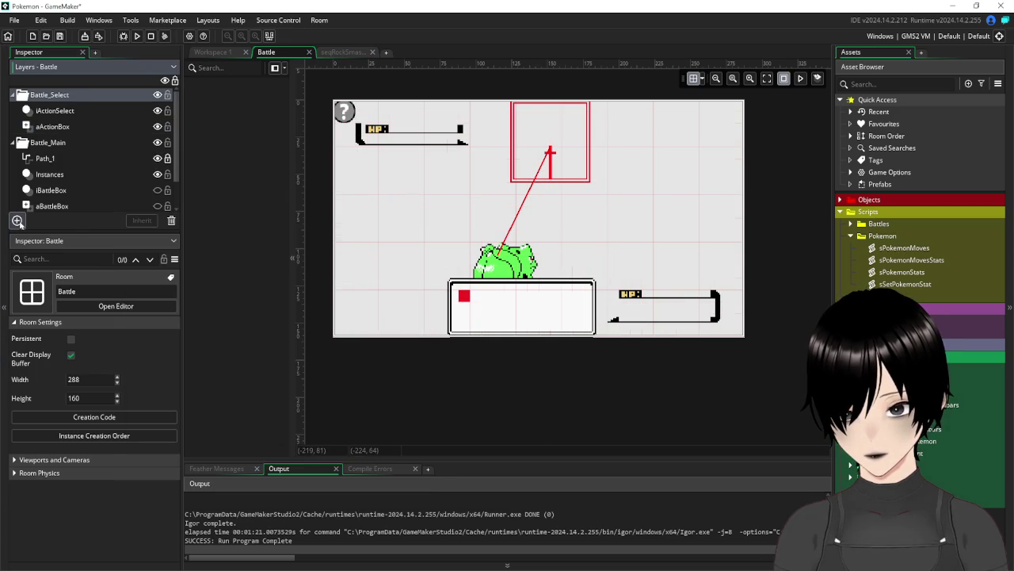
Add a new asset layer named Attacks to the Battle room
{"action": "scroll", "coordinate": [115, 107], "scroll_direction": "down", "scroll_amount": 1}
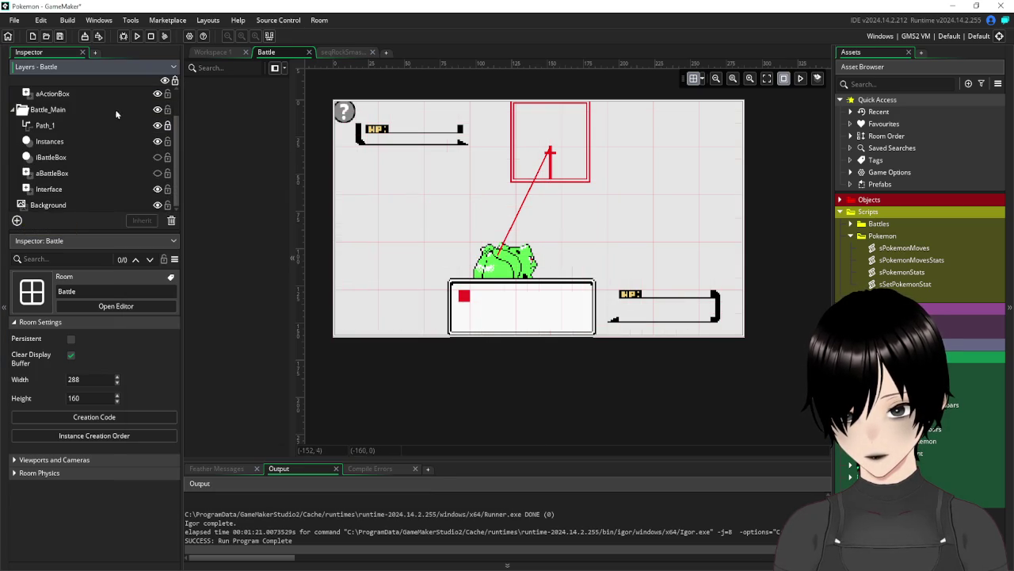
{"action": "scroll", "coordinate": [86, 174], "scroll_direction": "up", "scroll_amount": 1}
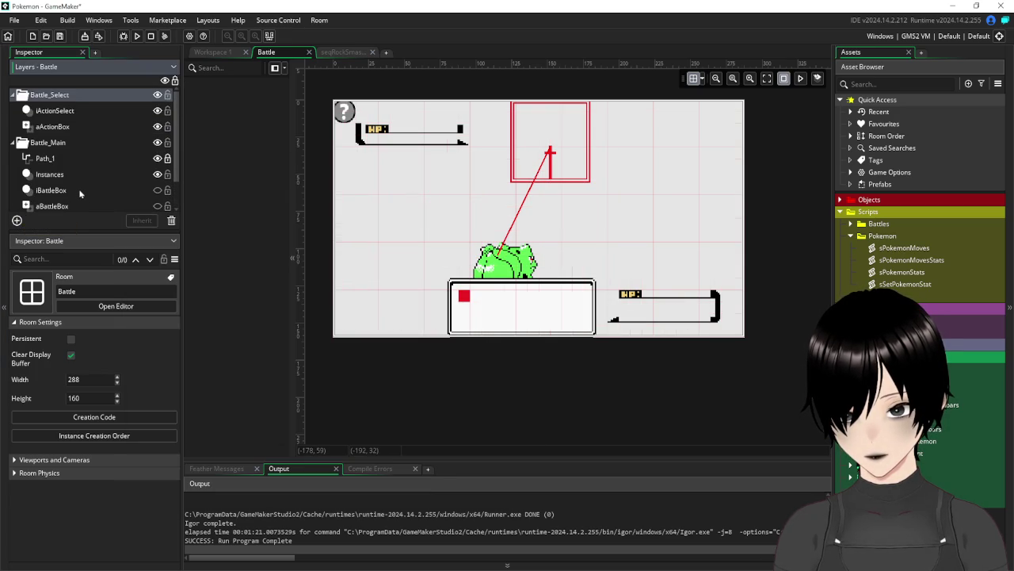
{"action": "left_click", "coordinate": [13, 94]}
{"action": "left_click", "coordinate": [15, 111]}
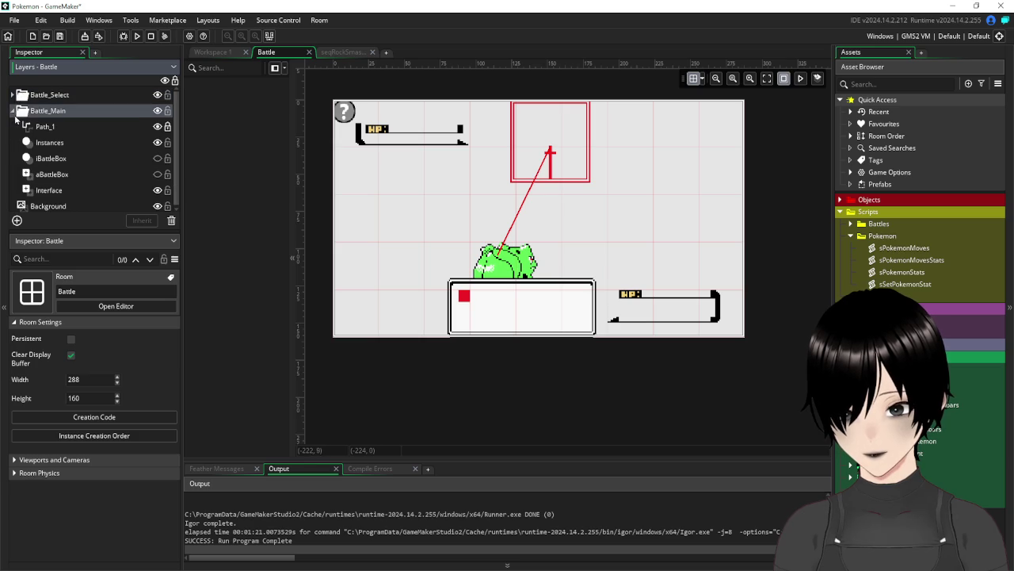
{"action": "left_click", "coordinate": [14, 111]}
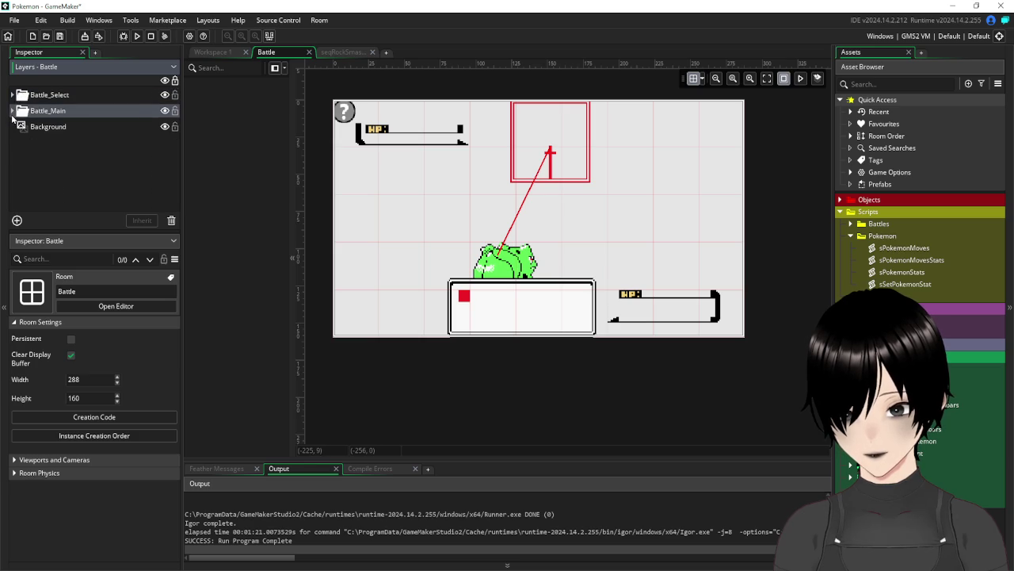
{"action": "left_click", "coordinate": [16, 220]}
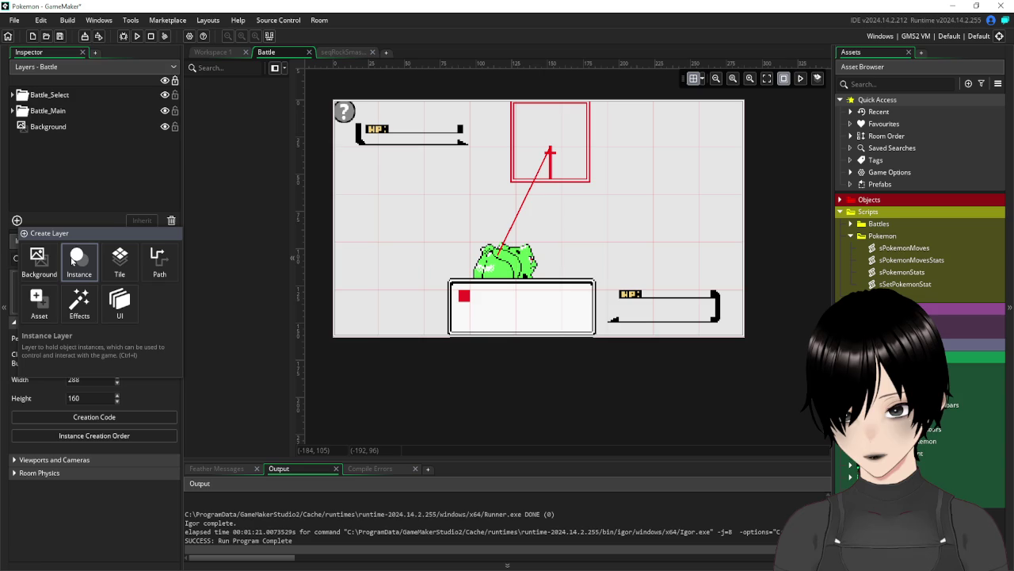
{"action": "left_click", "coordinate": [28, 311]}
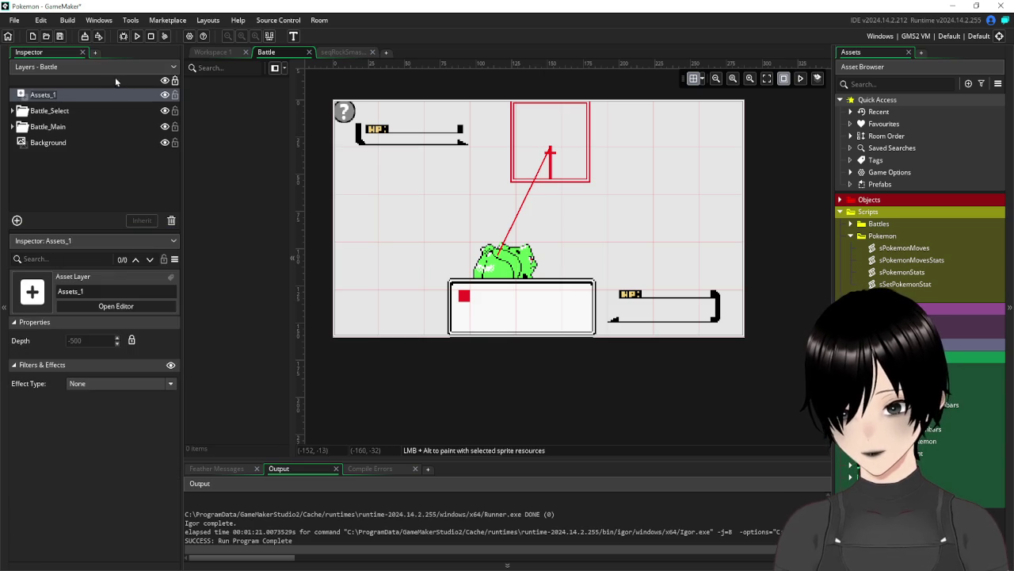
{"action": "type", "text": "Attacks"}
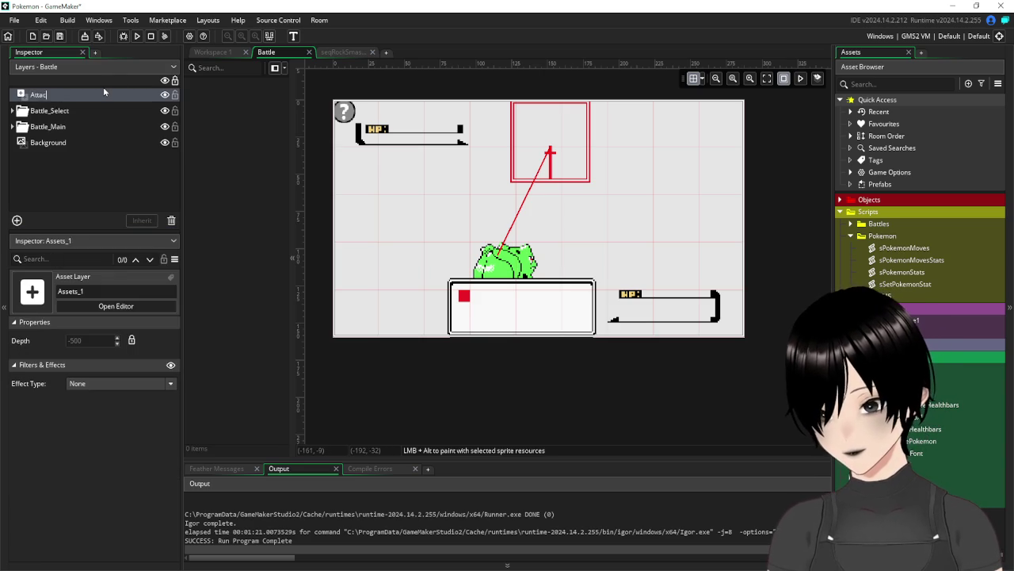
{"action": "key", "text": "Return"}
Move the Attacks layer into the top of the Battle_Main group
{"action": "left_click_drag", "start_coordinate": [56, 96], "coordinate": [57, 137]}
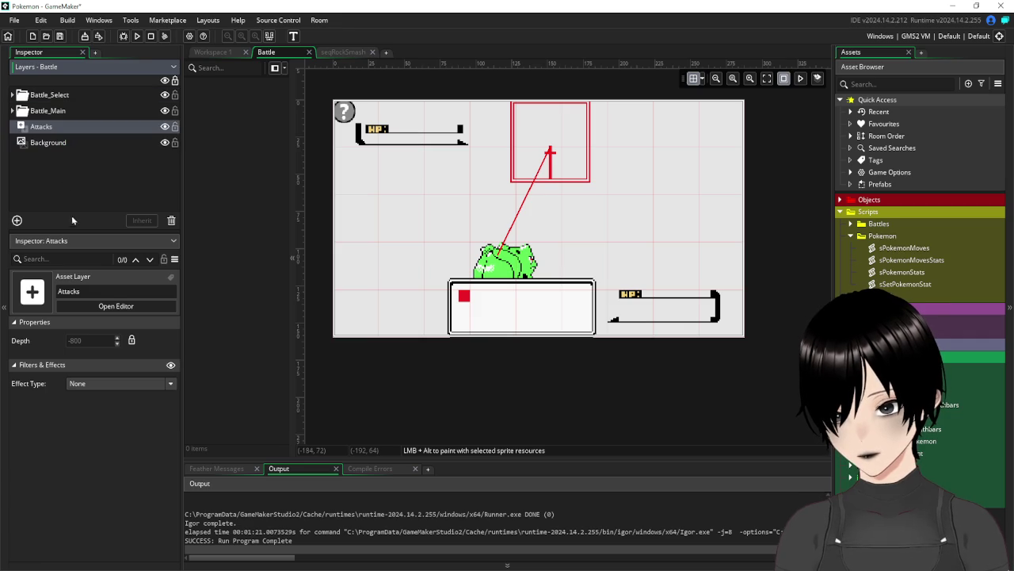
{"action": "left_click", "coordinate": [6, 113]}
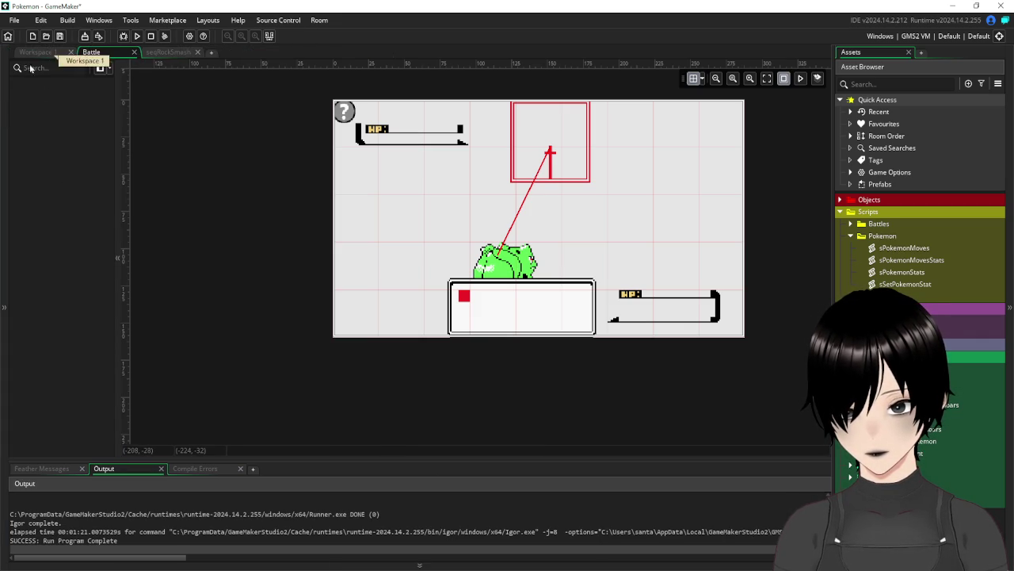
{"action": "left_click", "coordinate": [4, 93]}
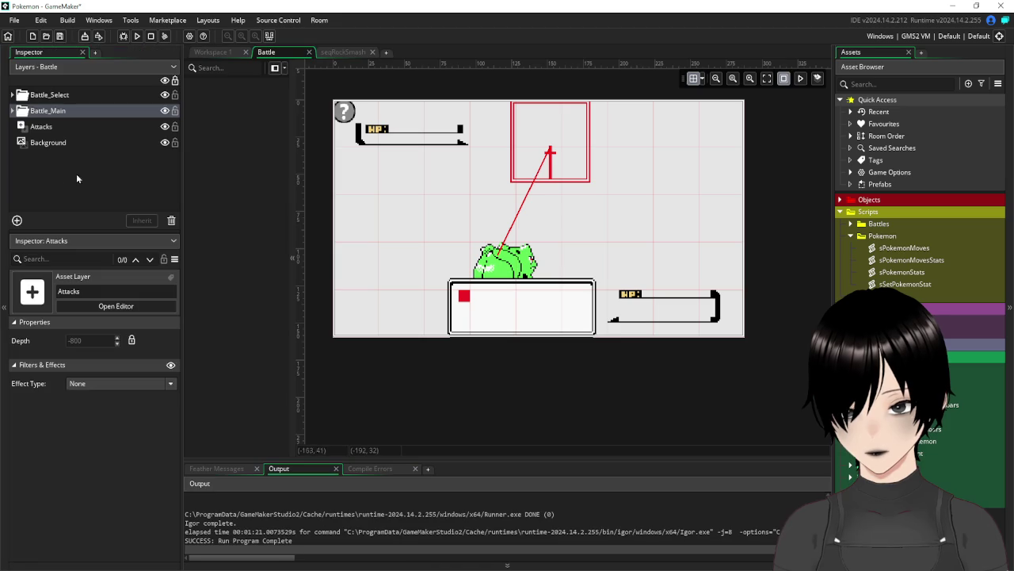
{"action": "left_click", "coordinate": [13, 111]}
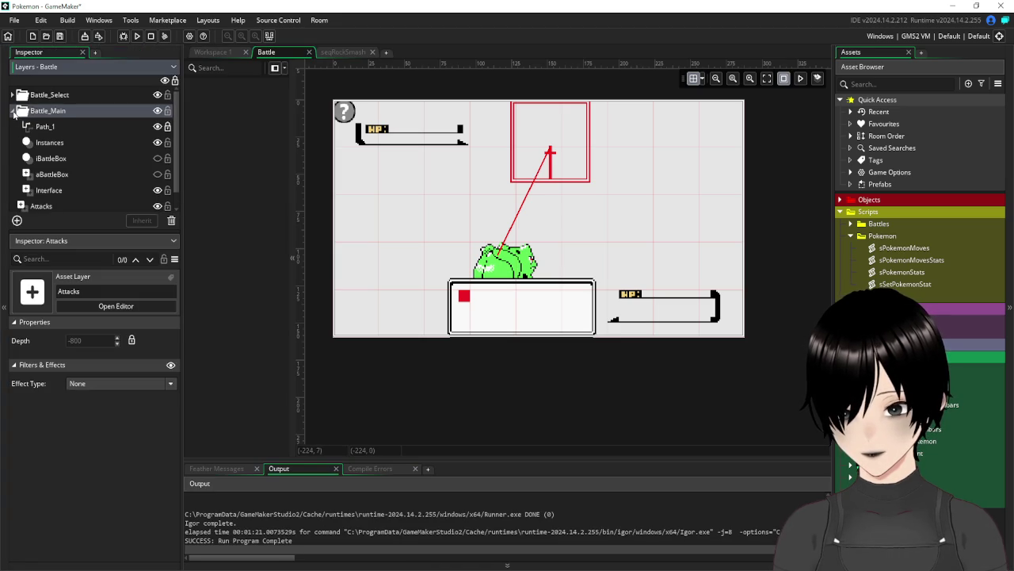
{"action": "scroll", "coordinate": [96, 151], "scroll_direction": "down", "scroll_amount": 1}
{"action": "mouse_move", "coordinate": [42, 195]}
{"action": "left_mouse_down"}
{"action": "mouse_move", "coordinate": [60, 192]}
{"action": "mouse_move", "coordinate": [57, 133]}
{"action": "left_mouse_up"}
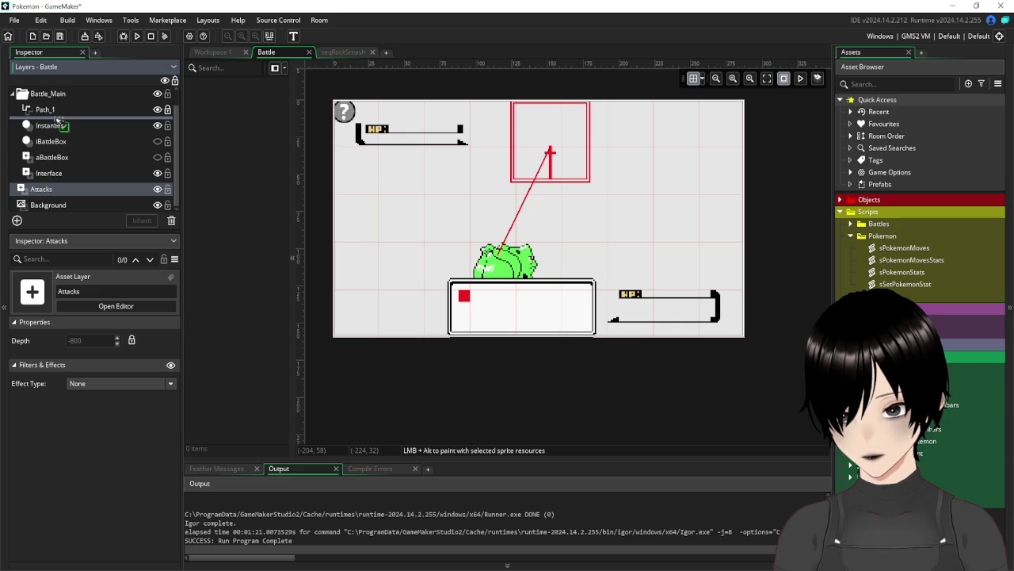
{"action": "mouse_move", "coordinate": [58, 119]}
{"action": "left_mouse_down"}
{"action": "mouse_move", "coordinate": [47, 91]}
{"action": "mouse_move", "coordinate": [46, 124]}
{"action": "left_mouse_up"}
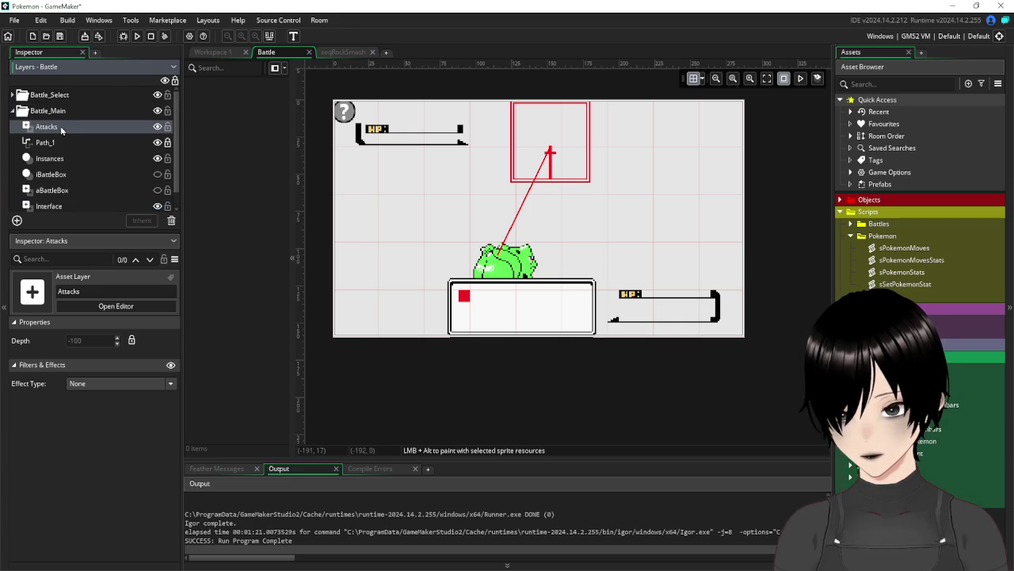
{"action": "left_click", "coordinate": [225, 54]}
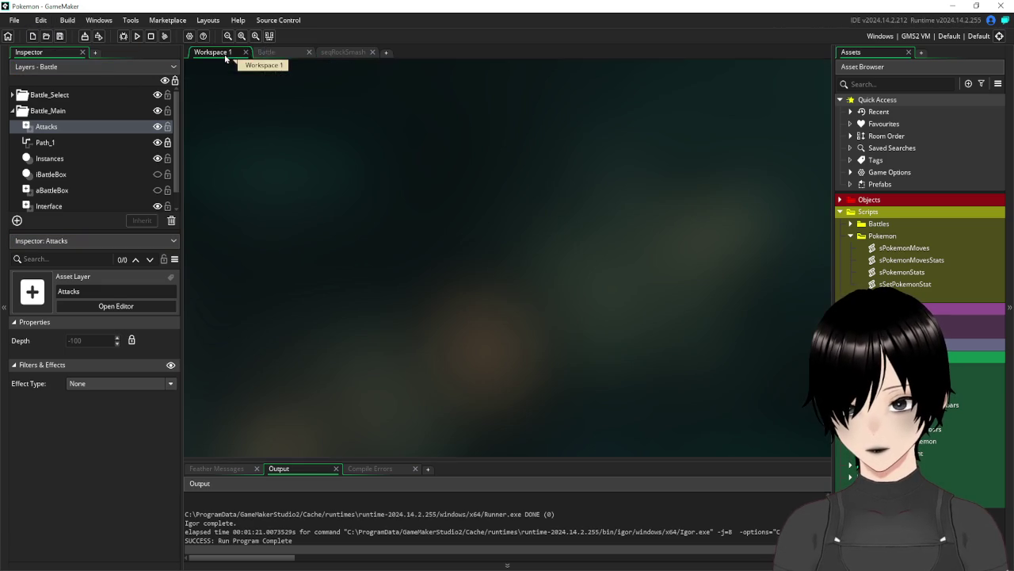
{"action": "left_click", "coordinate": [268, 53]}
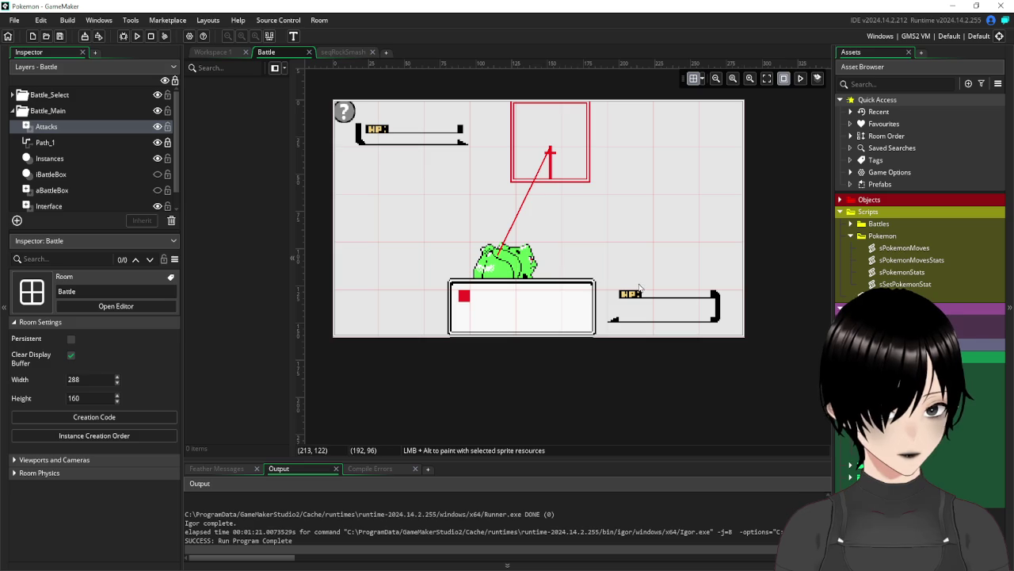
{"action": "left_click", "coordinate": [214, 53]}
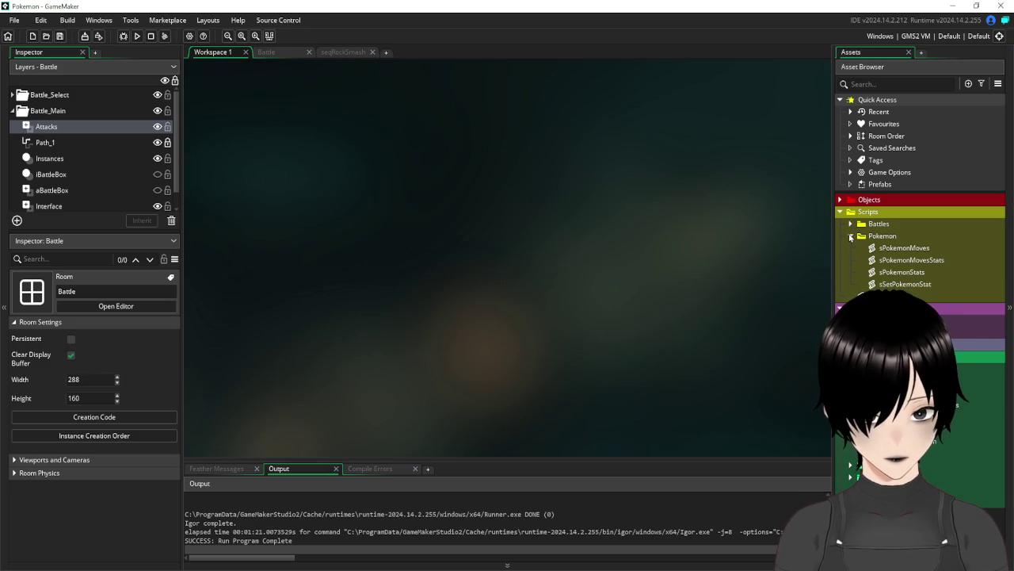
{"action": "left_click", "coordinate": [851, 237]}
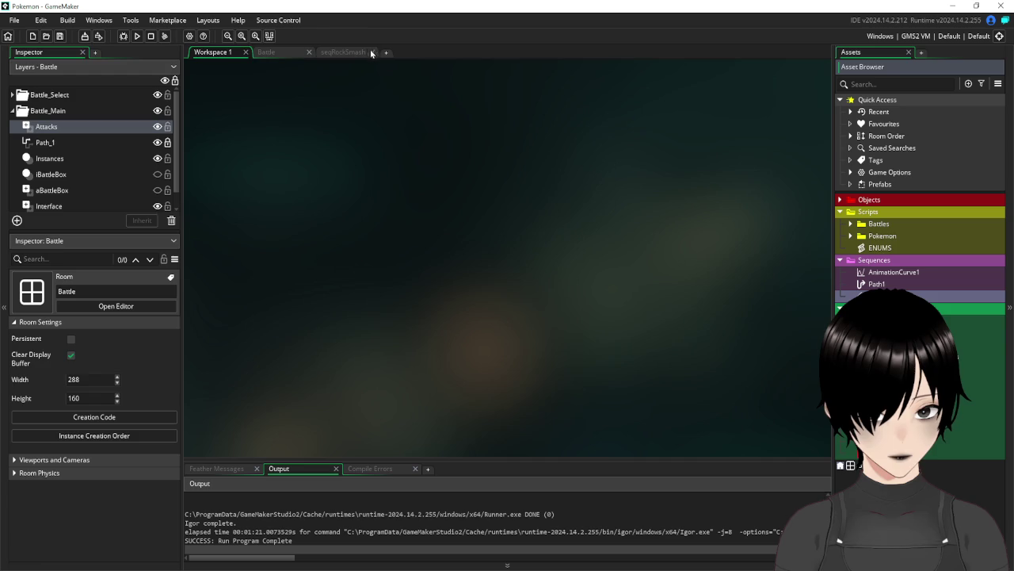
{"action": "left_click", "coordinate": [347, 52]}
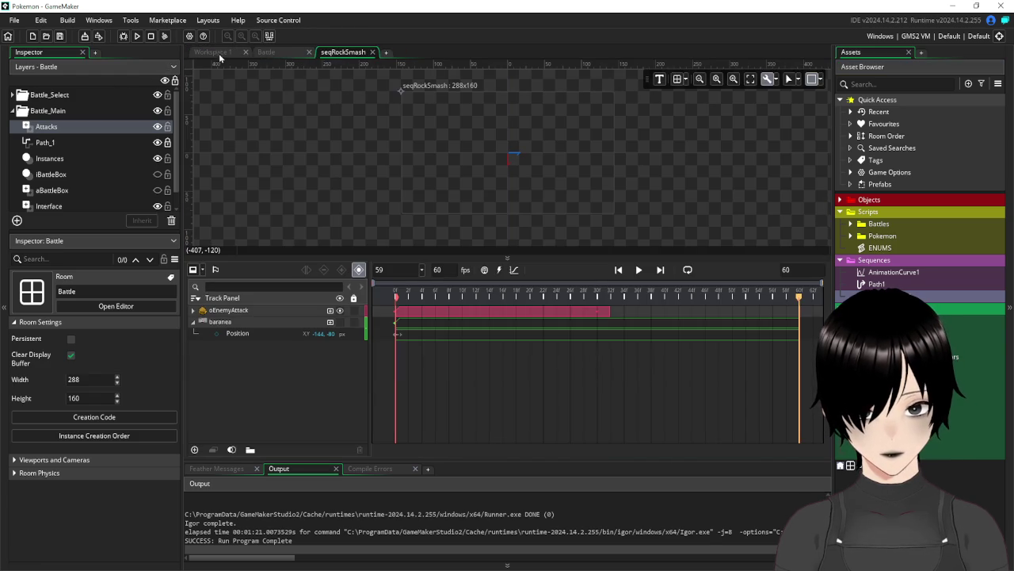
{"action": "left_click", "coordinate": [212, 52]}
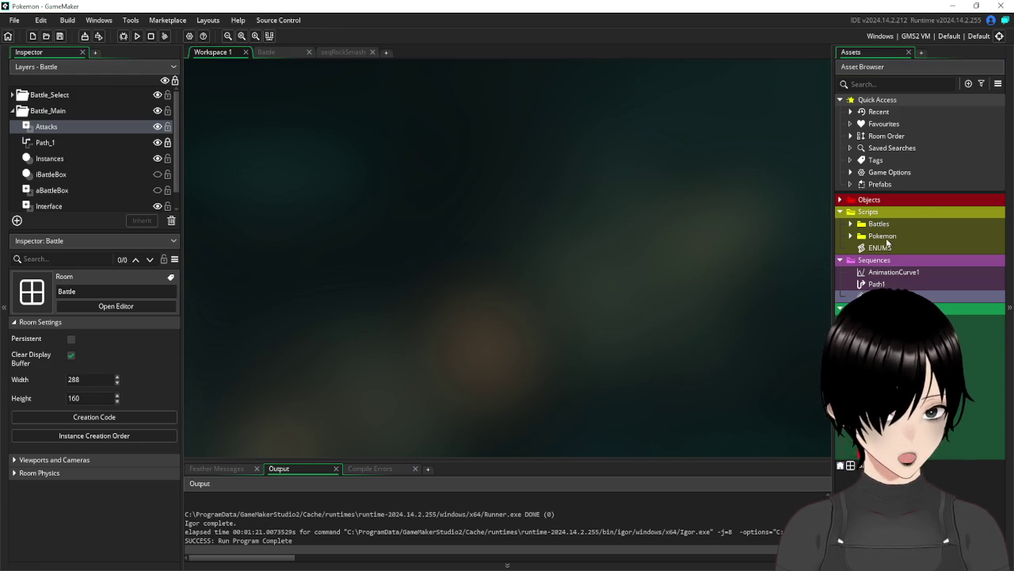
{"action": "left_click", "coordinate": [851, 236]}
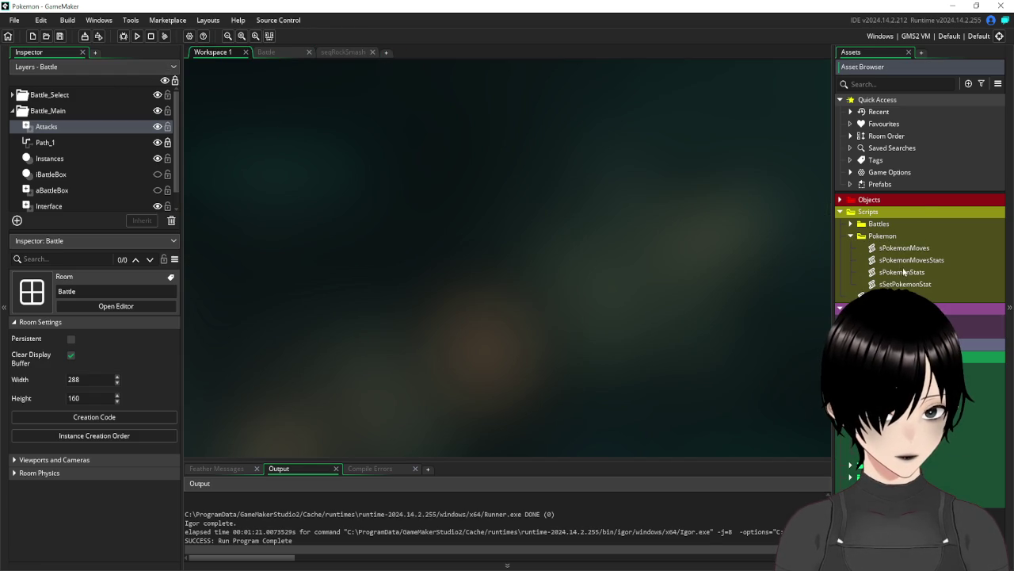
{"action": "double_click", "coordinate": [908, 261]}
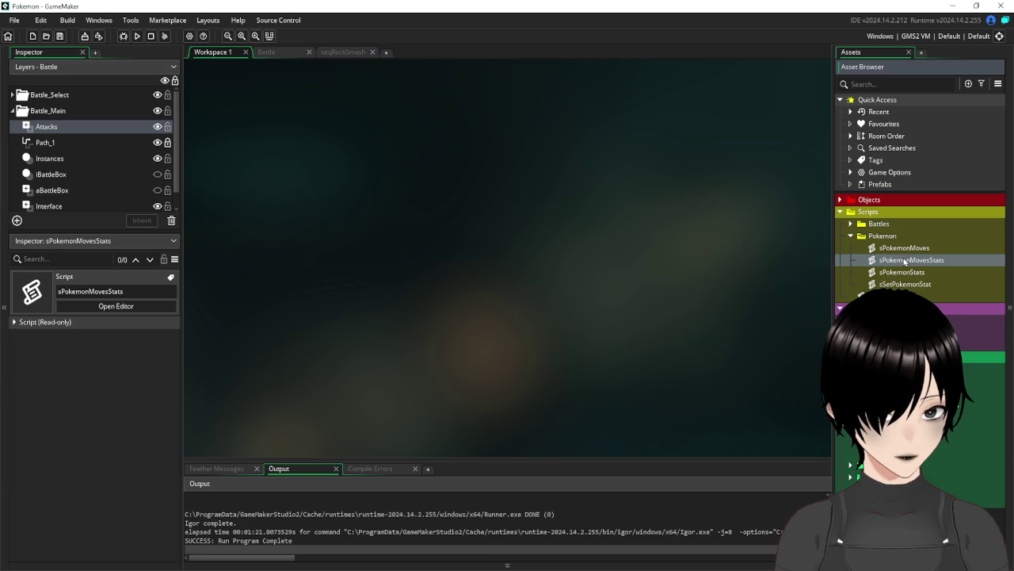
Add sequence=Sequence to sPokemonMovesStats and a Sequence parameter to its constructor signature
{"action": "left_click", "coordinate": [504, 157]}
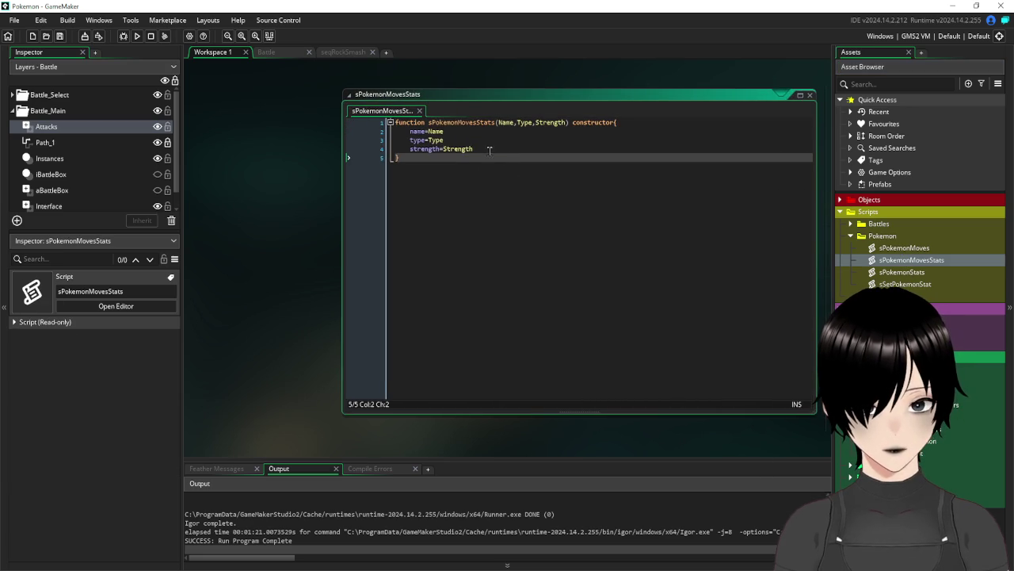
{"action": "key", "text": "Return"}
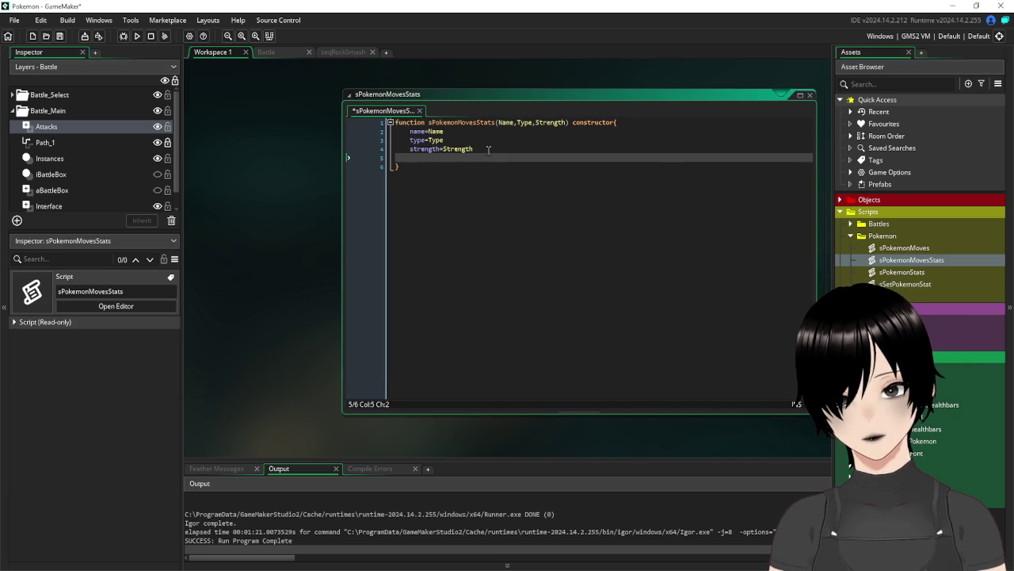
{"action": "type", "text": "sequence="}
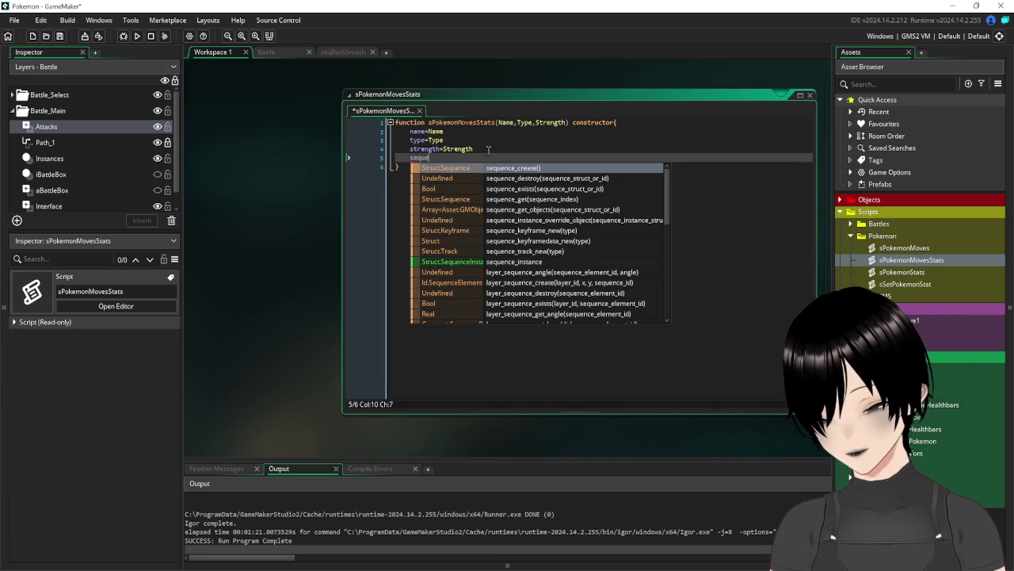
{"action": "type", "text": "Sequence"}
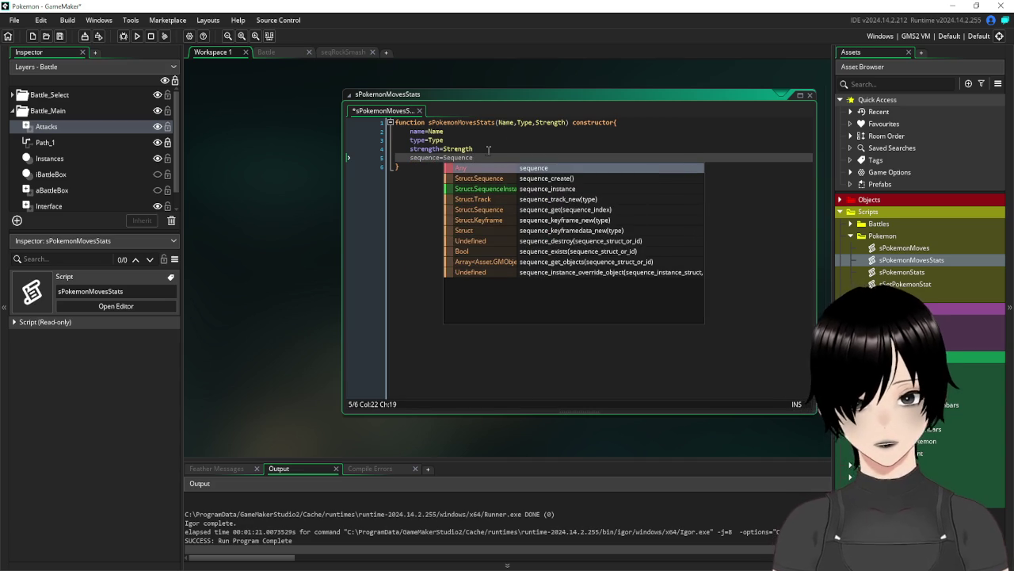
{"action": "left_click", "coordinate": [566, 122]}
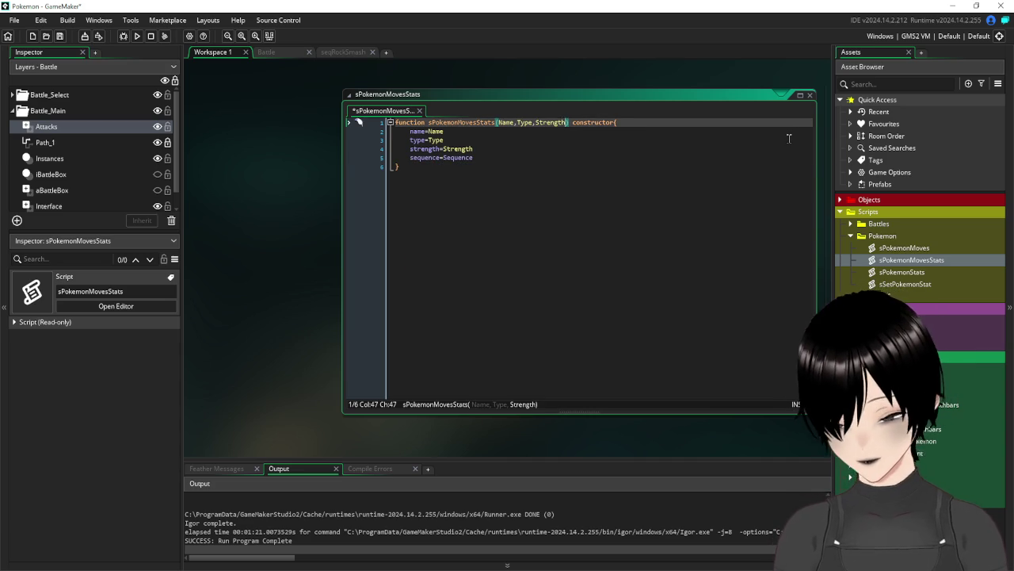
{"action": "type", "text": ",S"}
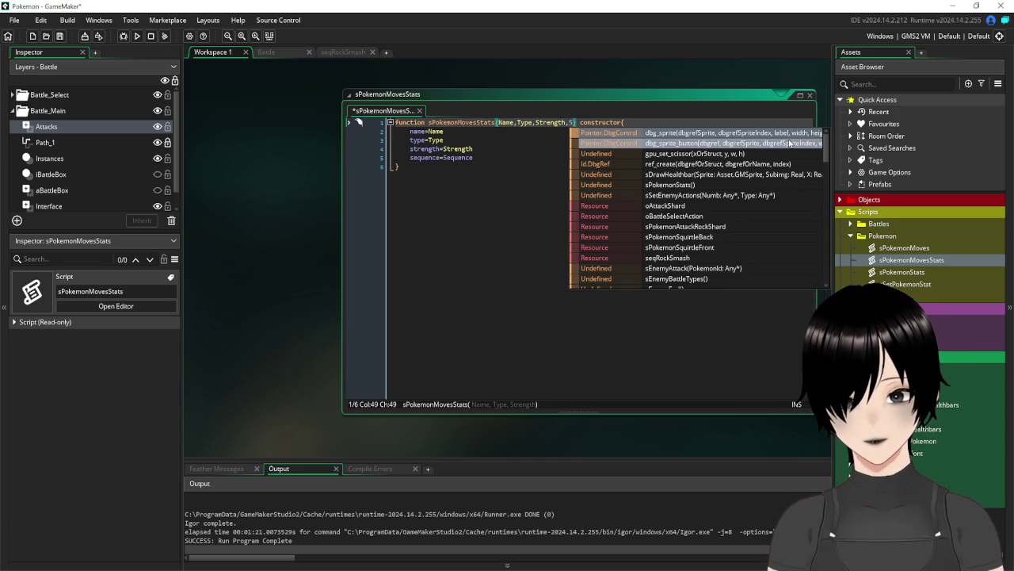
{"action": "type", "text": "equence"}
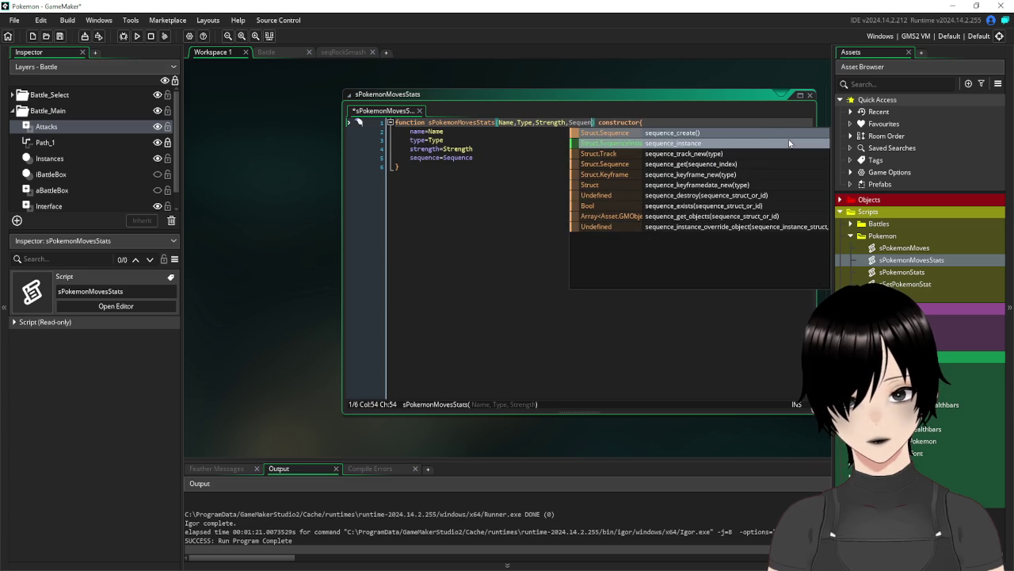
{"action": "left_click", "coordinate": [485, 218]}
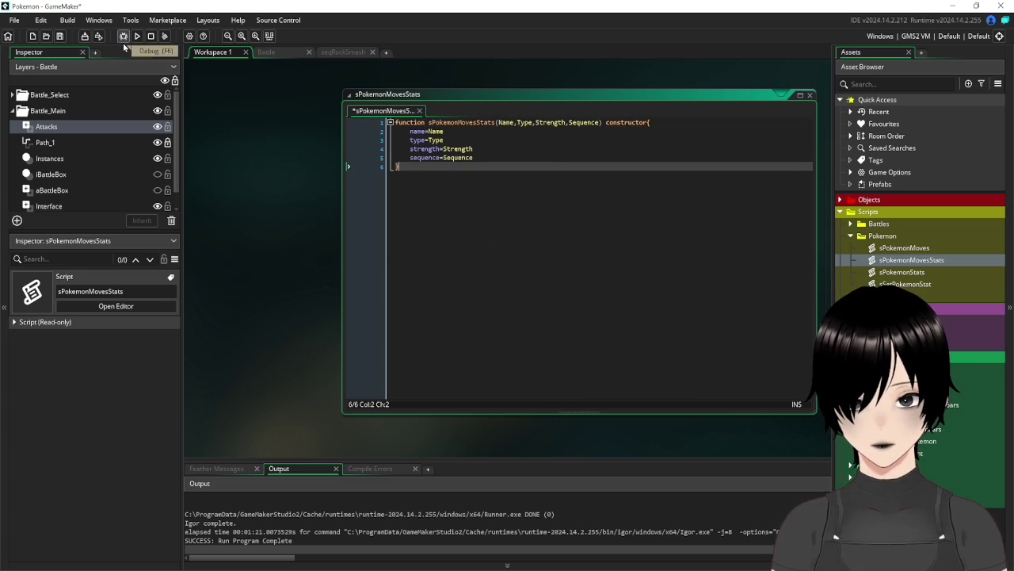
Save the sPokemonMovesStats script and close its window
{"action": "left_click", "coordinate": [60, 37]}
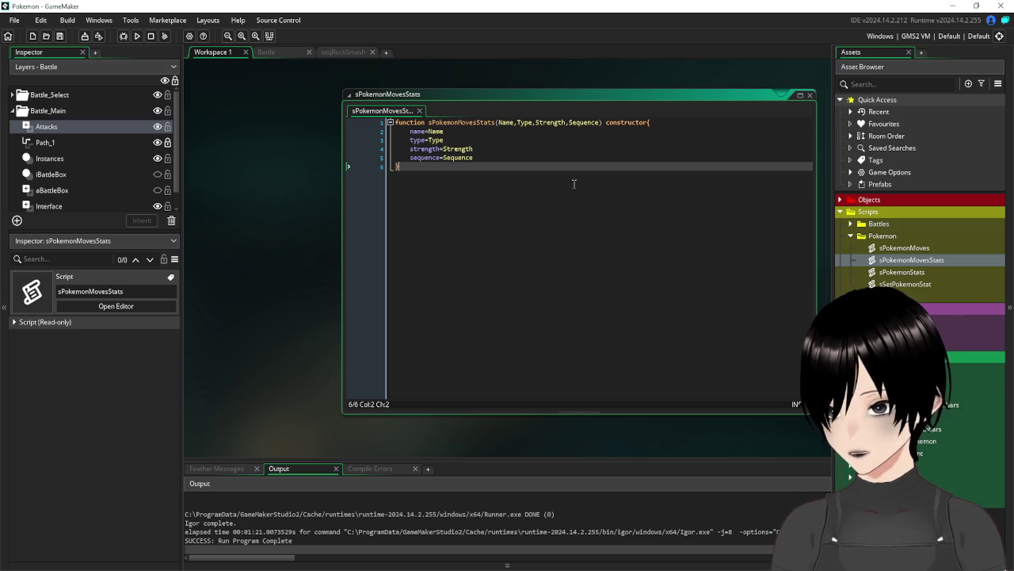
{"action": "mouse_move", "coordinate": [562, 95]}
{"action": "left_mouse_down"}
{"action": "mouse_move", "coordinate": [454, 91]}
{"action": "mouse_move", "coordinate": [435, 81]}
{"action": "left_mouse_up"}
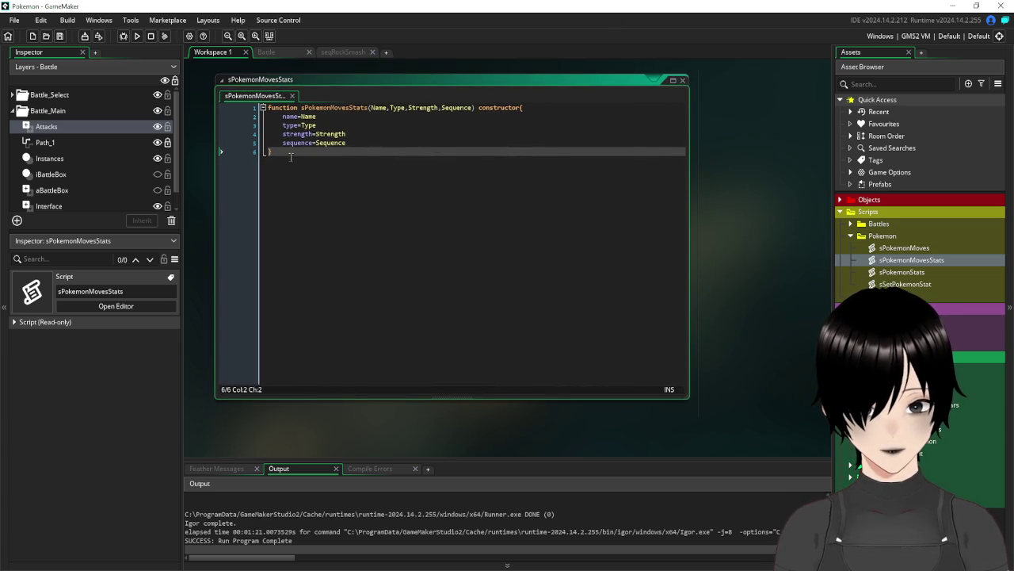
{"action": "left_click", "coordinate": [681, 82]}
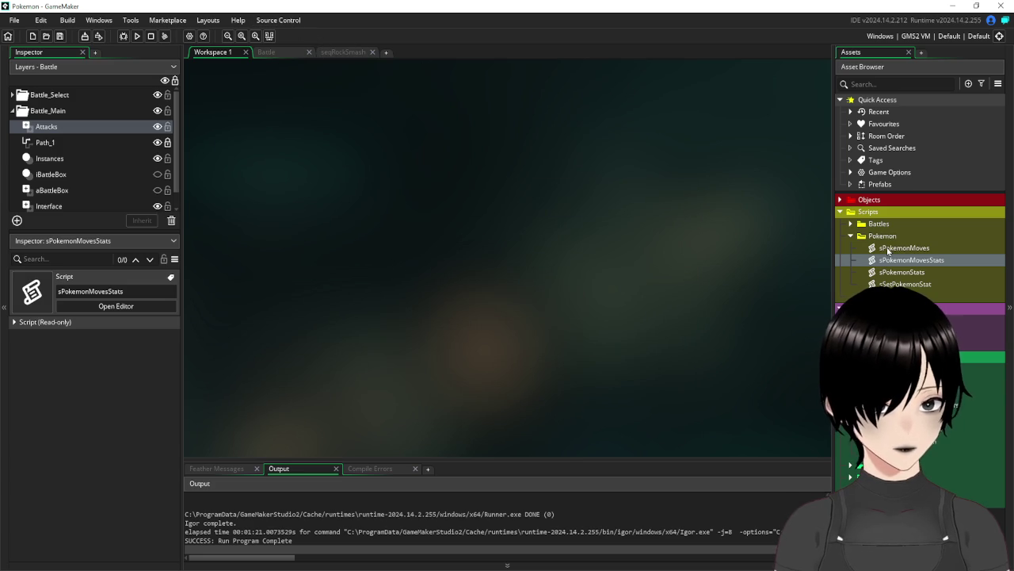
Open the oBattleController object and review its Create and Step event code
{"action": "left_click", "coordinate": [858, 238]}
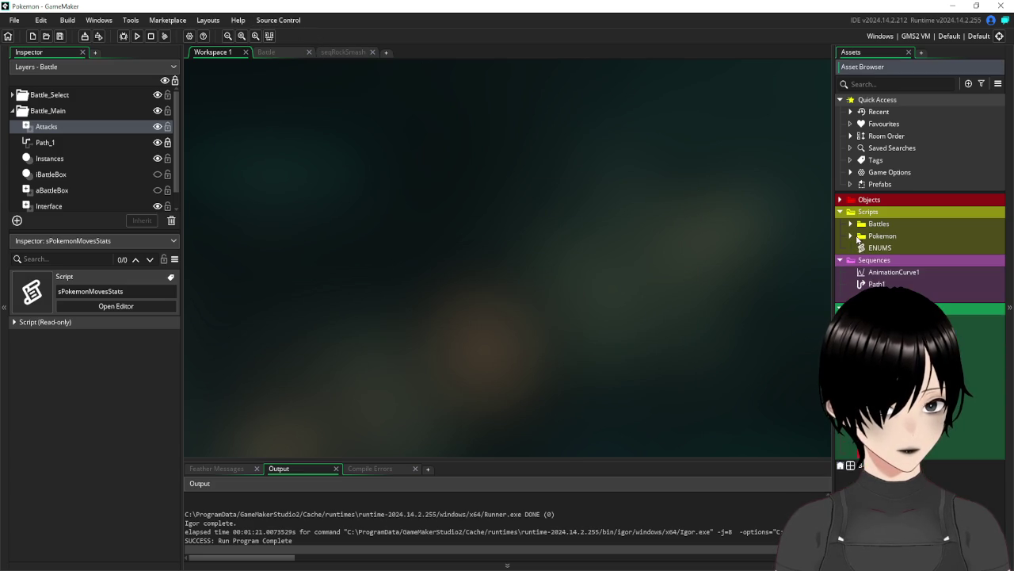
{"action": "left_click", "coordinate": [840, 200]}
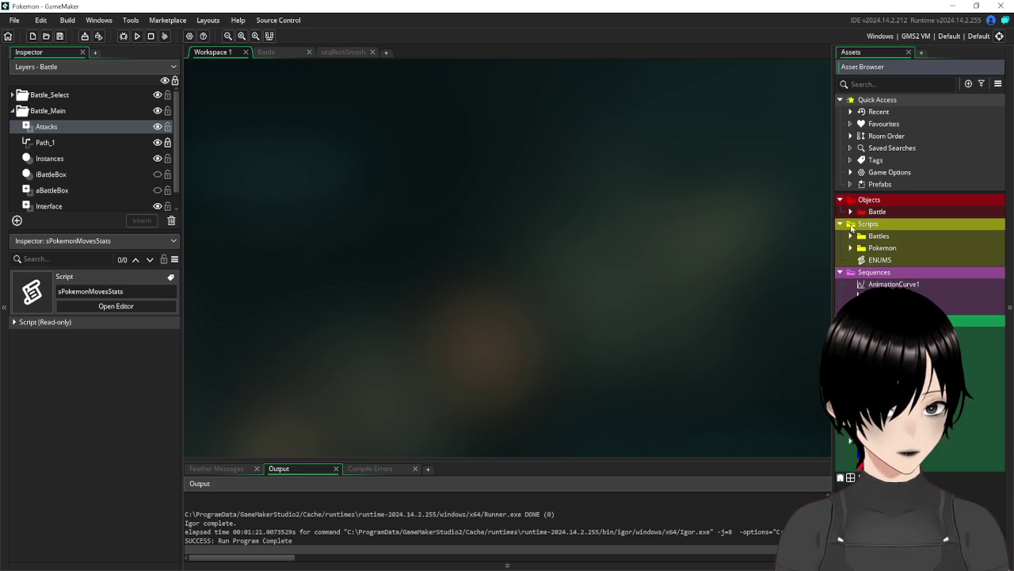
{"action": "left_click", "coordinate": [850, 212]}
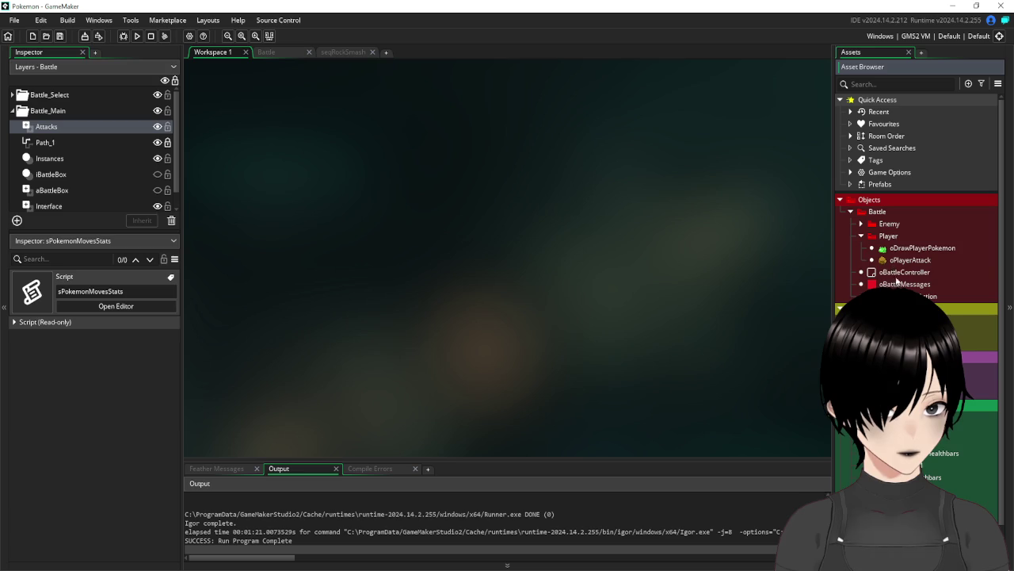
{"action": "double_click", "coordinate": [904, 272]}
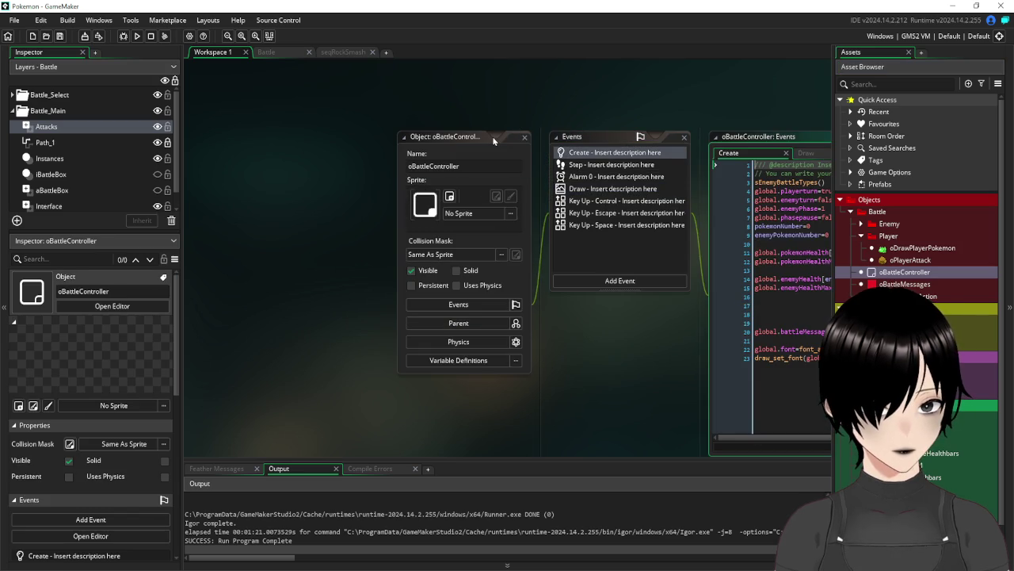
{"action": "left_click", "coordinate": [614, 152]}
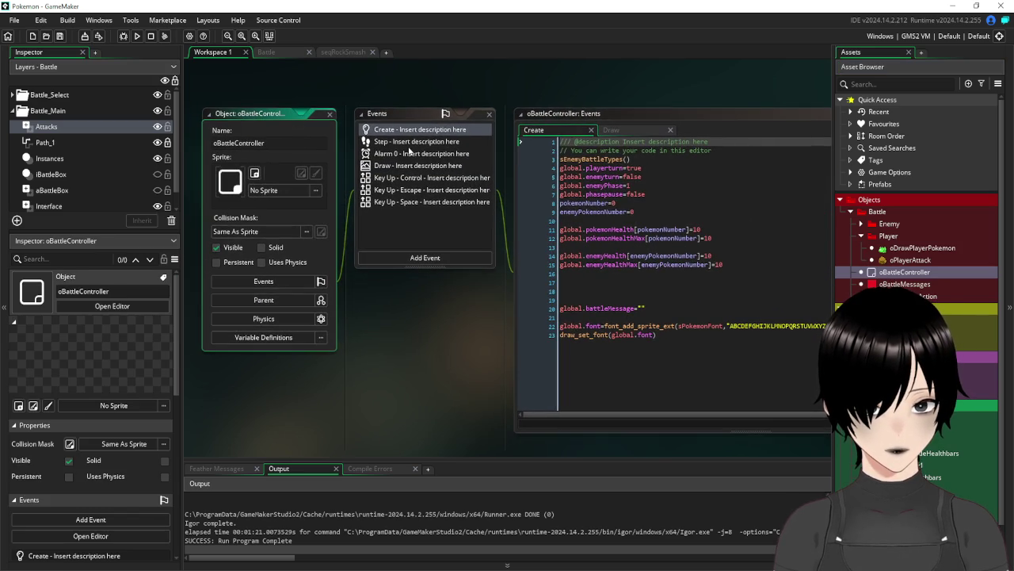
{"action": "left_click", "coordinate": [408, 143]}
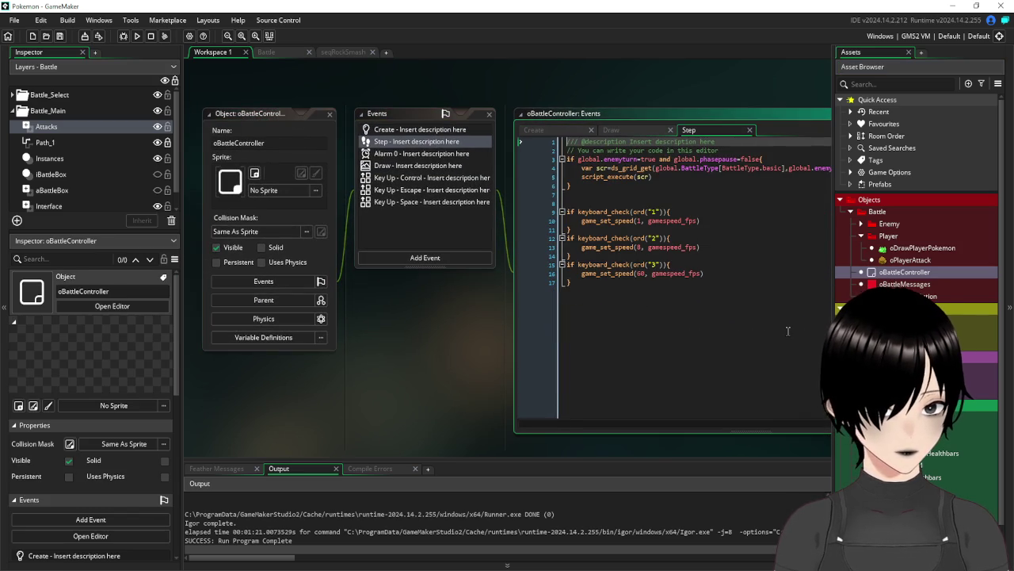
{"action": "left_click", "coordinate": [786, 316]}
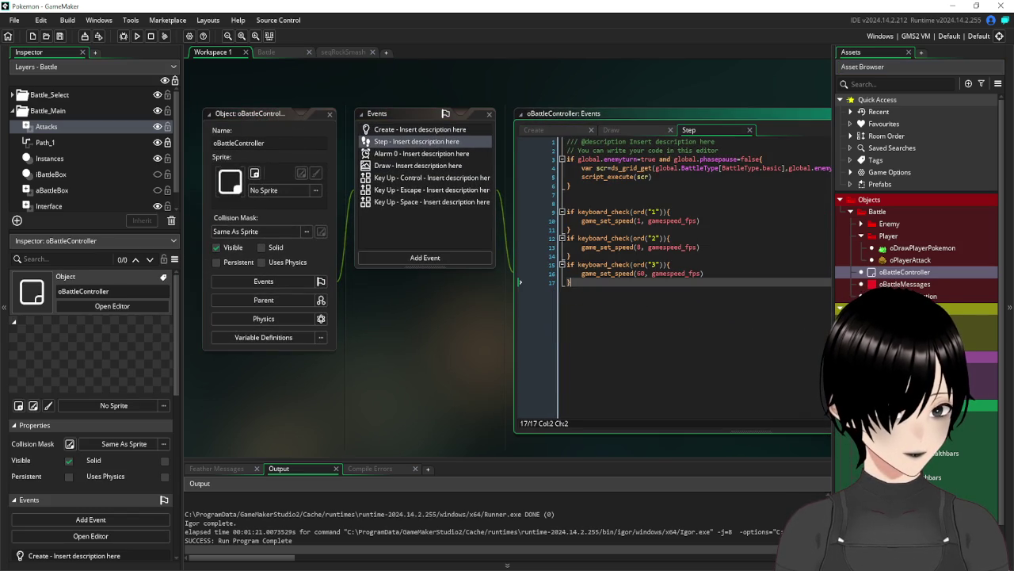
Create a new script asset through the Asset Browser's Create menu
{"action": "right_click", "coordinate": [852, 314]}
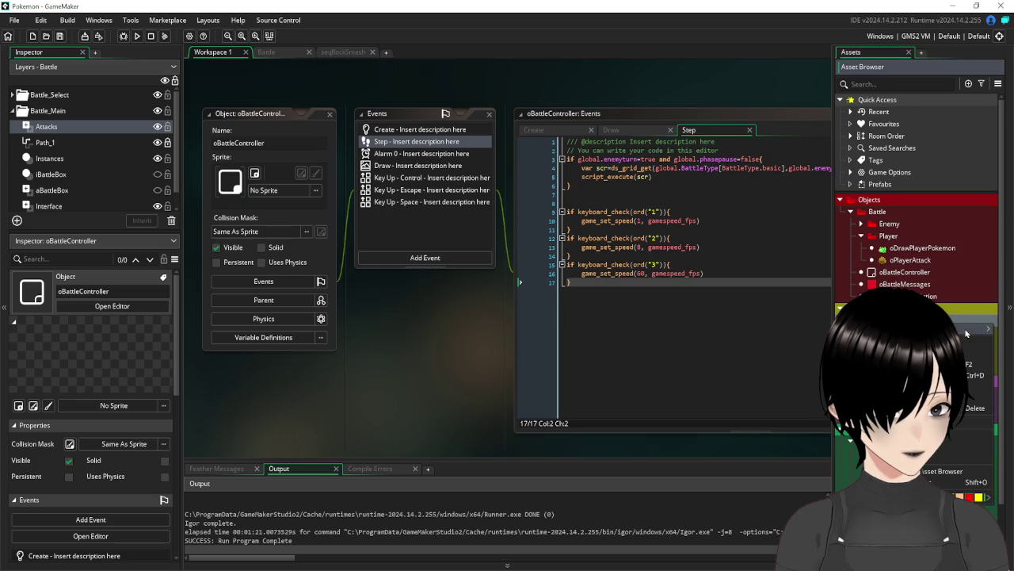
{"action": "mouse_move", "coordinate": [966, 329]}
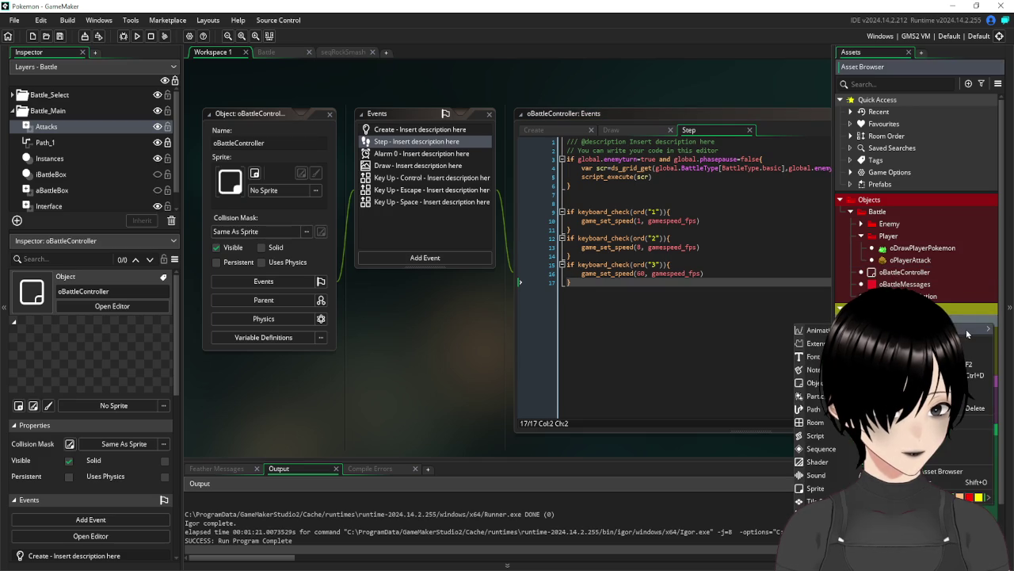
{"action": "left_click", "coordinate": [842, 435]}
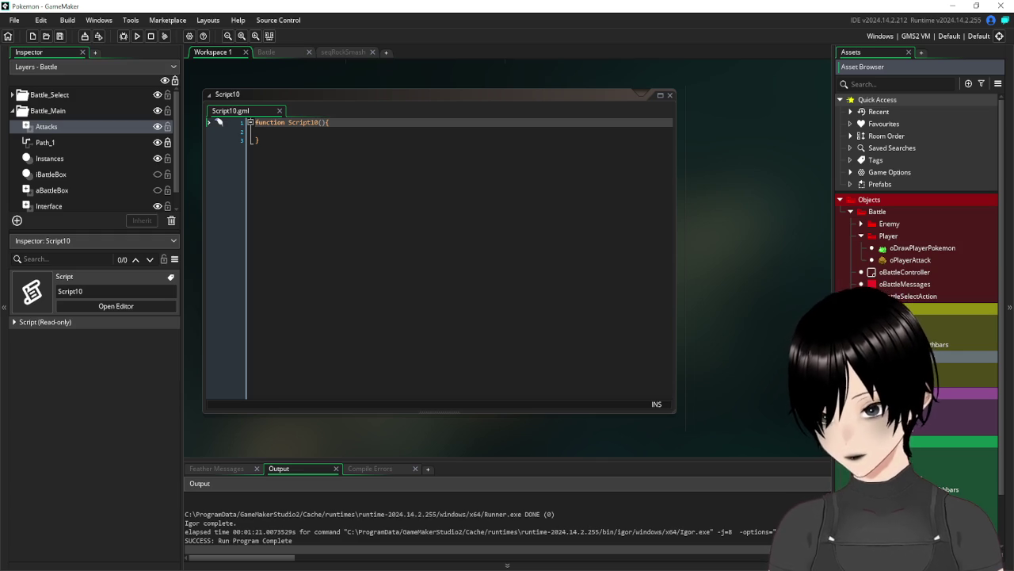
Name the script sSequenceController and replace its default text with the Notepad Attacks-layer cleanup code
{"action": "key", "text": "Return"}
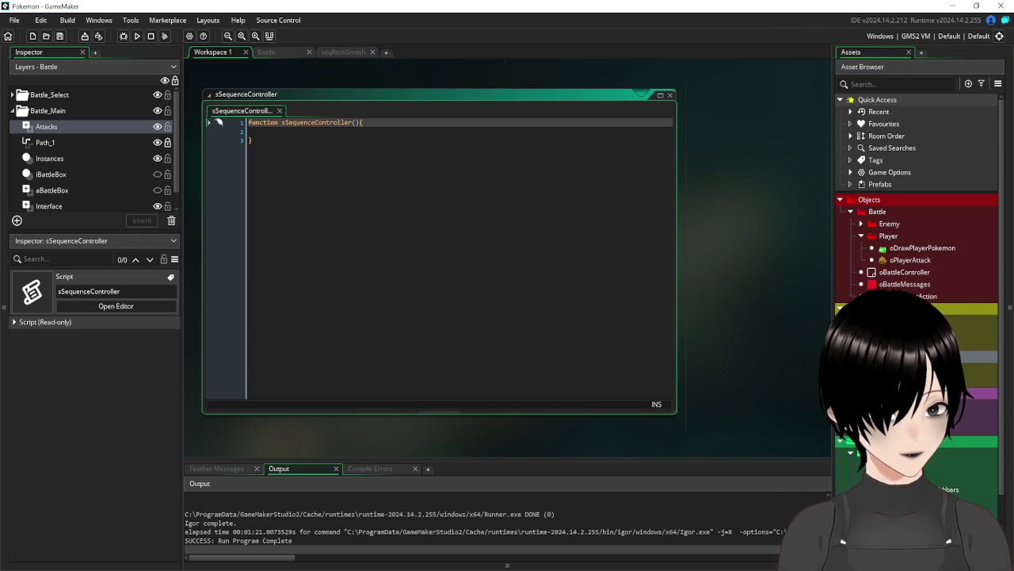
{"action": "key", "text": "alt+Tab"}
{"action": "left_click", "coordinate": [384, 359]}
{"action": "key", "text": "ctrl+a"}
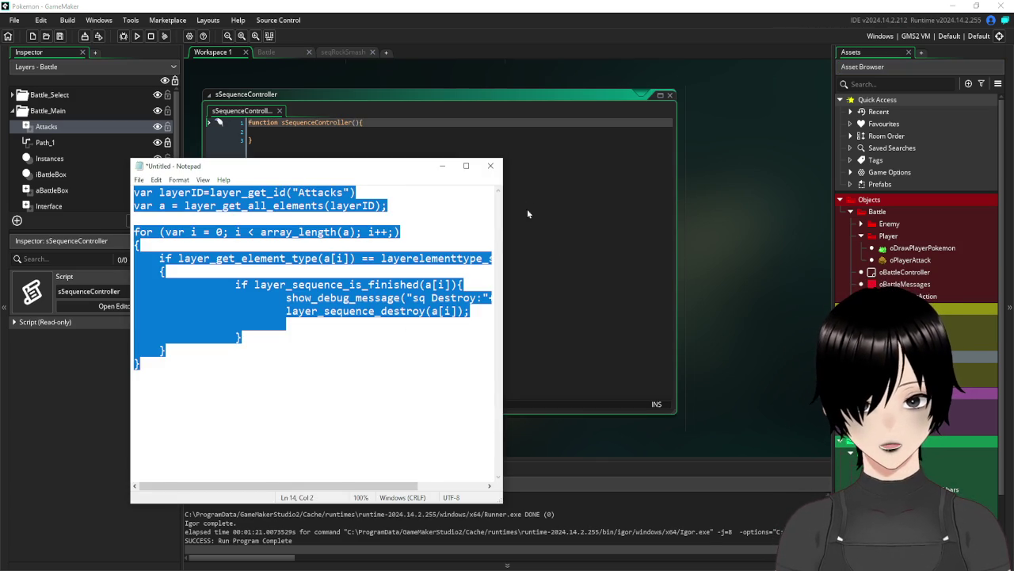
{"action": "key", "text": "alt+Tab"}
{"action": "left_click_drag", "start_coordinate": [363, 123], "coordinate": [268, 131]}
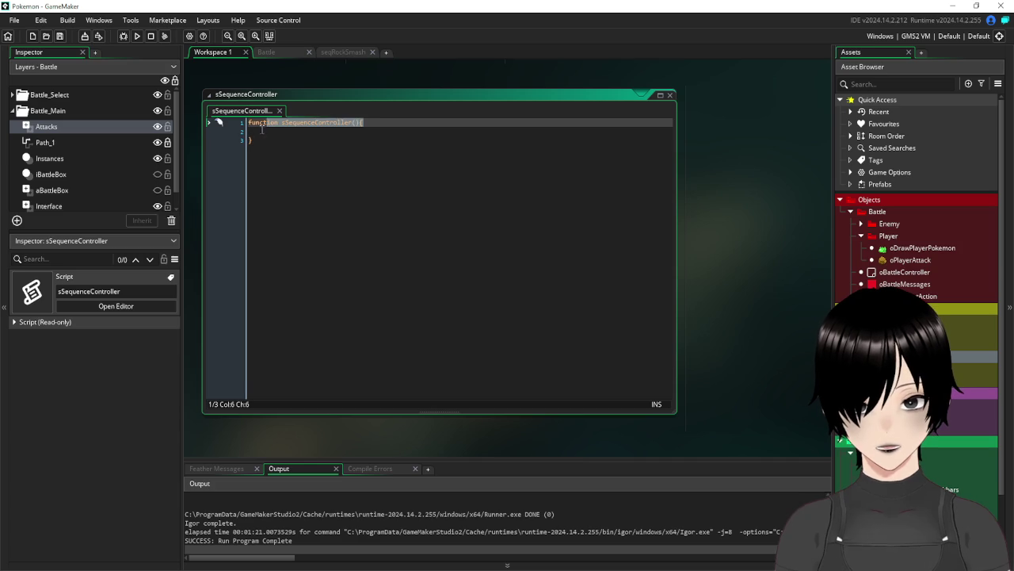
{"action": "left_click", "coordinate": [260, 125]}
{"action": "key", "text": "ctrl+a"}
{"action": "type", "text": "function sSequenceController(){ var layerID=layer_get_id(\"Attacks\") var a = layer_get_all_elements(layerID);  for (var i = 0; i < array_length(a); i++;) {     if layer_get_element_type(a[i]) == layerelementtype_sequence     {         if layer_sequence_is_finished(a[i]){             show_debug_message(\"sq Destroy:\"+string(a[i]))             layer_sequence_destroy(a[i]);          }     } } }"}
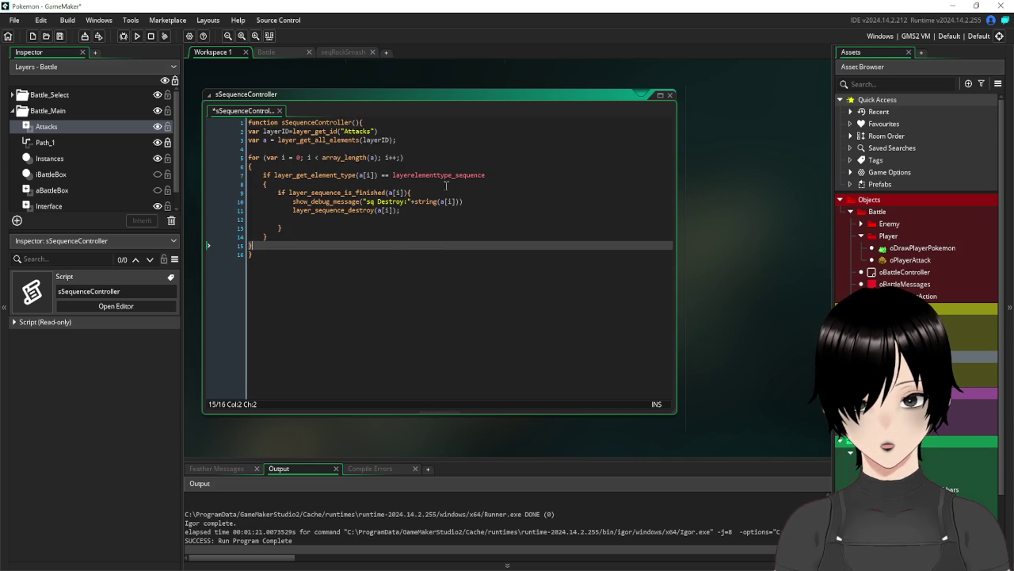
Indent the sSequenceController function body one level and close the script editor
{"action": "left_click_drag", "start_coordinate": [262, 244], "coordinate": [211, 130]}
{"action": "key", "text": "Tab"}
{"action": "left_click", "coordinate": [477, 283]}
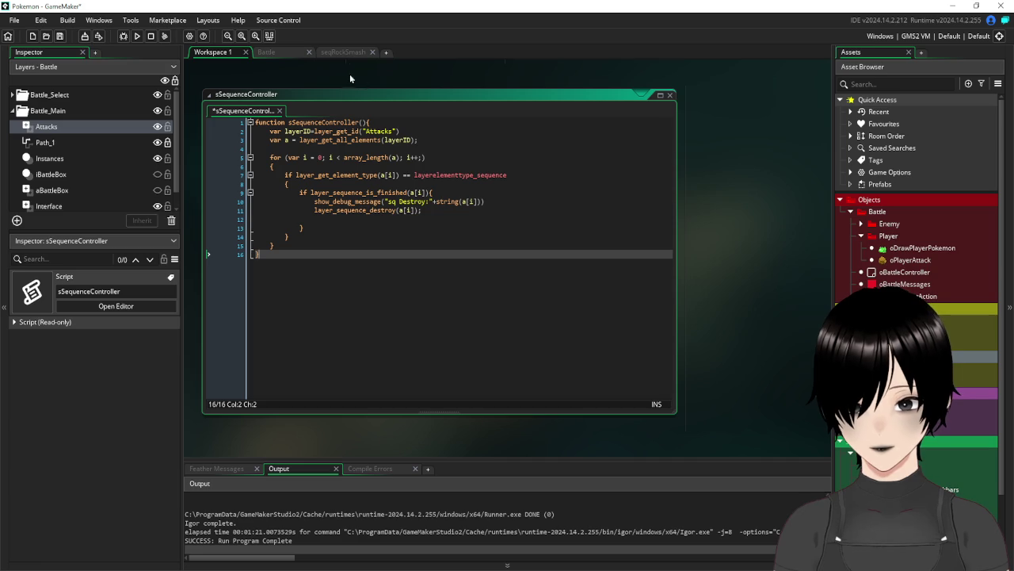
{"action": "mouse_move", "coordinate": [355, 120]}
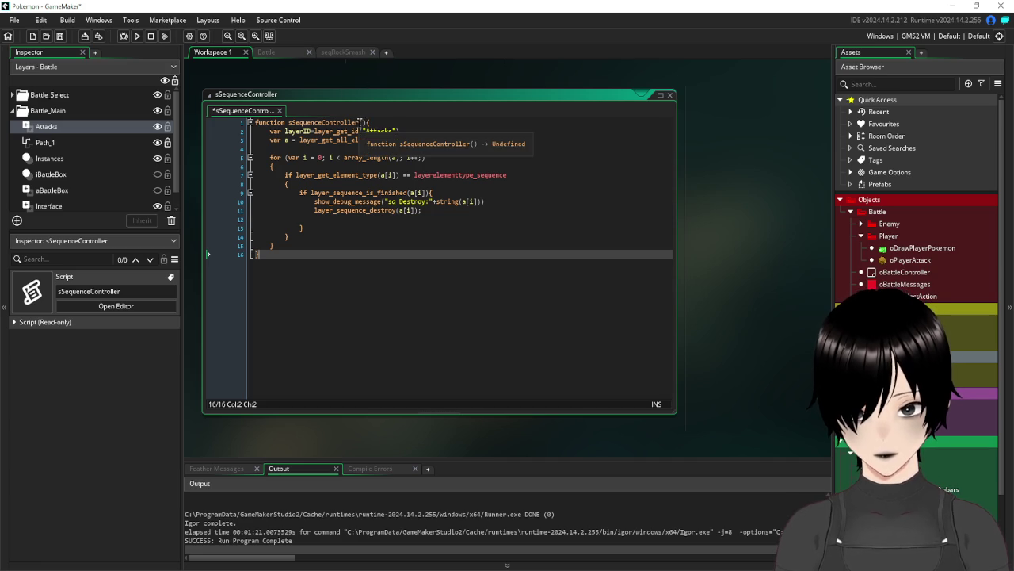
{"action": "left_click_drag", "start_coordinate": [367, 123], "coordinate": [290, 124]}
{"action": "key", "text": "ctrl+c"}
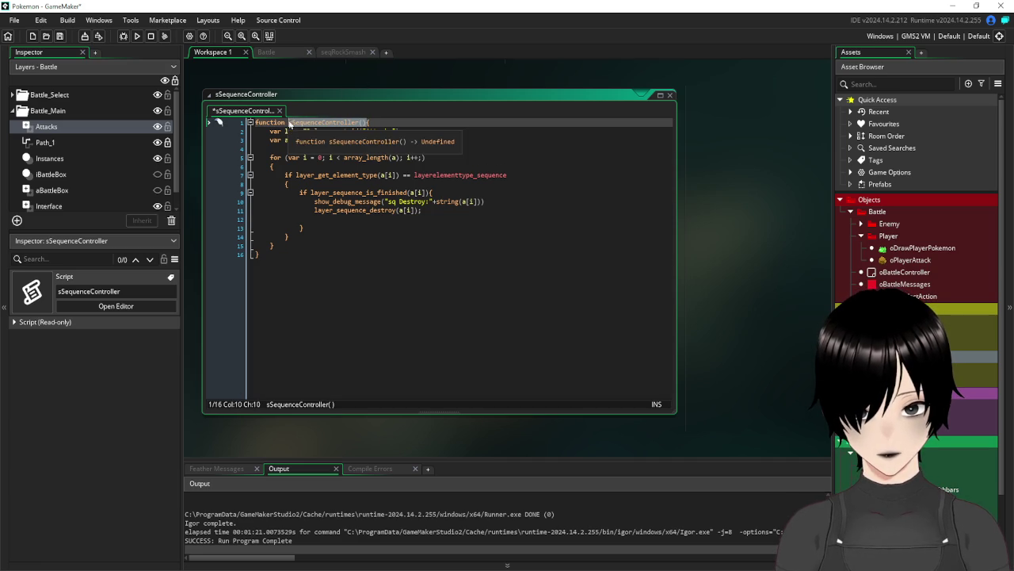
{"action": "left_click", "coordinate": [672, 96]}
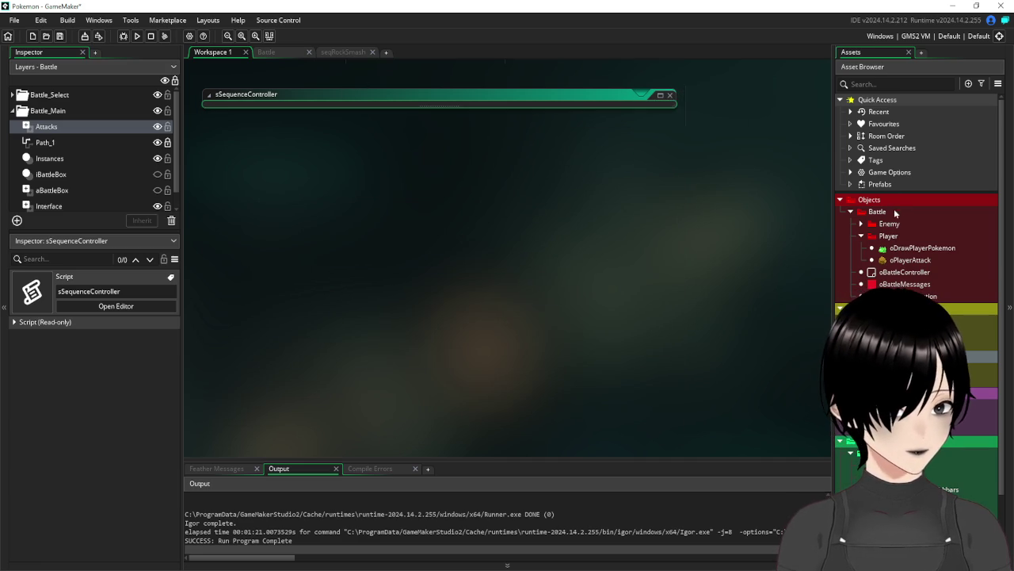
{"action": "left_click", "coordinate": [928, 272]}
Paste sSequenceController() on line 7 of oBattleController's Step event, save, and close the object
{"action": "double_click", "coordinate": [929, 273]}
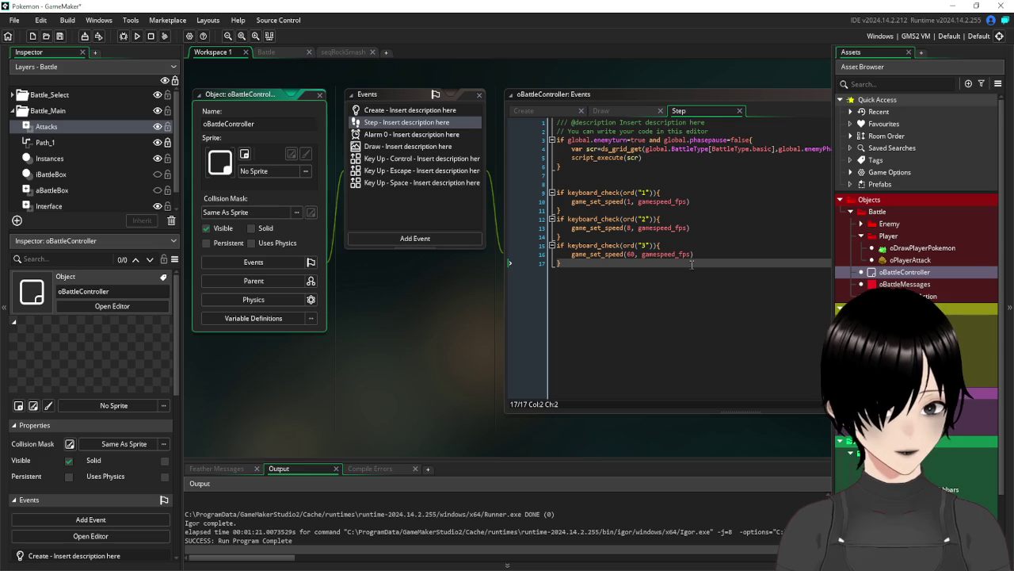
{"action": "left_click", "coordinate": [597, 183]}
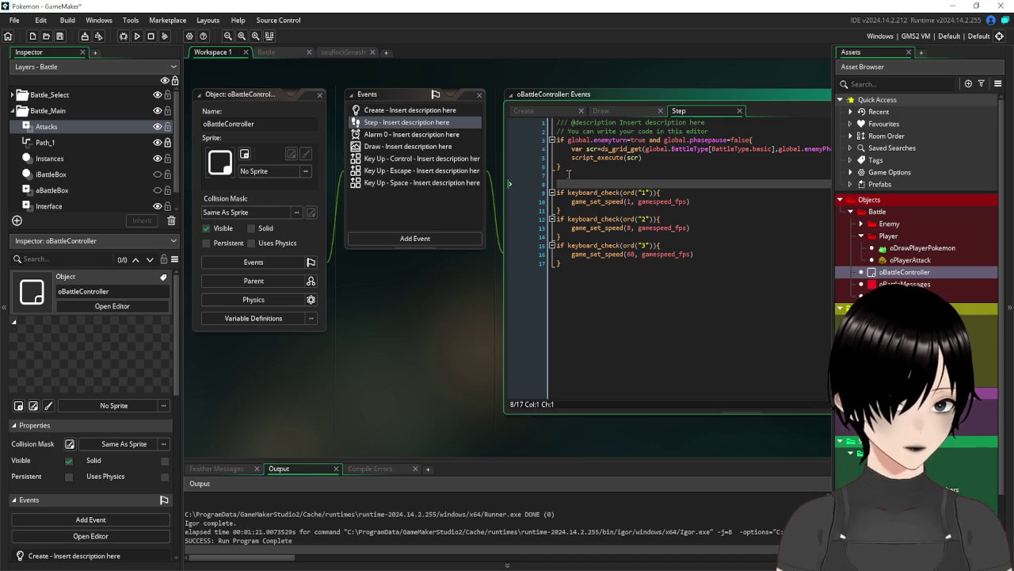
{"action": "left_click", "coordinate": [568, 174]}
{"action": "key", "text": "ctrl+v"}
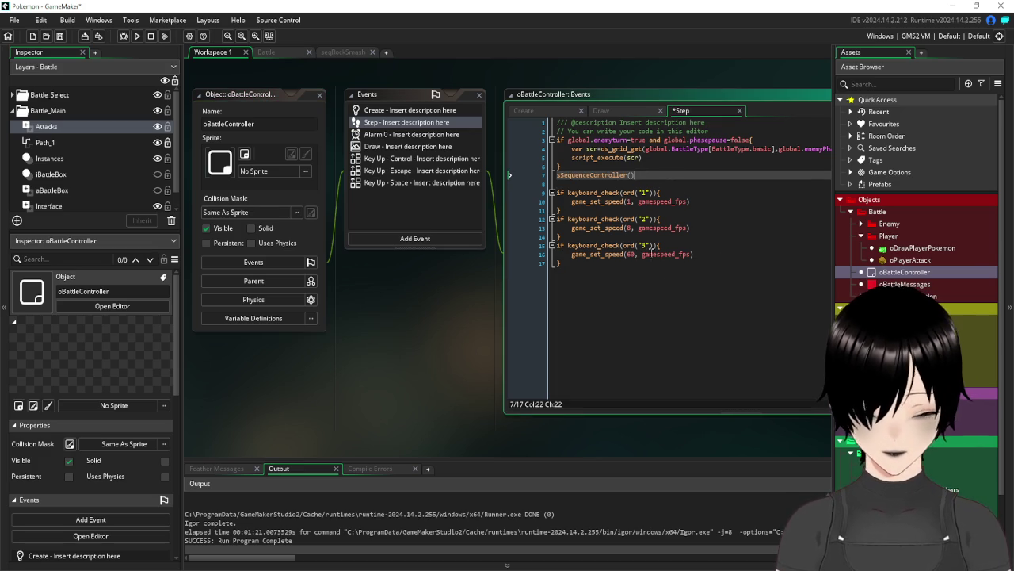
{"action": "left_click", "coordinate": [680, 314]}
{"action": "left_click", "coordinate": [59, 36]}
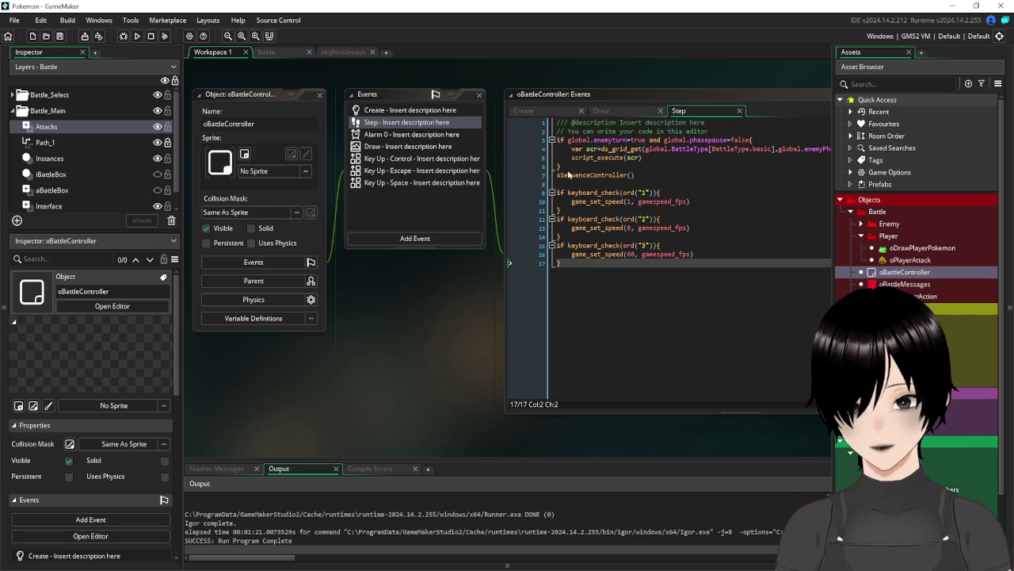
{"action": "left_click", "coordinate": [738, 348]}
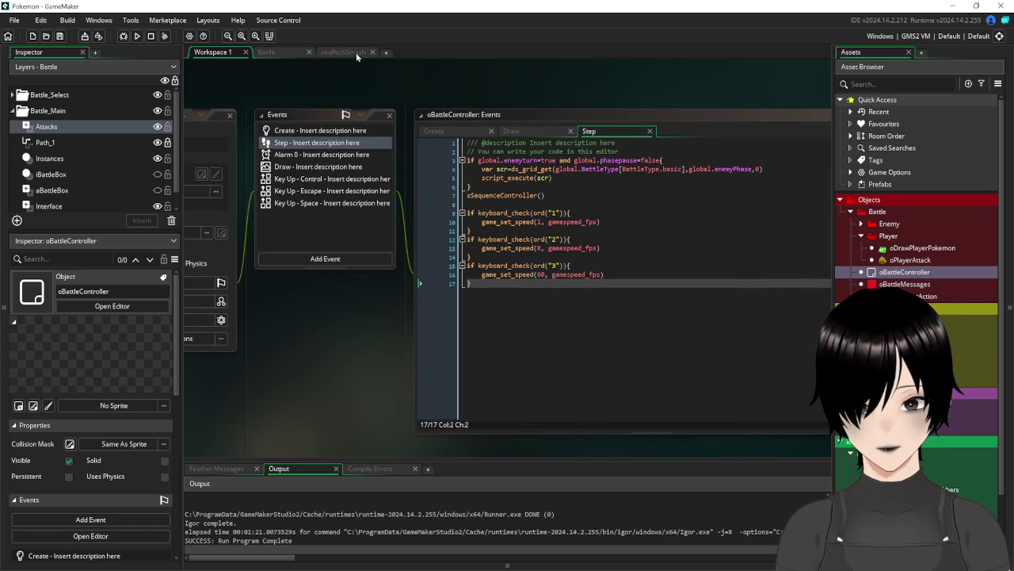
{"action": "left_click_drag", "start_coordinate": [317, 75], "coordinate": [425, 92]}
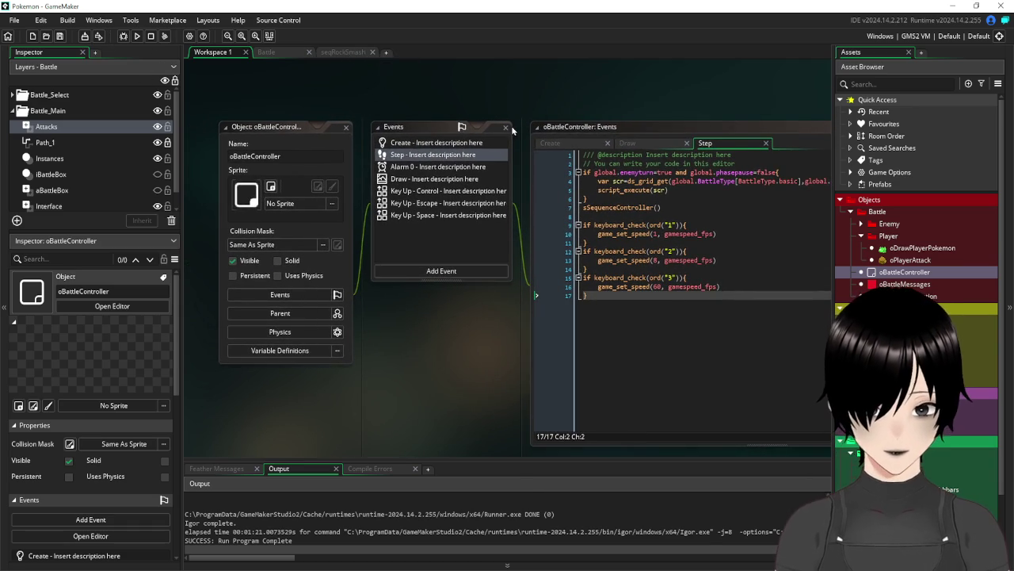
{"action": "left_click", "coordinate": [347, 128]}
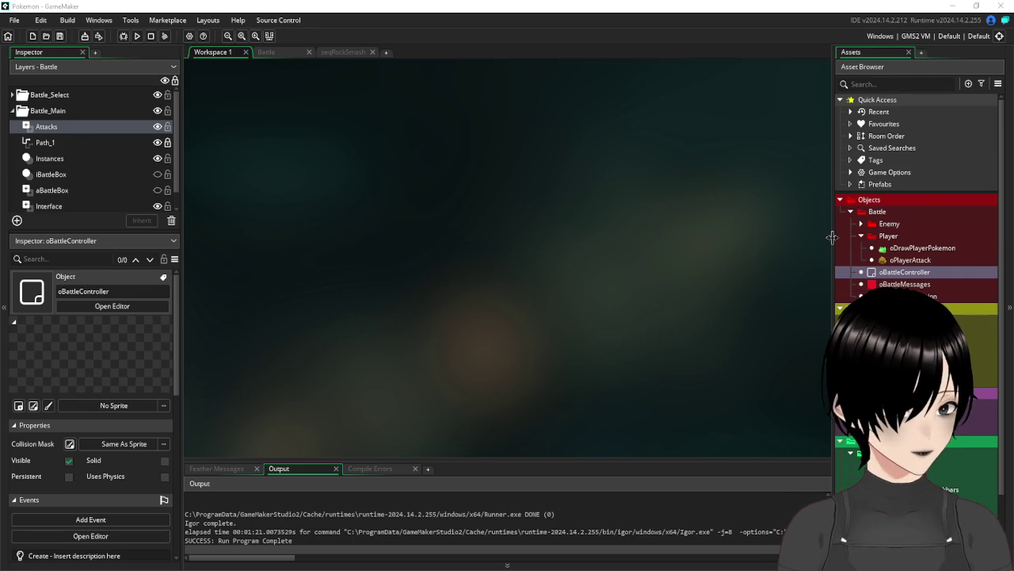
{"action": "left_click_drag", "start_coordinate": [834, 238], "coordinate": [819, 238]}
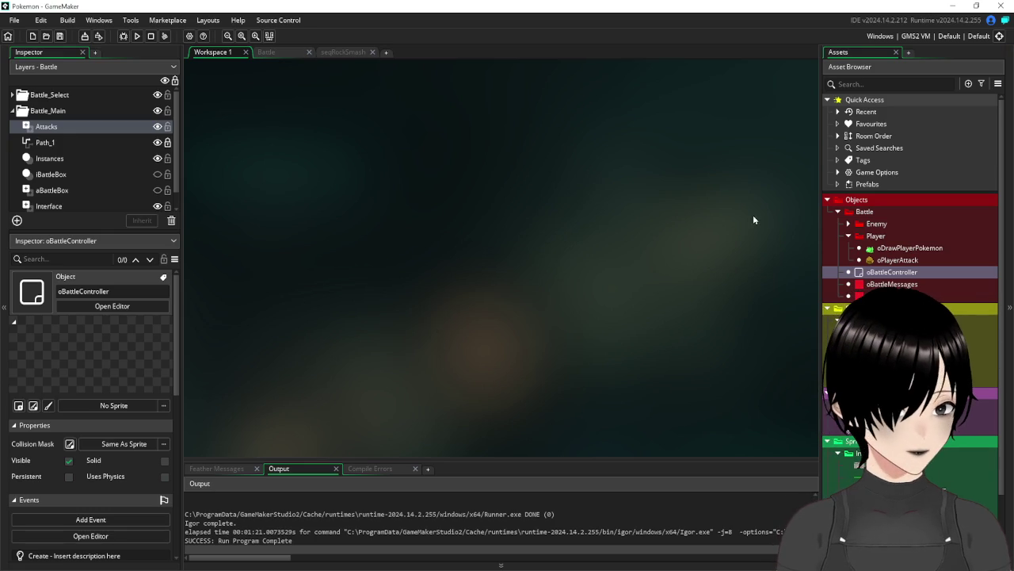
Open sEnemyActions from the Enemy scripts folder and insert an empty line under the sEnemyAttack header
{"action": "left_click", "coordinate": [848, 237]}
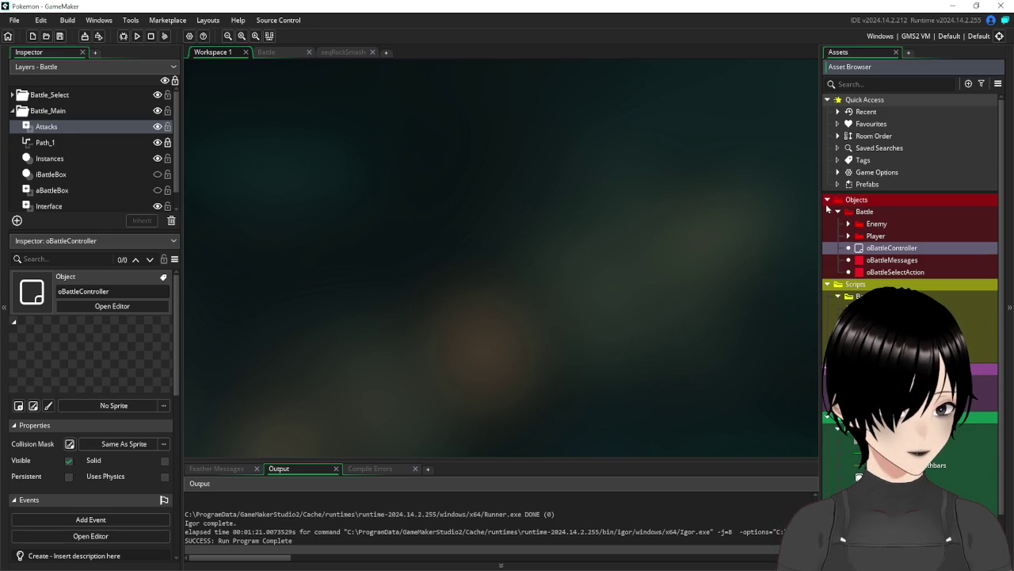
{"action": "left_click", "coordinate": [829, 200]}
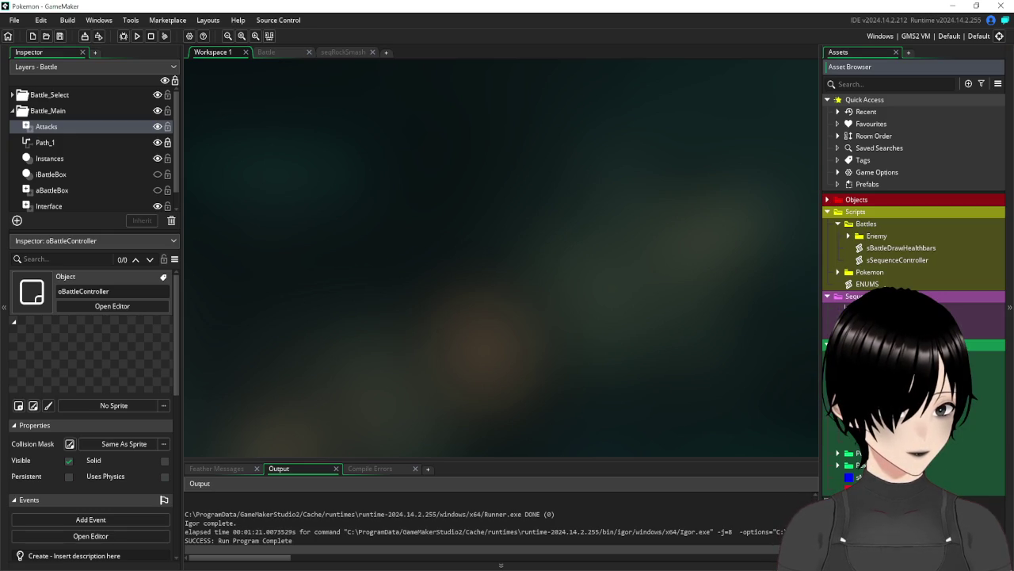
{"action": "left_click", "coordinate": [848, 237]}
{"action": "double_click", "coordinate": [898, 248]}
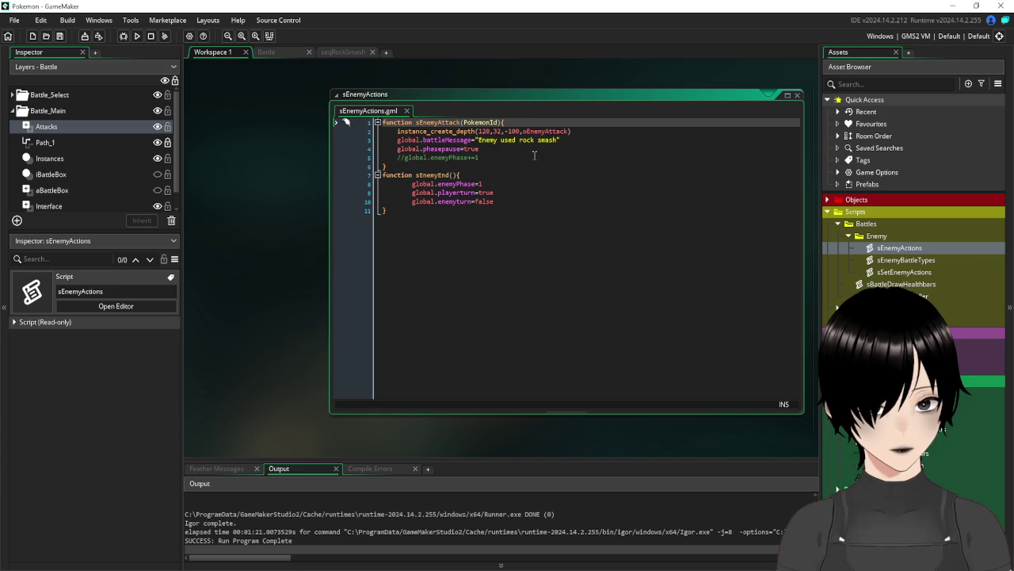
{"action": "left_click", "coordinate": [561, 124]}
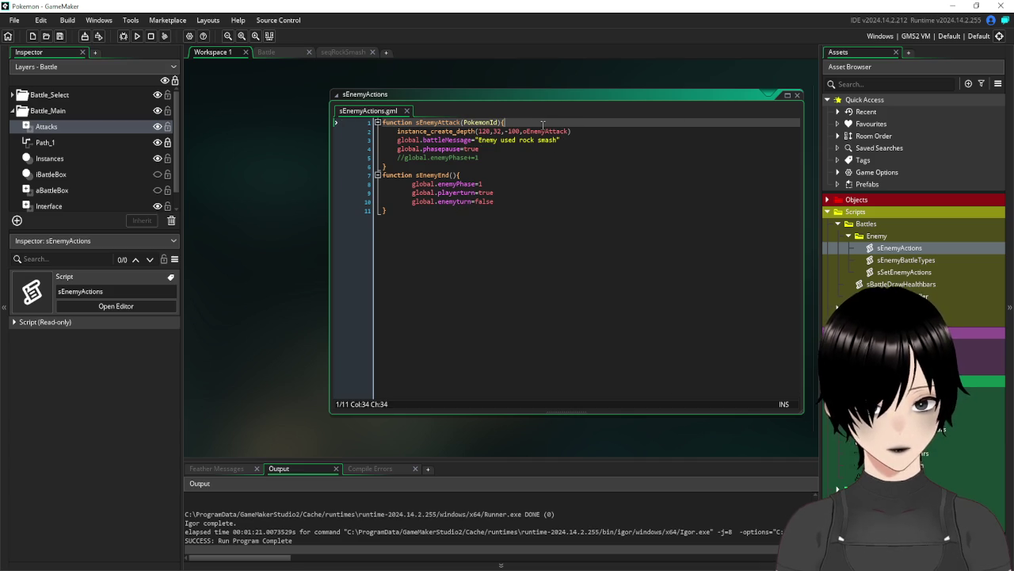
{"action": "key", "text": "Return"}
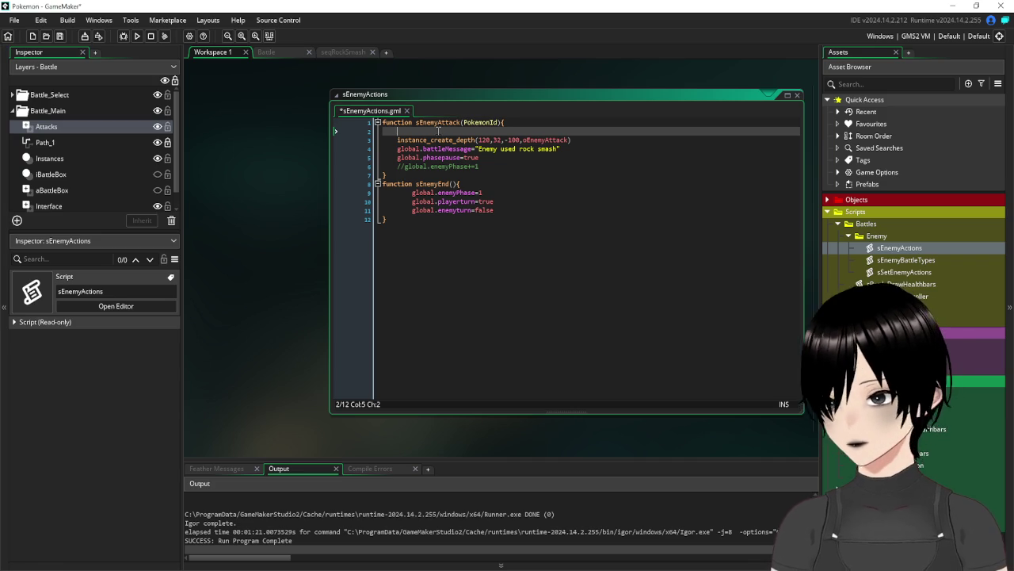
In sEnemyAttack, store the Attacks layer in attackLayer via layer_get_id and comment out instance_create_depth
{"action": "type", "text": "var"}
{"action": "key", "text": "Escape"}
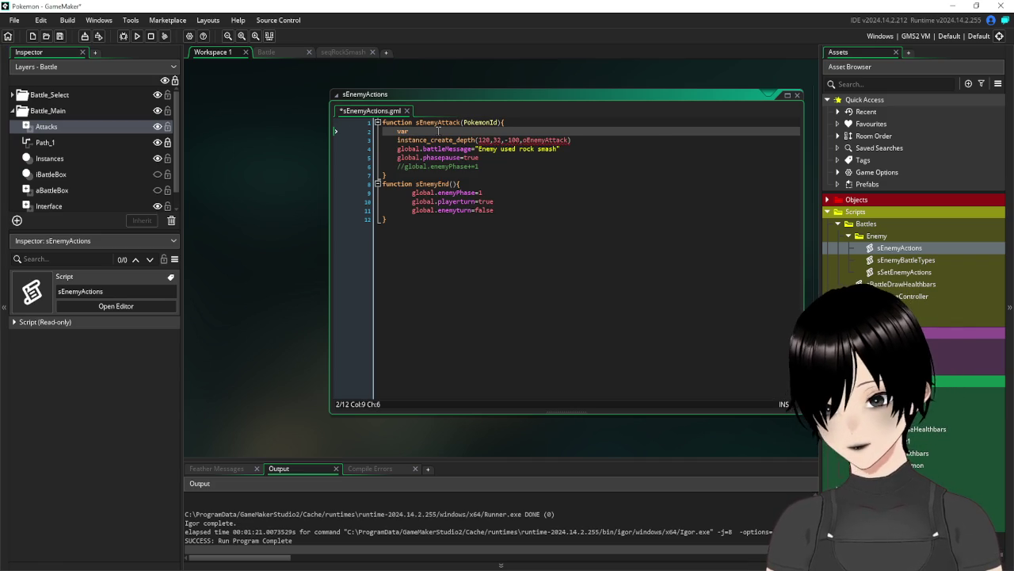
{"action": "type", "text": "attack"}
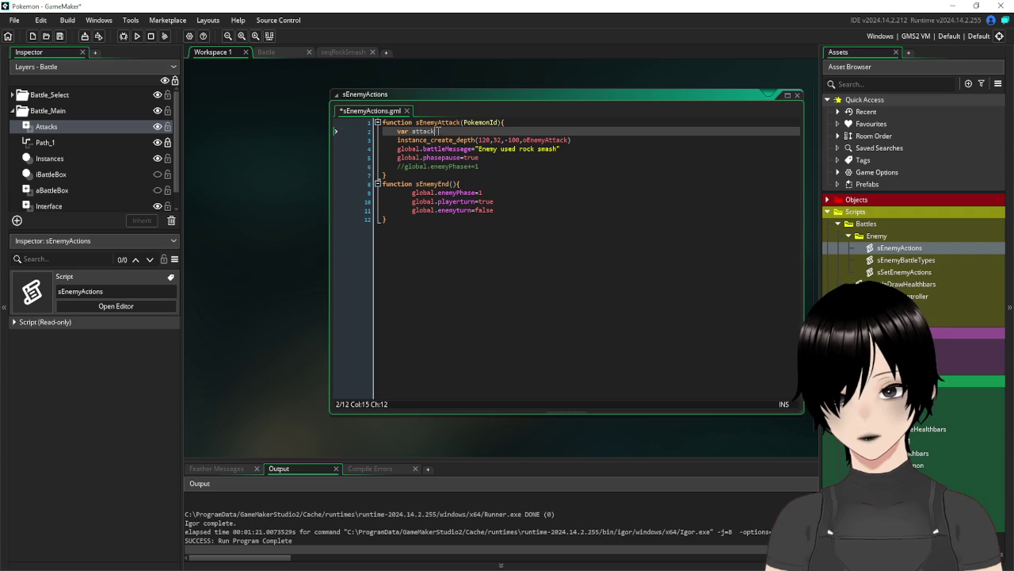
{"action": "type", "text": ";yer="}
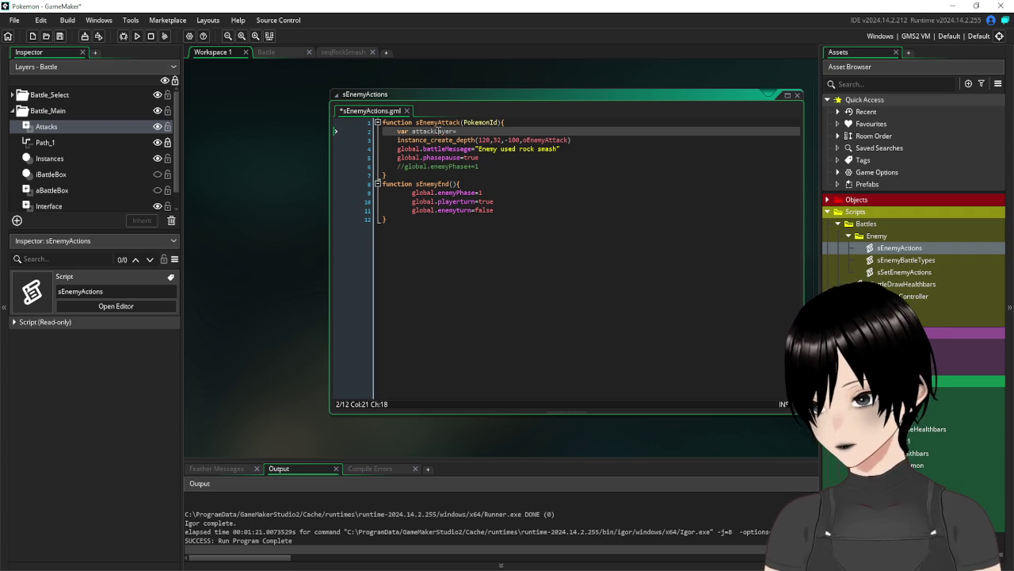
{"action": "type", "text": "layer"}
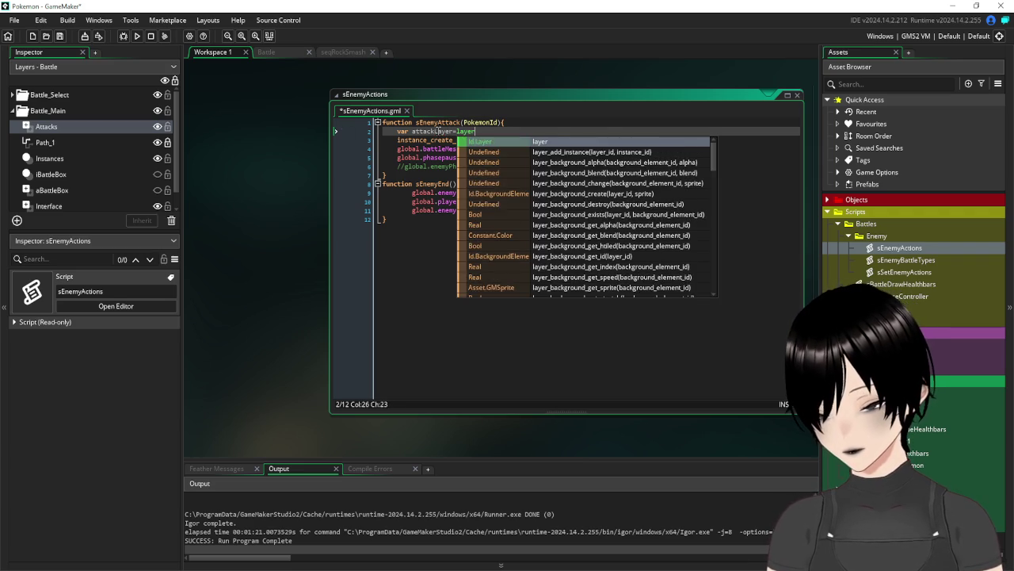
{"action": "type", "text": "_get_i"}
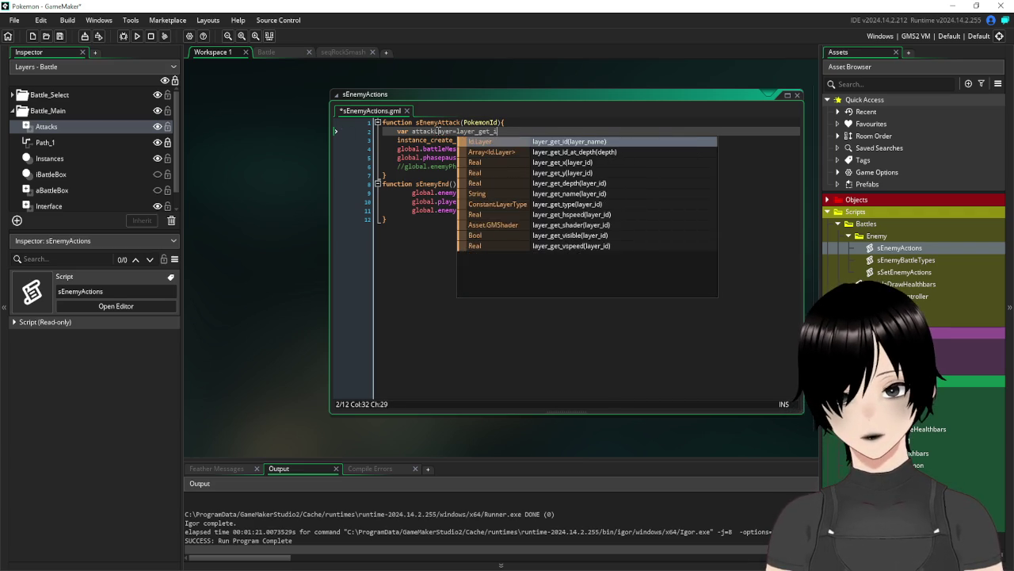
{"action": "type", "text": "d("}
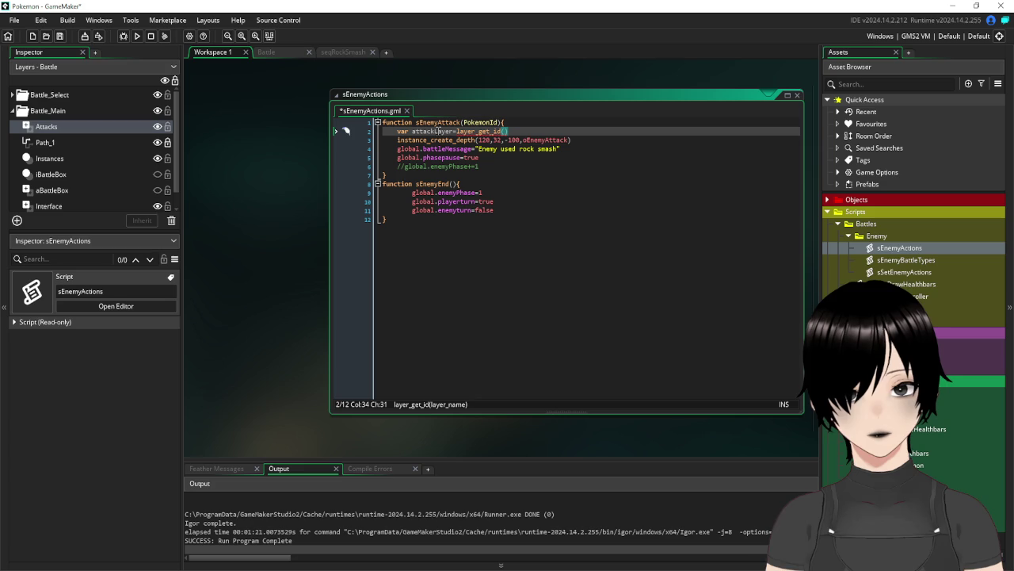
{"action": "type", "text": "\"\""}
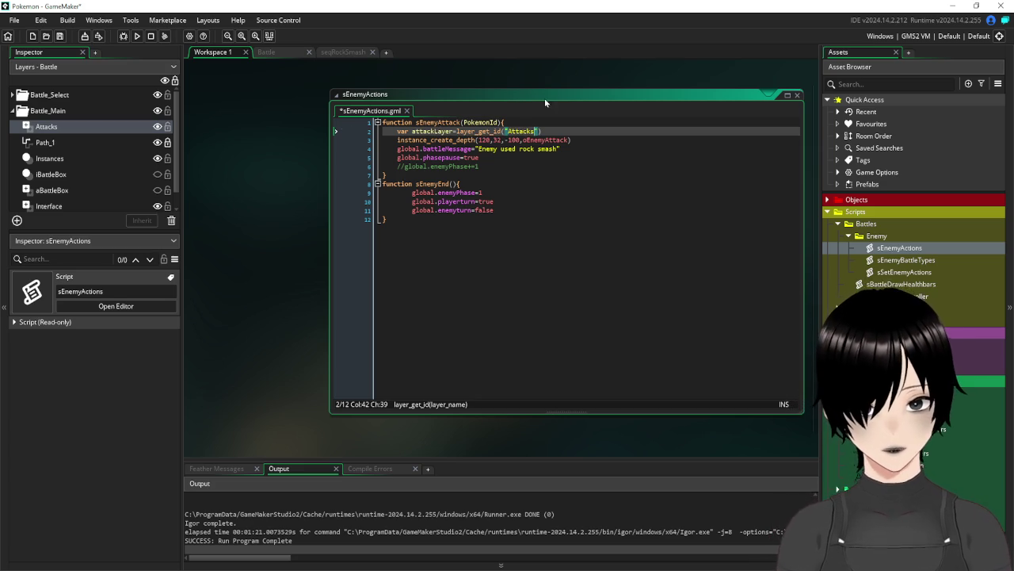
{"action": "left_click", "coordinate": [573, 129]}
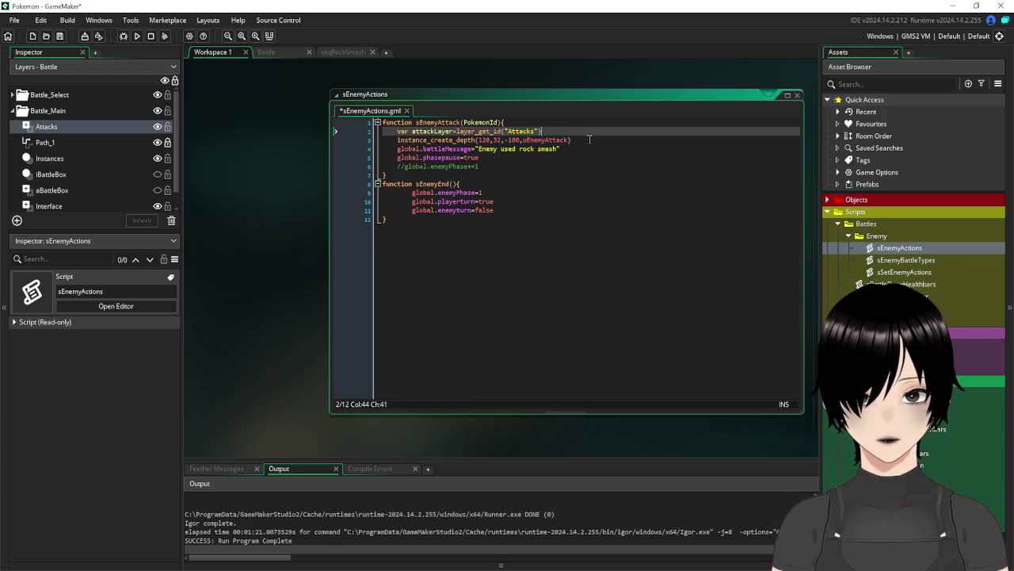
{"action": "left_click", "coordinate": [397, 140]}
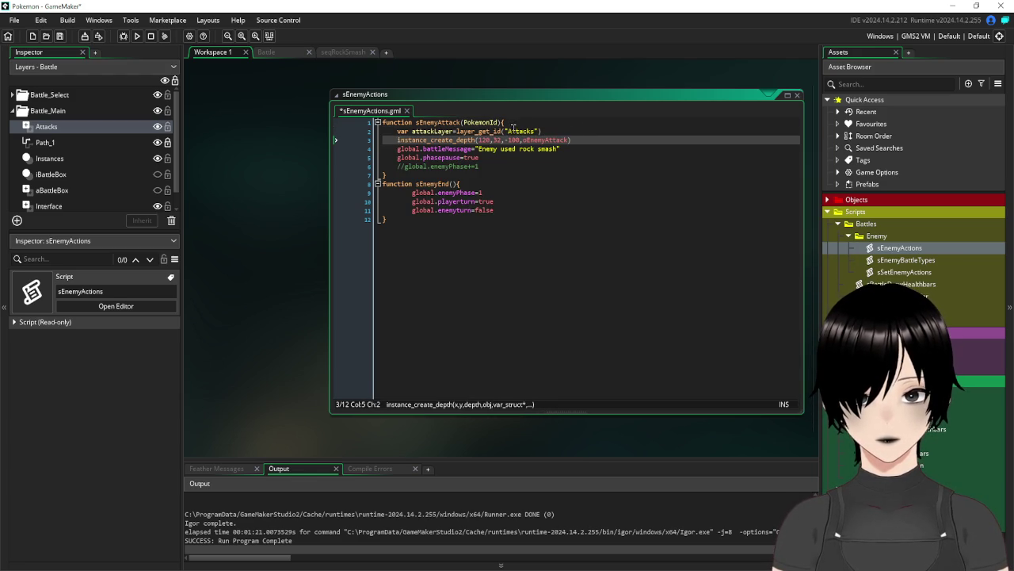
{"action": "type", "text": "//"}
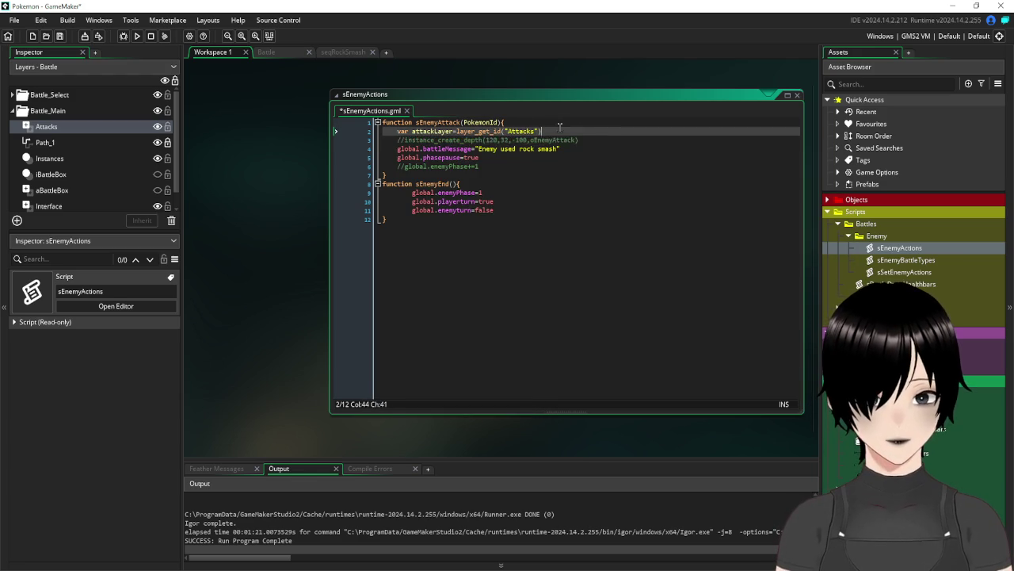
Add layer_sequence_create(attackLayer,0,0,seqRockSmash) below the layer lookup line
{"action": "left_click", "coordinate": [560, 130]}
{"action": "key", "text": "Return"}
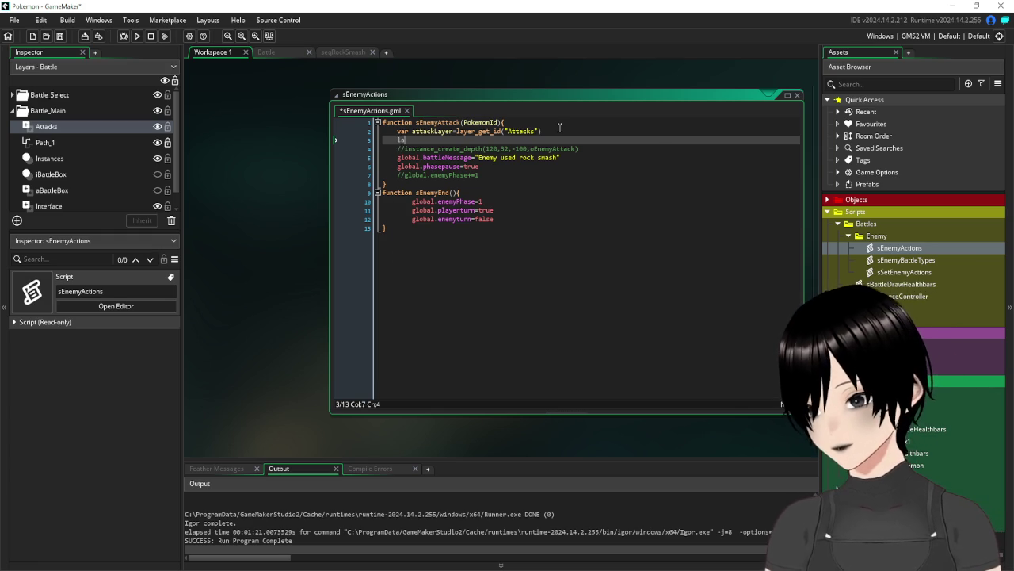
{"action": "type", "text": "layer_seq"}
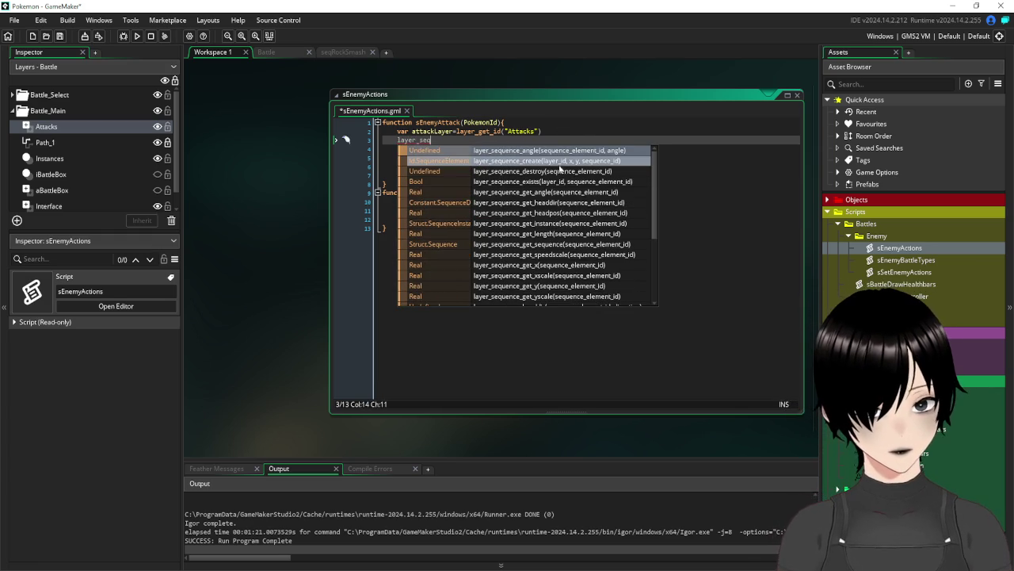
{"action": "left_click", "coordinate": [546, 161]}
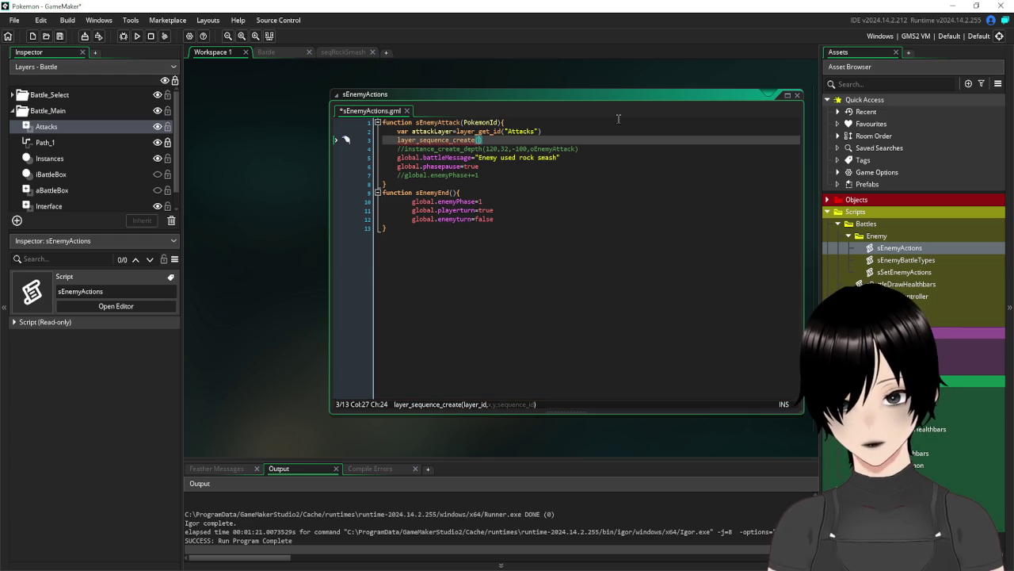
{"action": "type", "text": "Atta"}
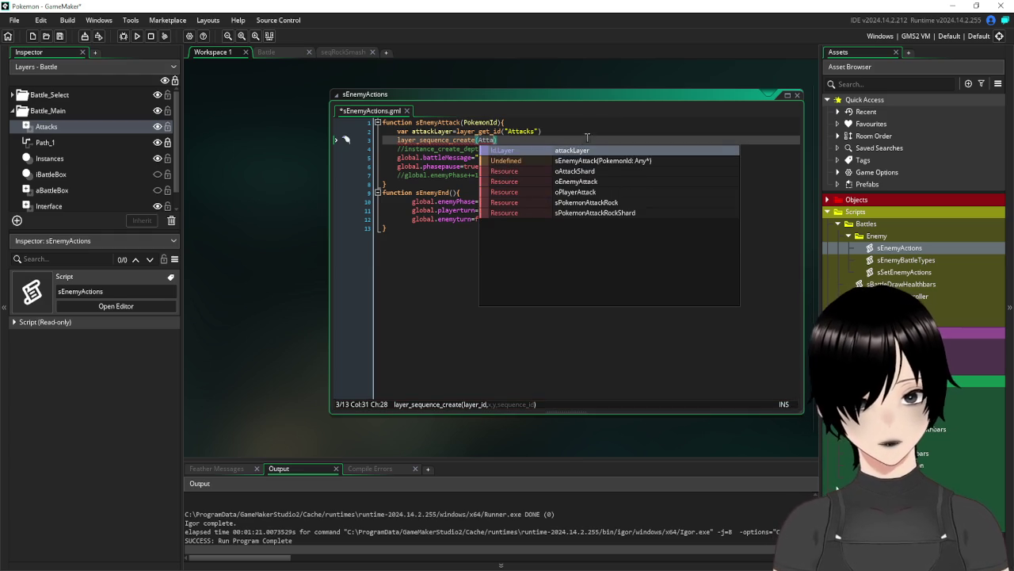
{"action": "left_click", "coordinate": [567, 153]}
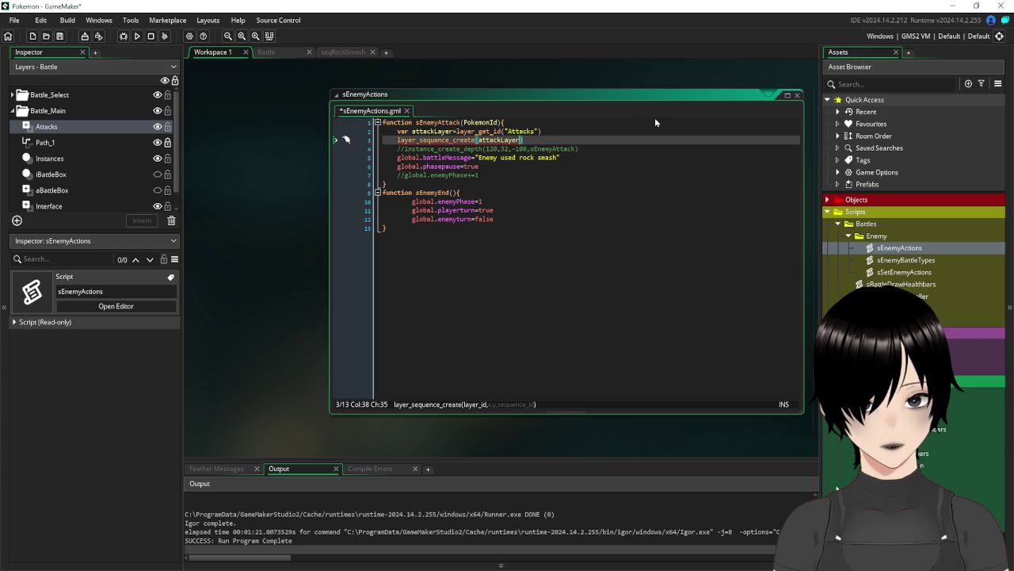
{"action": "type", "text": ",0,0,"}
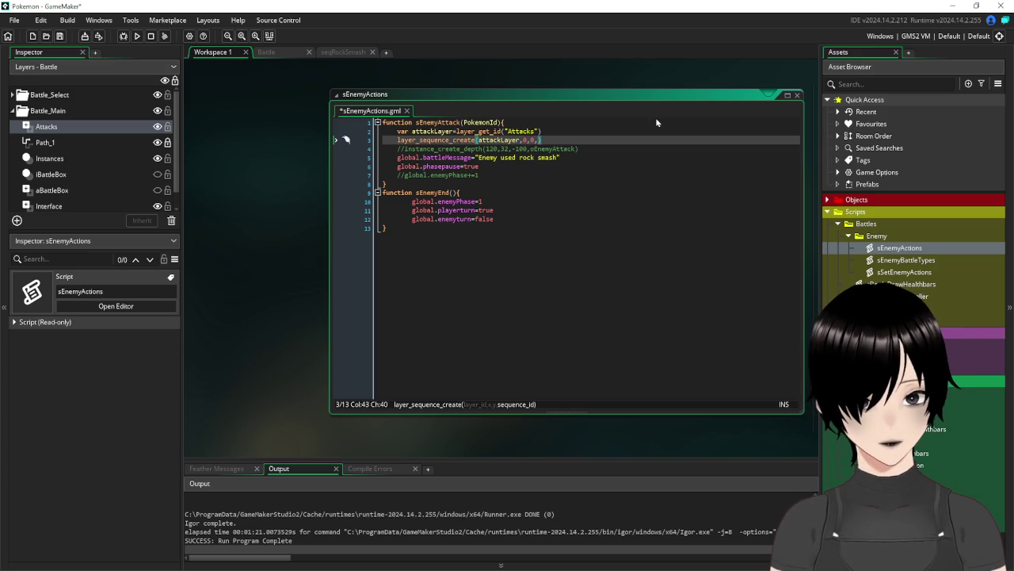
{"action": "type", "text": "seq"}
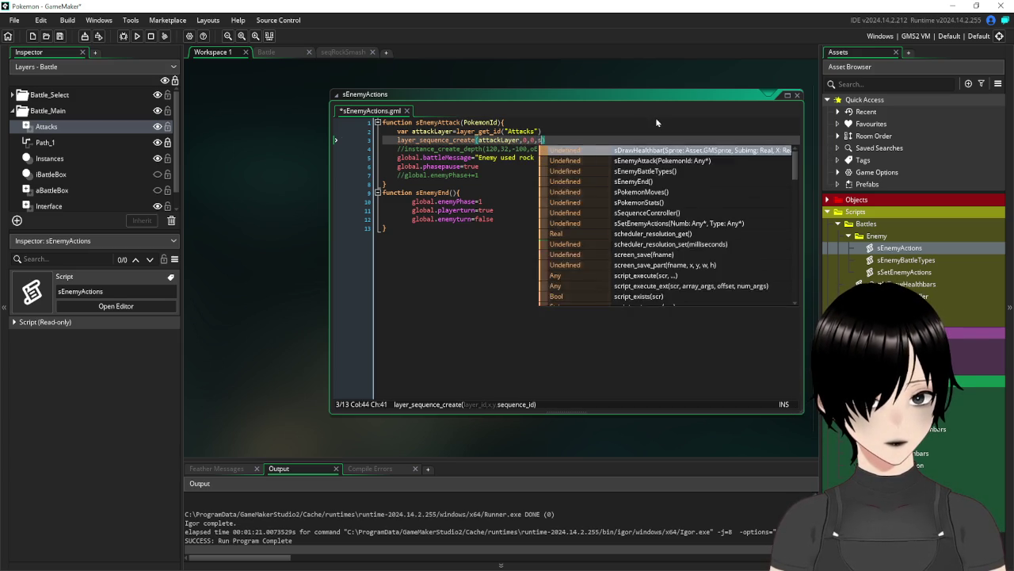
{"action": "type", "text": "R"}
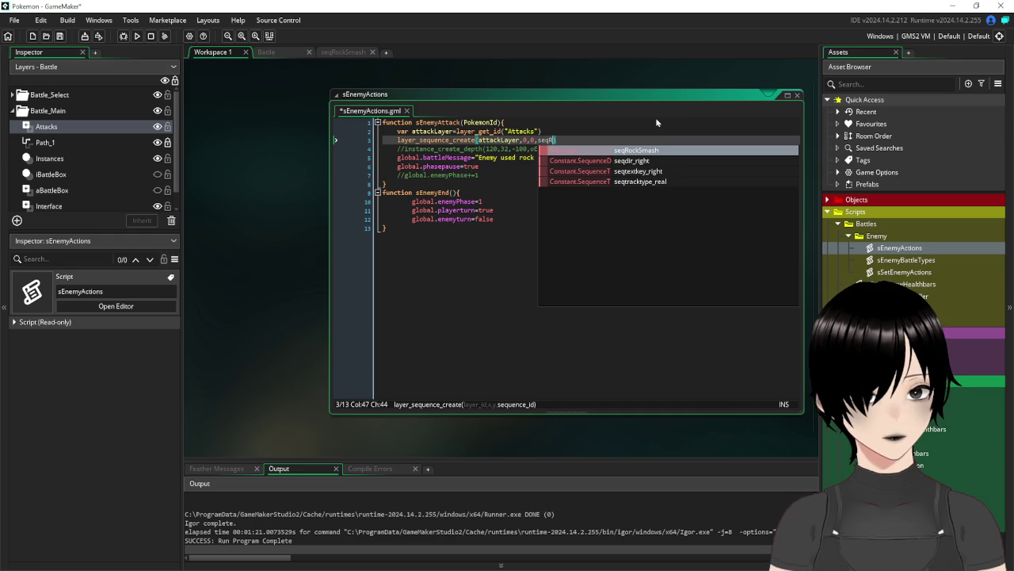
{"action": "left_click", "coordinate": [615, 150]}
Save the sEnemyActions script
{"action": "left_click", "coordinate": [605, 247]}
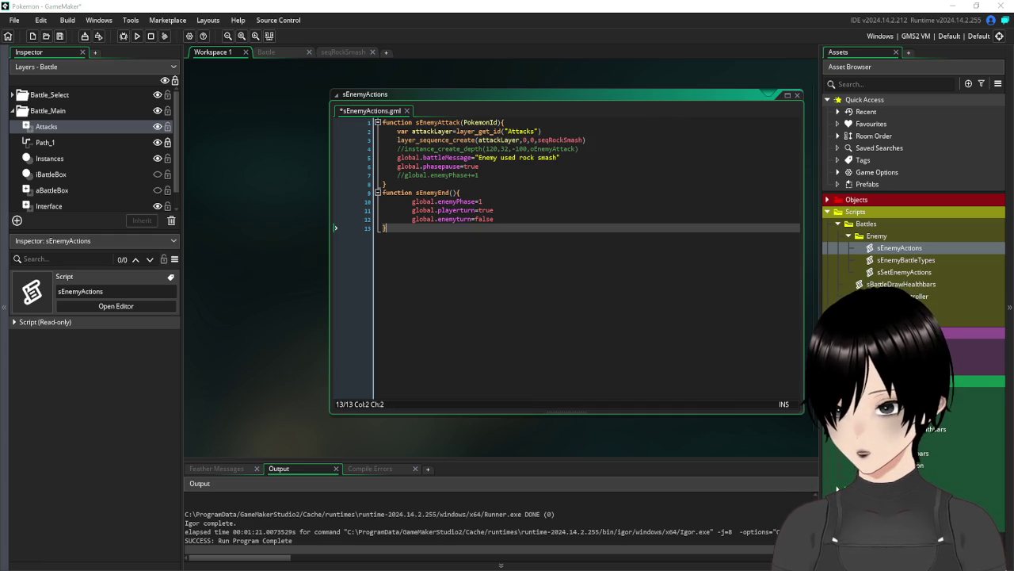
{"action": "left_click", "coordinate": [622, 190]}
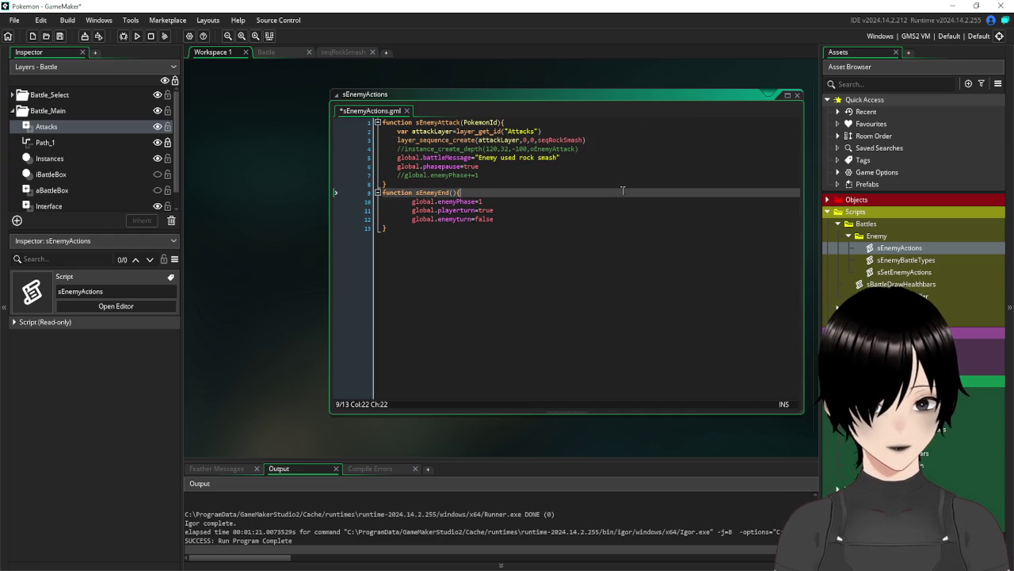
{"action": "left_click", "coordinate": [60, 35]}
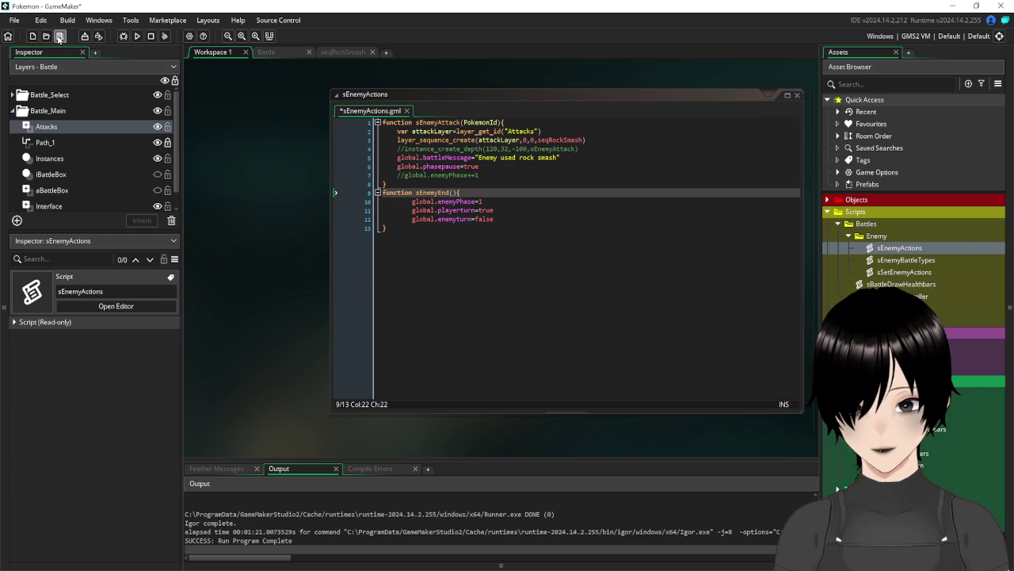
{"action": "left_click", "coordinate": [136, 37]}
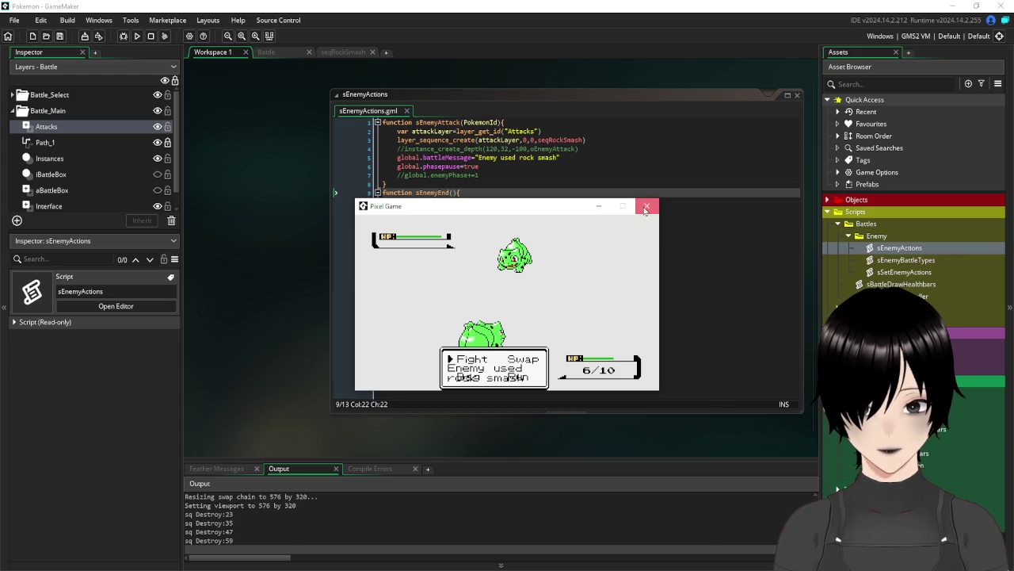
{"action": "left_click", "coordinate": [646, 207]}
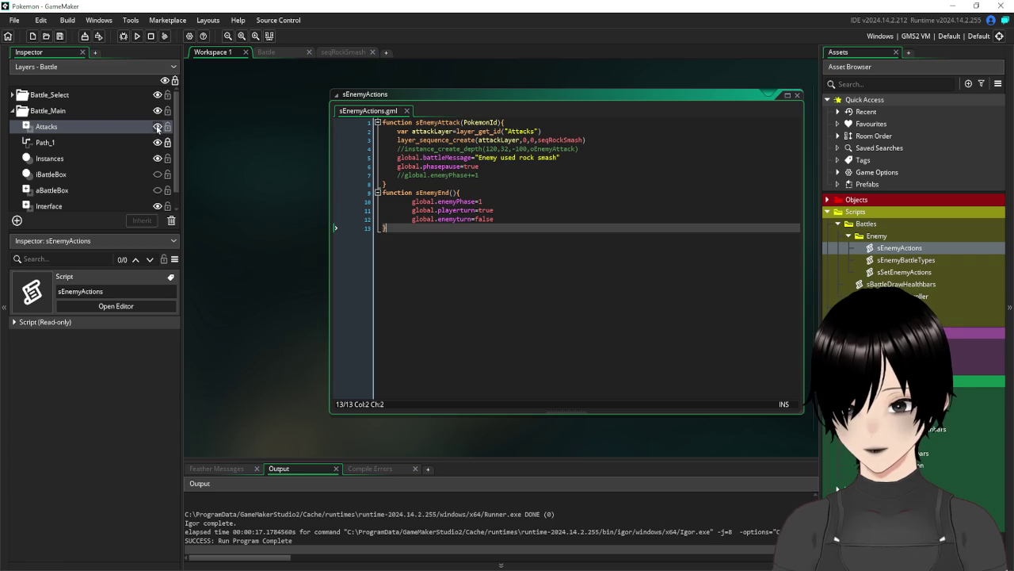
Hide the iActionSelect and aActionBox layers in Battle_Select and test-run the game
{"action": "left_click", "coordinate": [13, 94]}
{"action": "left_click", "coordinate": [163, 110]}
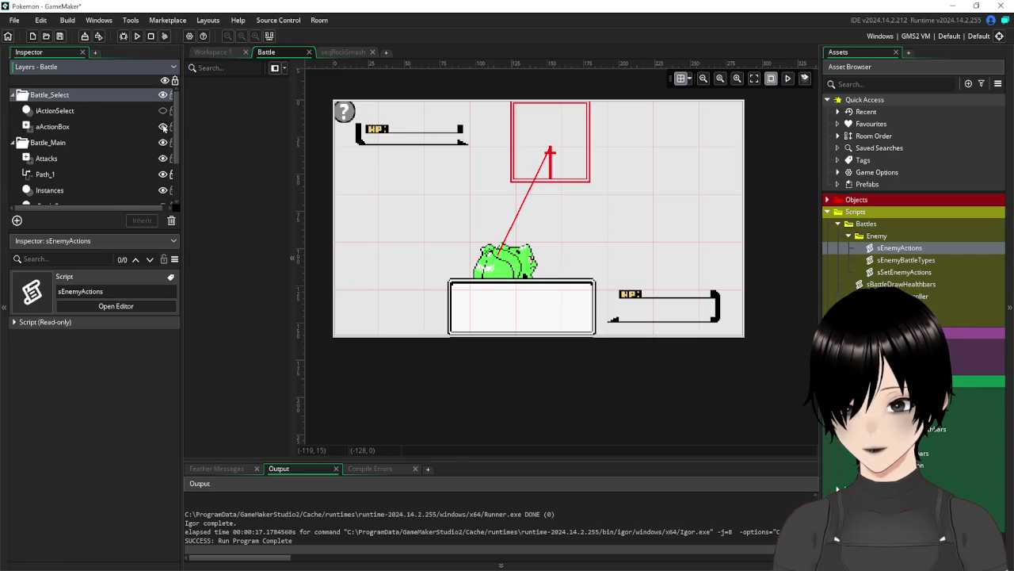
{"action": "left_click", "coordinate": [162, 126]}
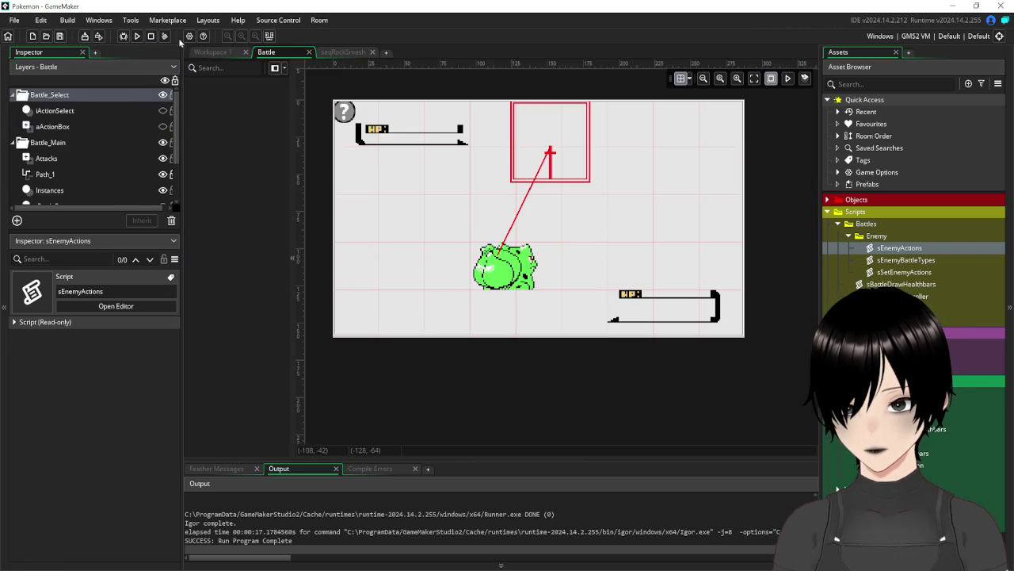
{"action": "left_click", "coordinate": [136, 36]}
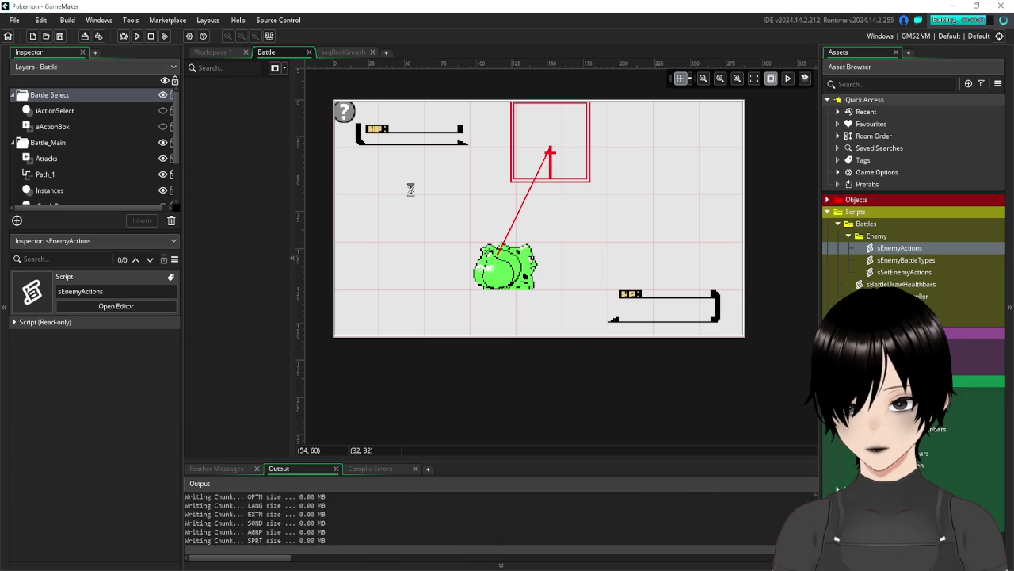
{"action": "left_click", "coordinate": [646, 205]}
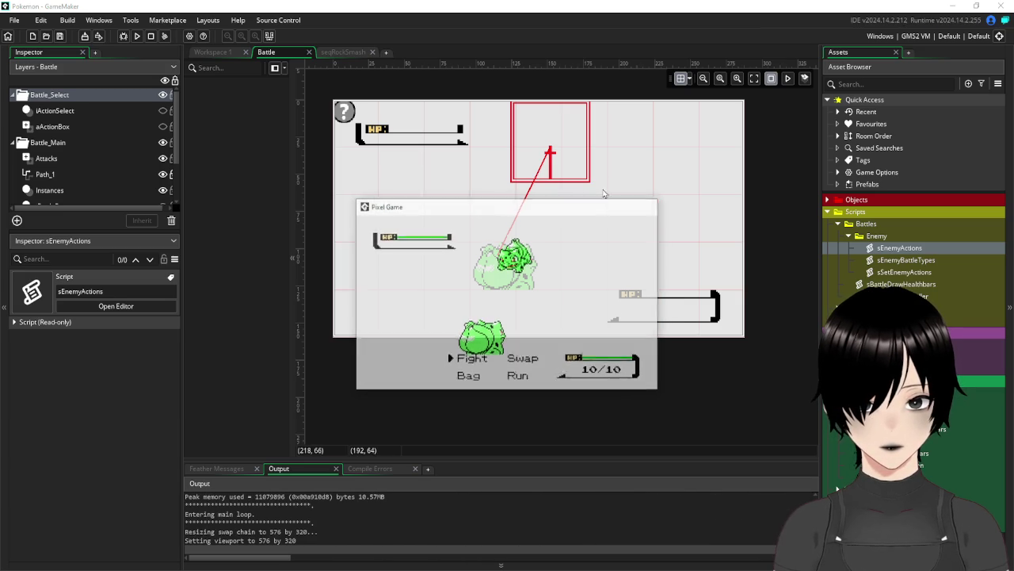
Show the iBattleBox and aBattleBox layers in the Battle room and test-run the battle again
{"action": "left_click", "coordinate": [82, 111]}
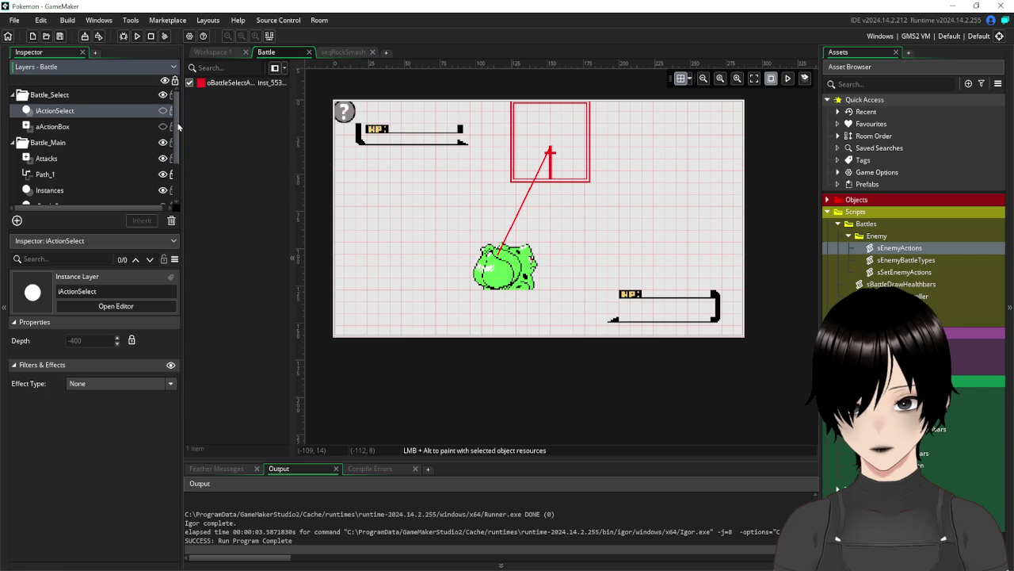
{"action": "left_click", "coordinate": [83, 126]}
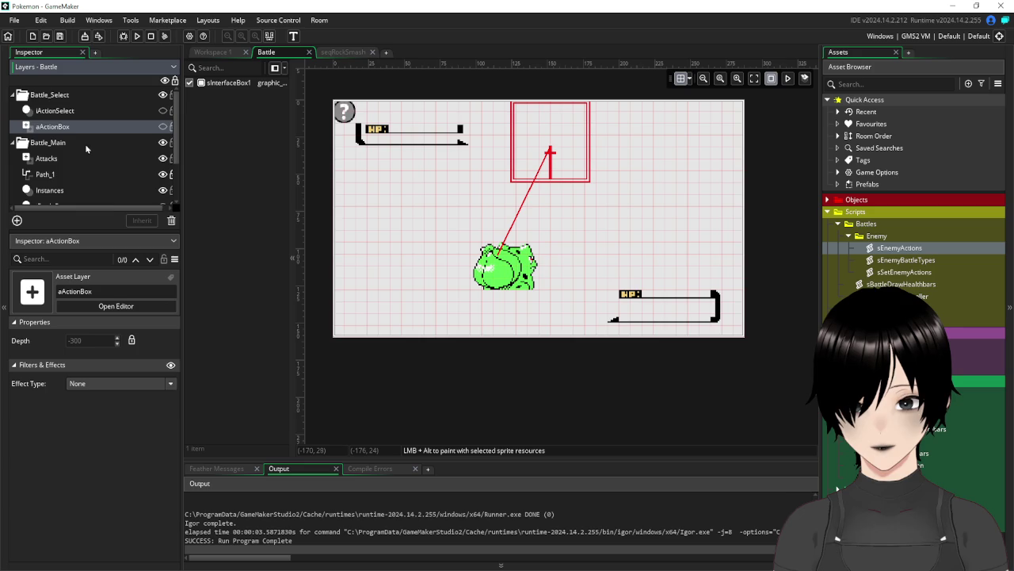
{"action": "scroll", "coordinate": [80, 143], "scroll_direction": "down", "scroll_amount": 3}
{"action": "left_click", "coordinate": [61, 134]}
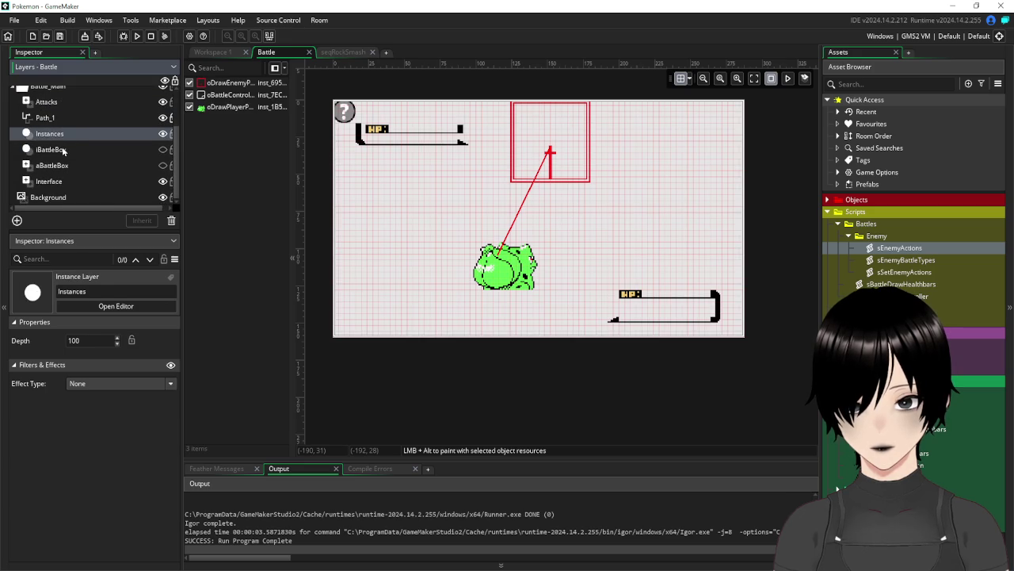
{"action": "left_click", "coordinate": [63, 150]}
{"action": "left_click", "coordinate": [69, 168]}
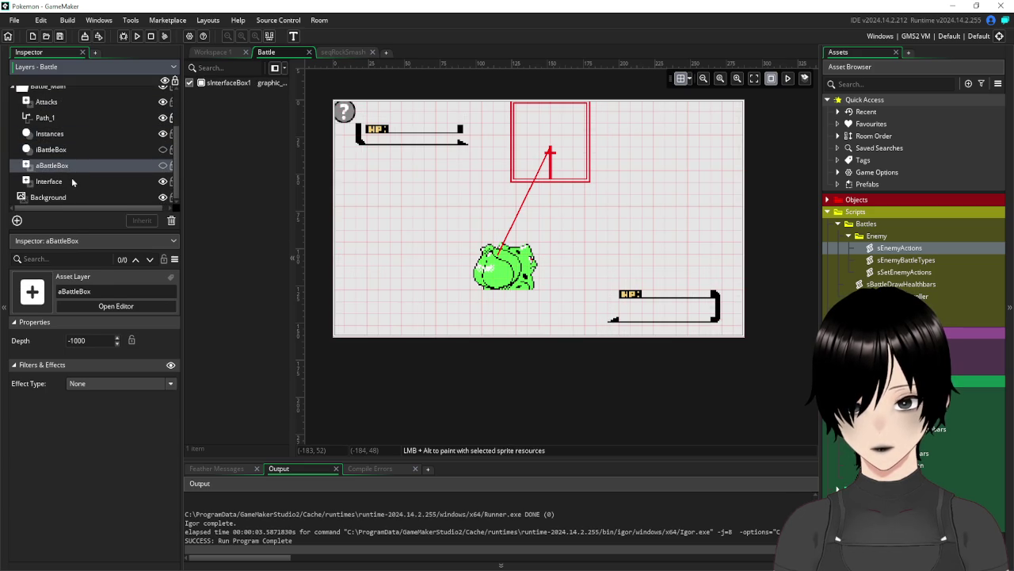
{"action": "left_click", "coordinate": [60, 151]}
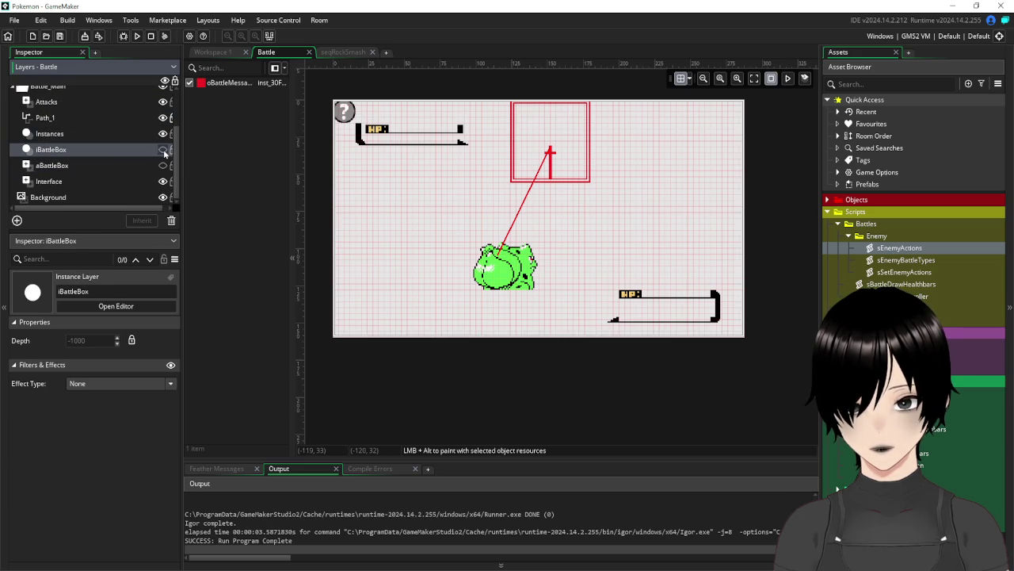
{"action": "left_click", "coordinate": [163, 150]}
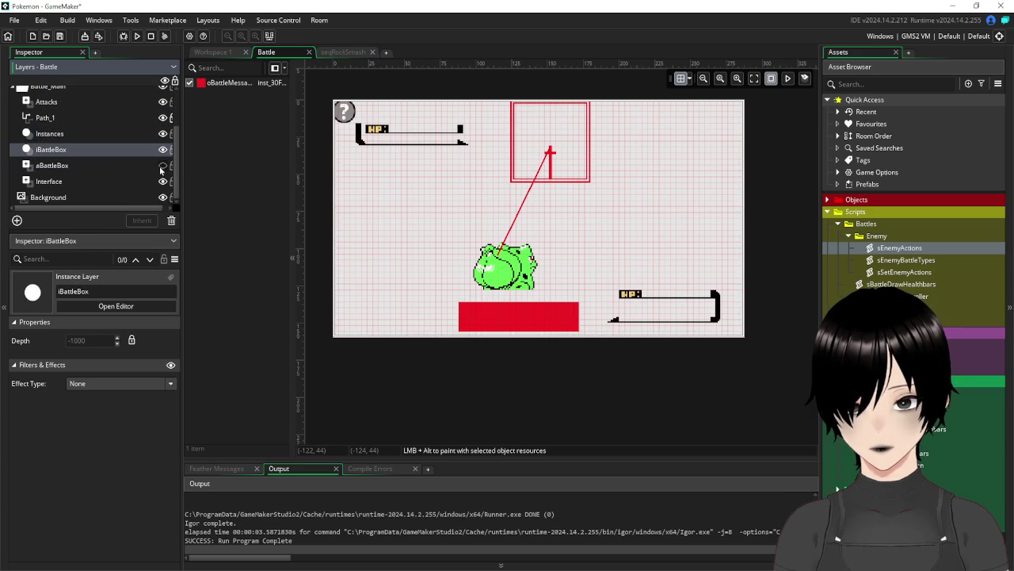
{"action": "left_click", "coordinate": [163, 166]}
{"action": "scroll", "coordinate": [121, 148], "scroll_direction": "up", "scroll_amount": 3}
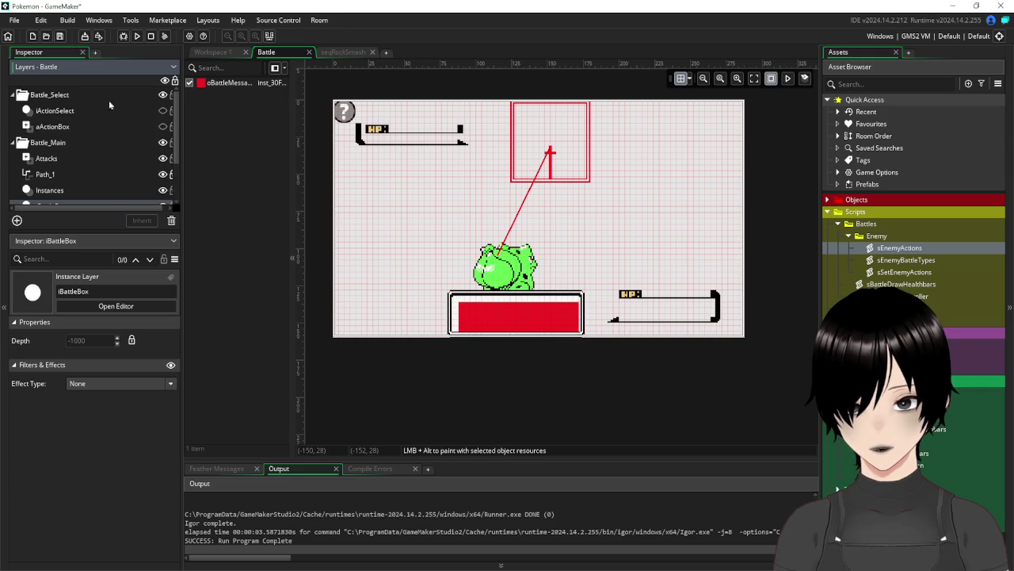
{"action": "left_click", "coordinate": [125, 37]}
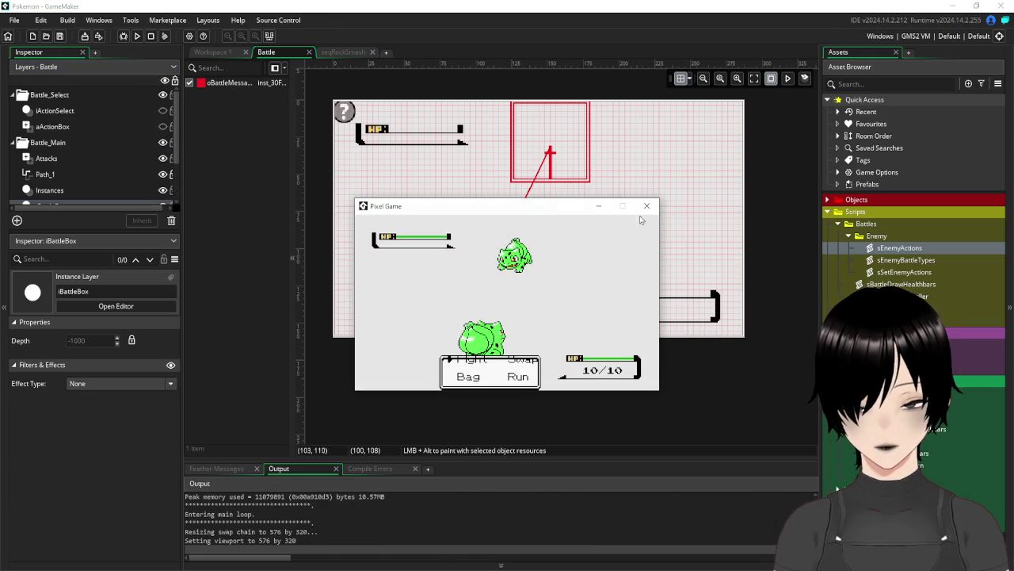
{"action": "left_click", "coordinate": [647, 206]}
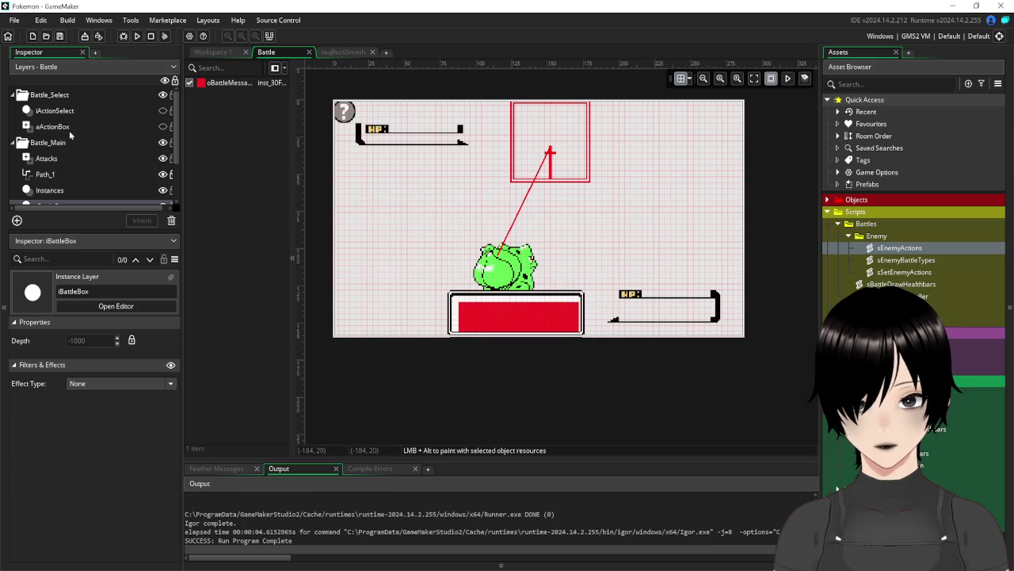
Check the oBattleSelectAction instance on iActionSelect, then return to Workspace 1
{"action": "left_click", "coordinate": [68, 128]}
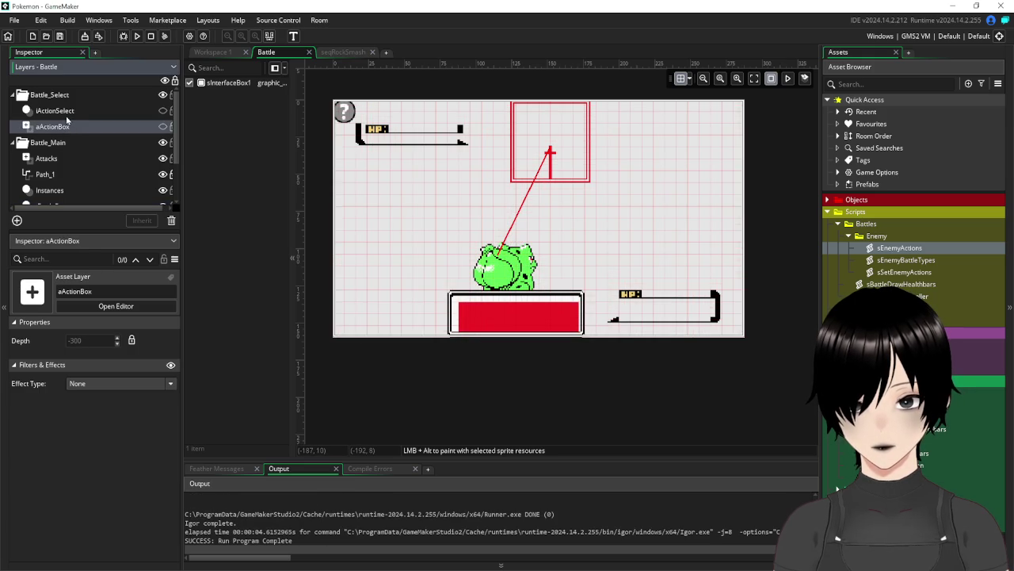
{"action": "left_click", "coordinate": [66, 112]}
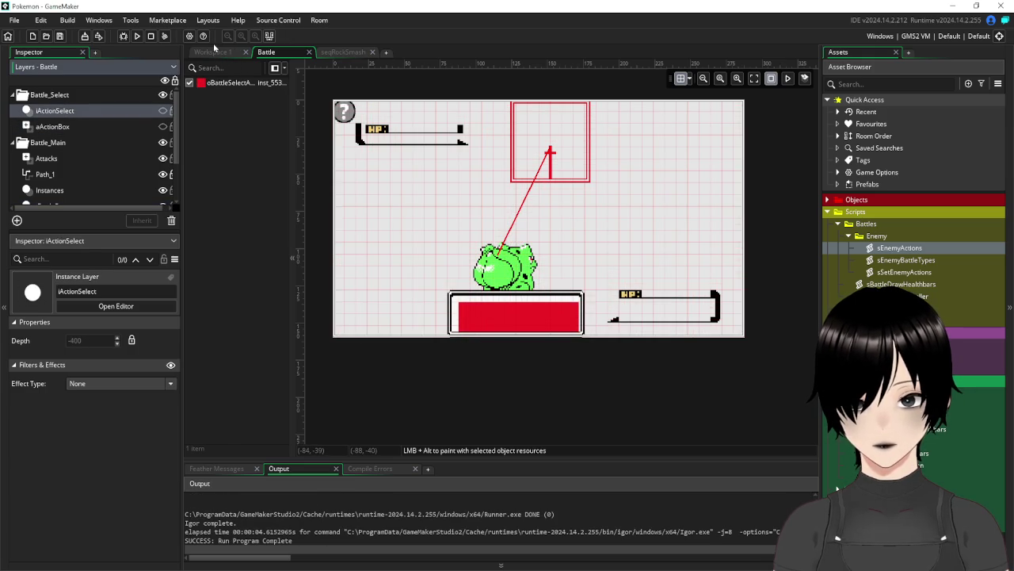
{"action": "left_click", "coordinate": [190, 84]}
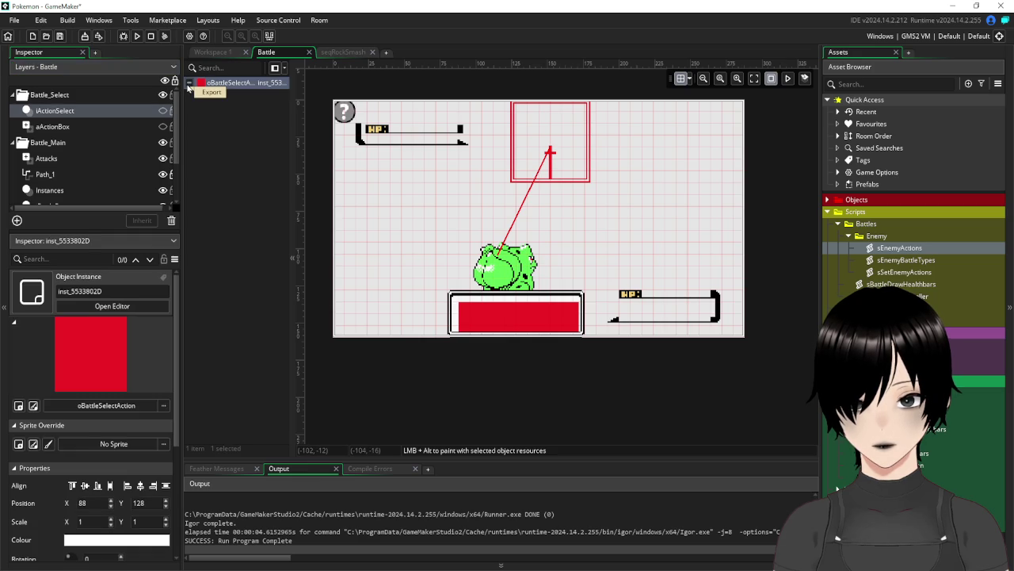
{"action": "key", "text": "Escape"}
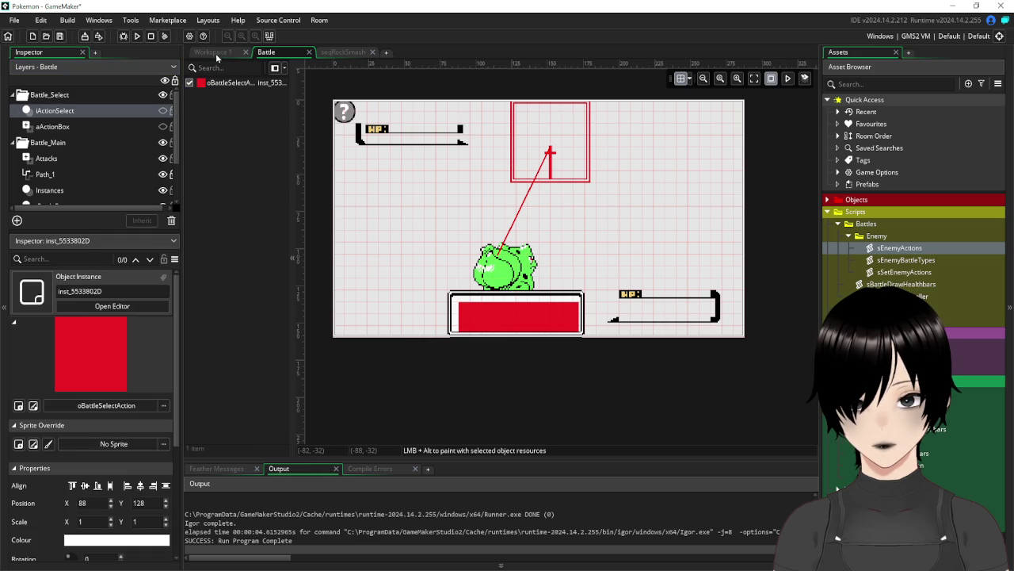
{"action": "left_click", "coordinate": [217, 53]}
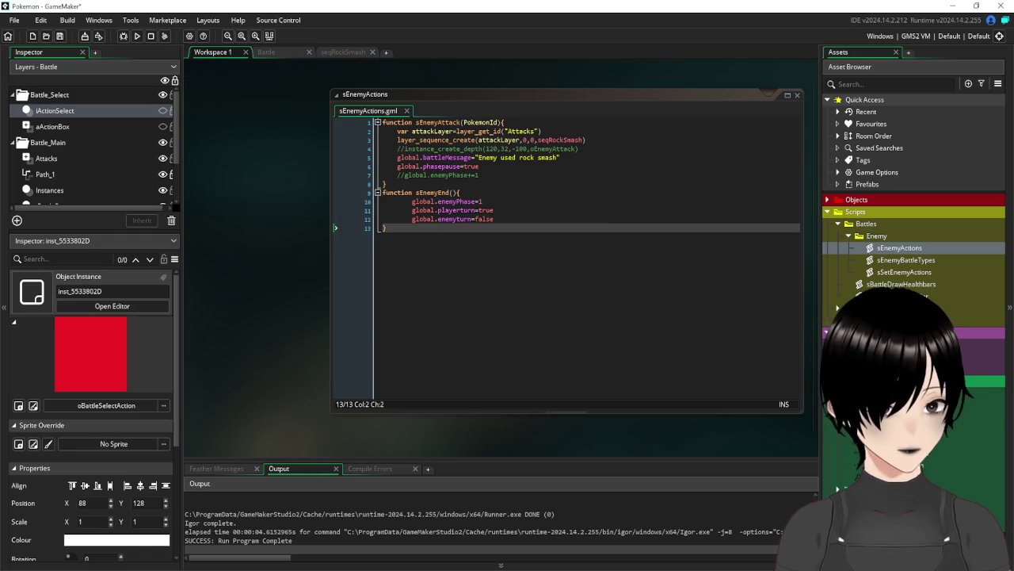
Uncheck Visible in the oBattleSelectAction object editor and save the project
{"action": "left_click", "coordinate": [827, 211]}
{"action": "left_click", "coordinate": [828, 199]}
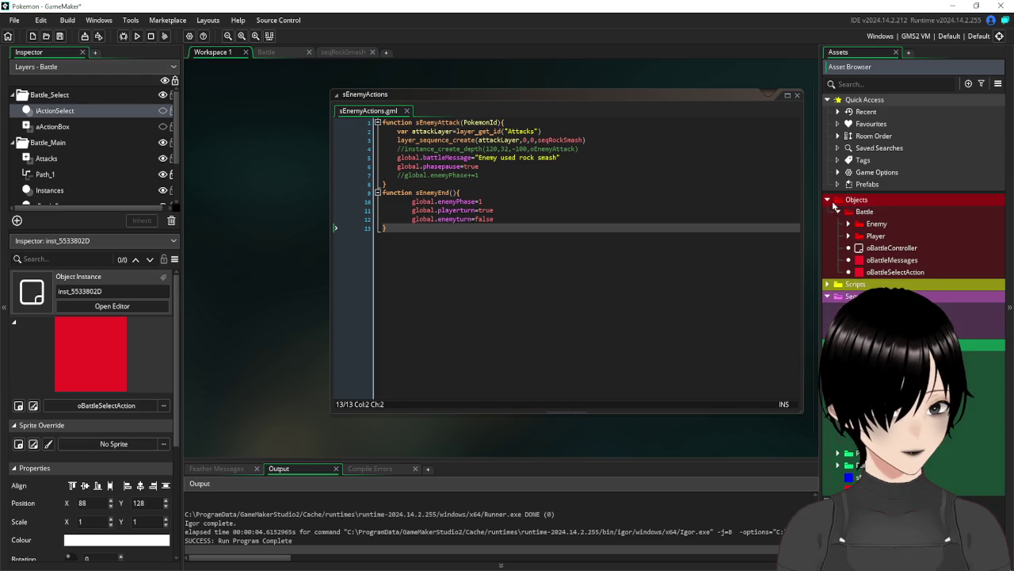
{"action": "double_click", "coordinate": [889, 272]}
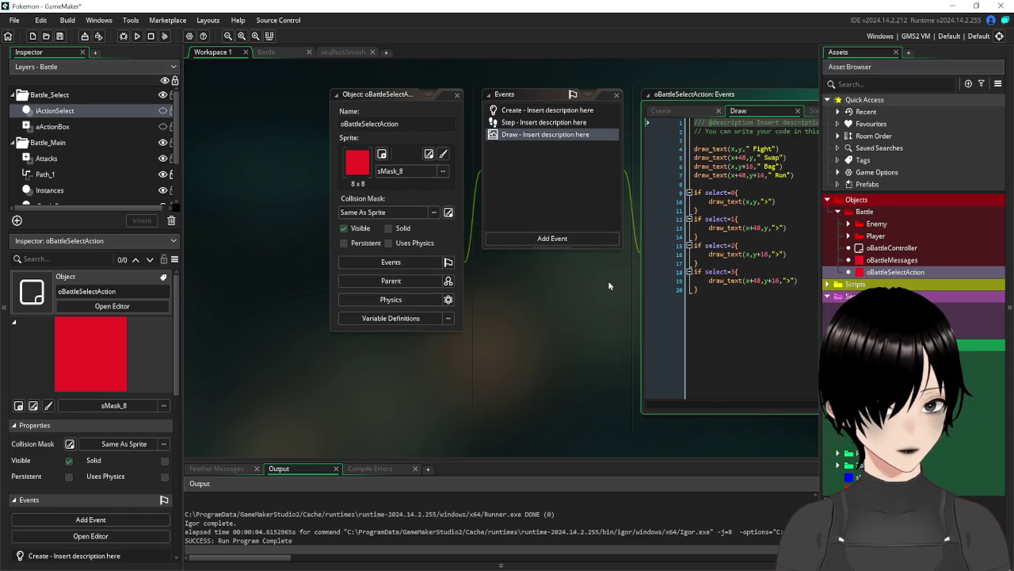
{"action": "left_click", "coordinate": [886, 262]}
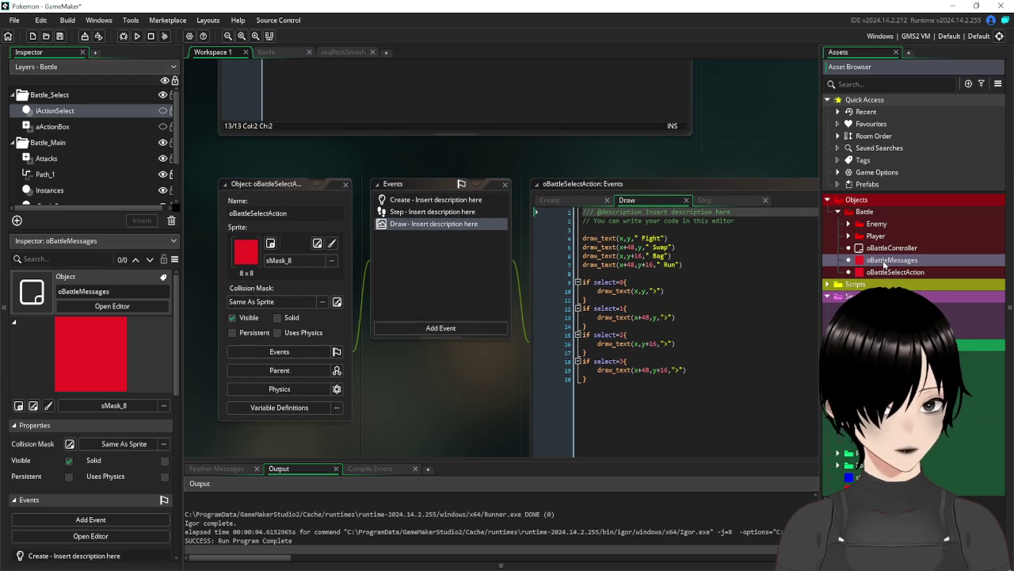
{"action": "double_click", "coordinate": [886, 261]}
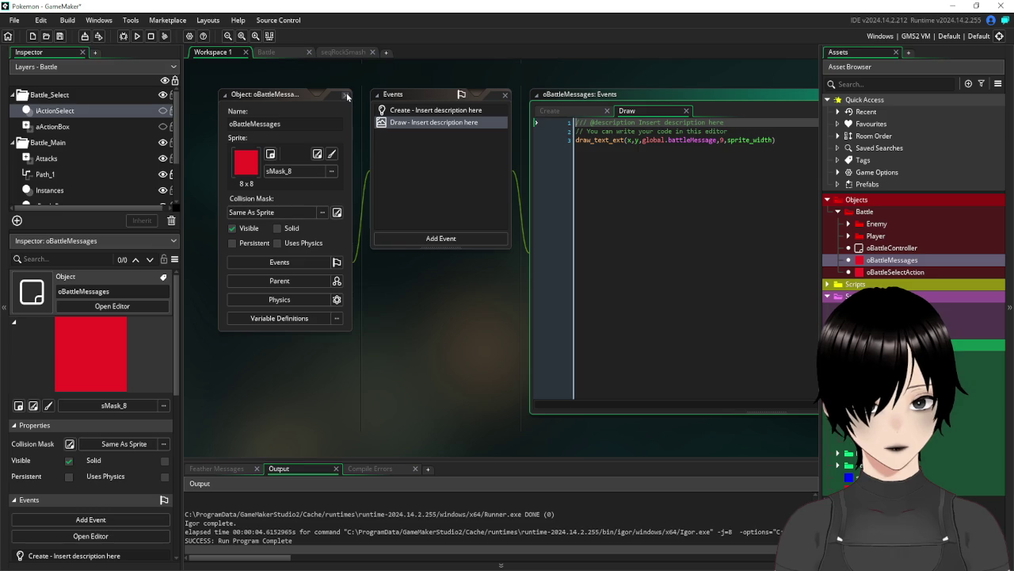
{"action": "left_click", "coordinate": [346, 95]}
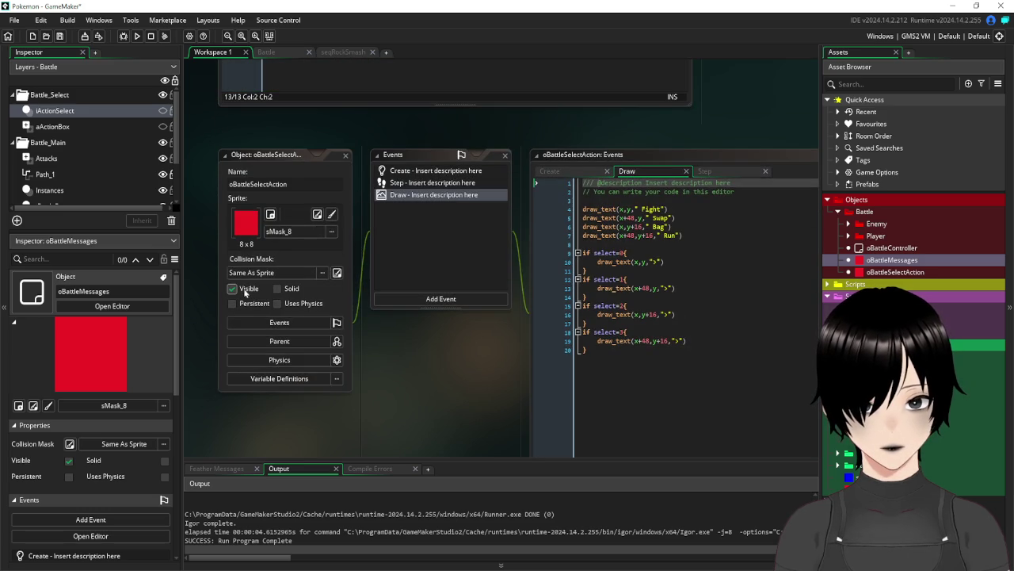
{"action": "left_click", "coordinate": [246, 292]}
{"action": "left_click", "coordinate": [60, 36]}
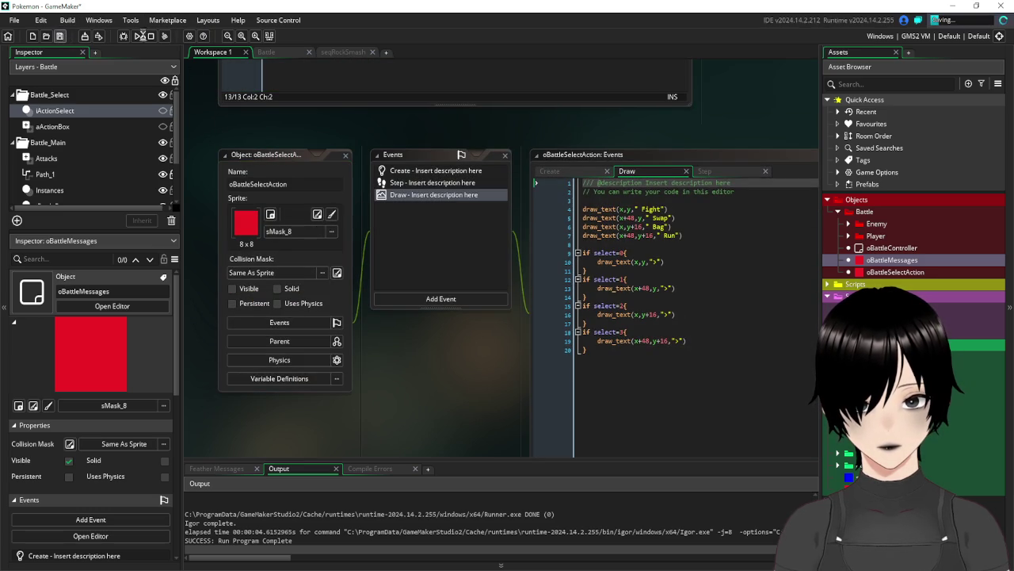
Run the battle, watch Rock Smash drop HP to 5/10, then close the game
{"action": "left_click", "coordinate": [137, 37]}
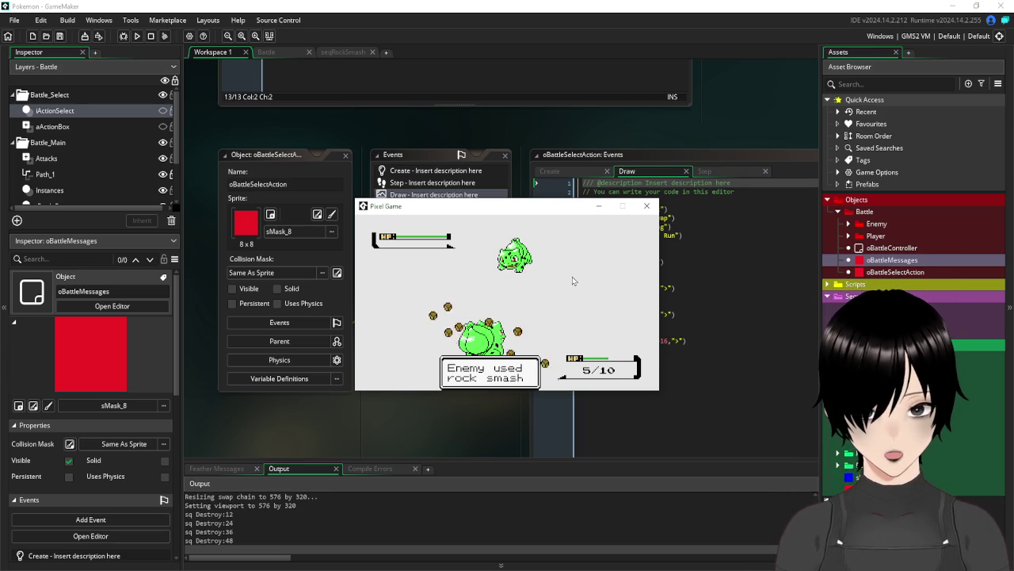
{"action": "left_click", "coordinate": [646, 206]}
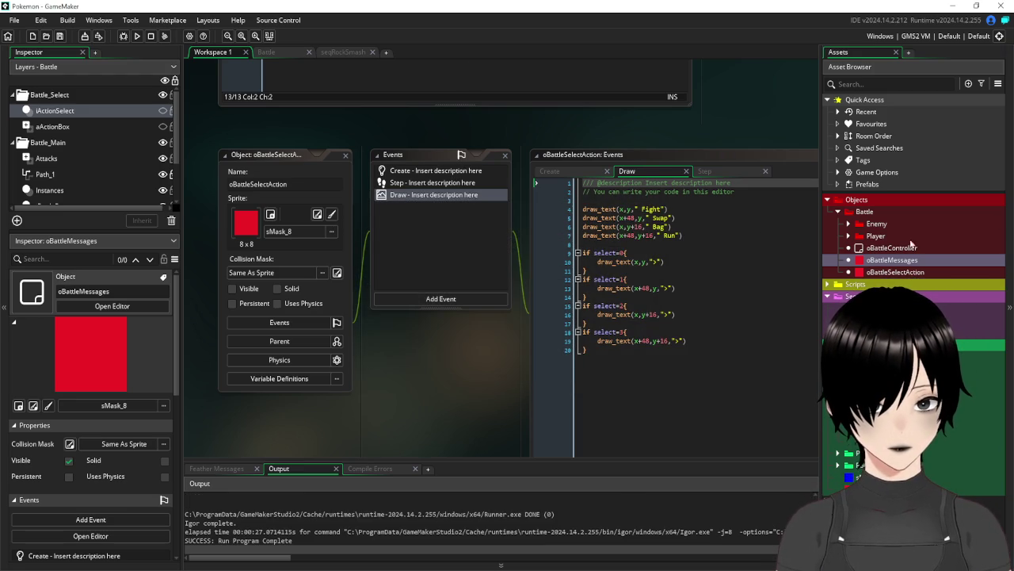
Review the object's Create event and the seqRockSmash timeline, then return to Workspace 1
{"action": "left_click", "coordinate": [418, 172]}
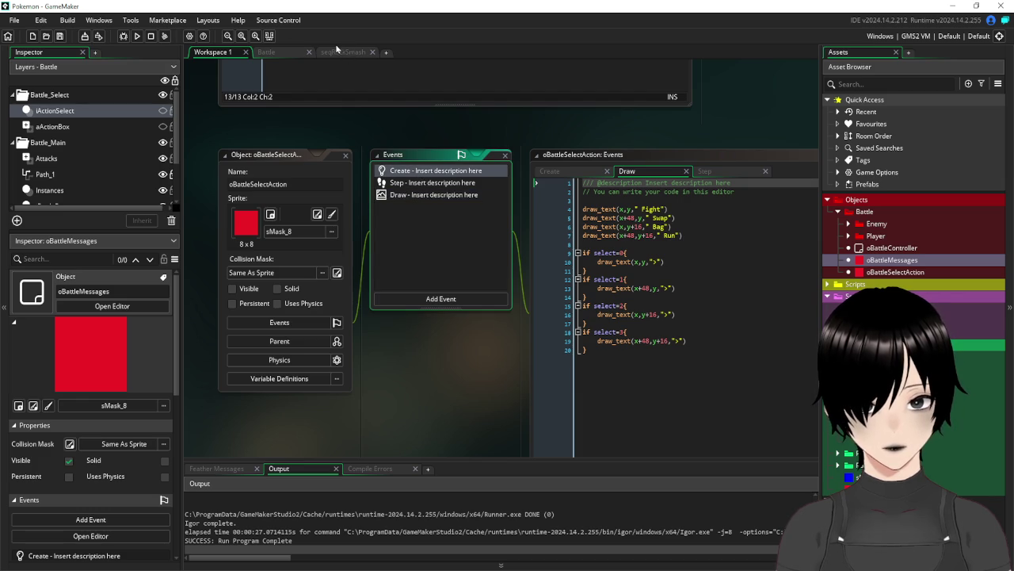
{"action": "left_click", "coordinate": [345, 53]}
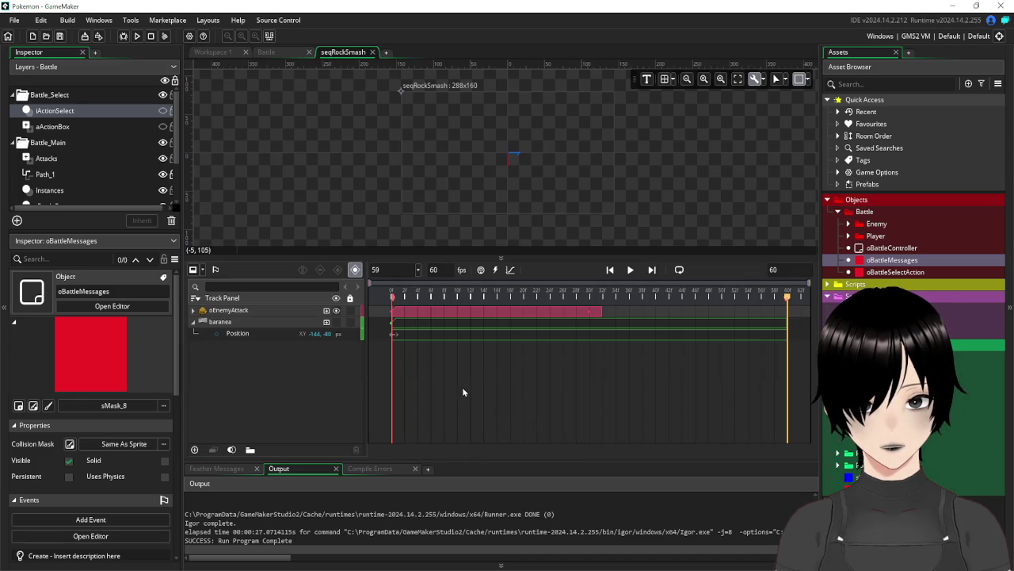
{"action": "left_click", "coordinate": [212, 52]}
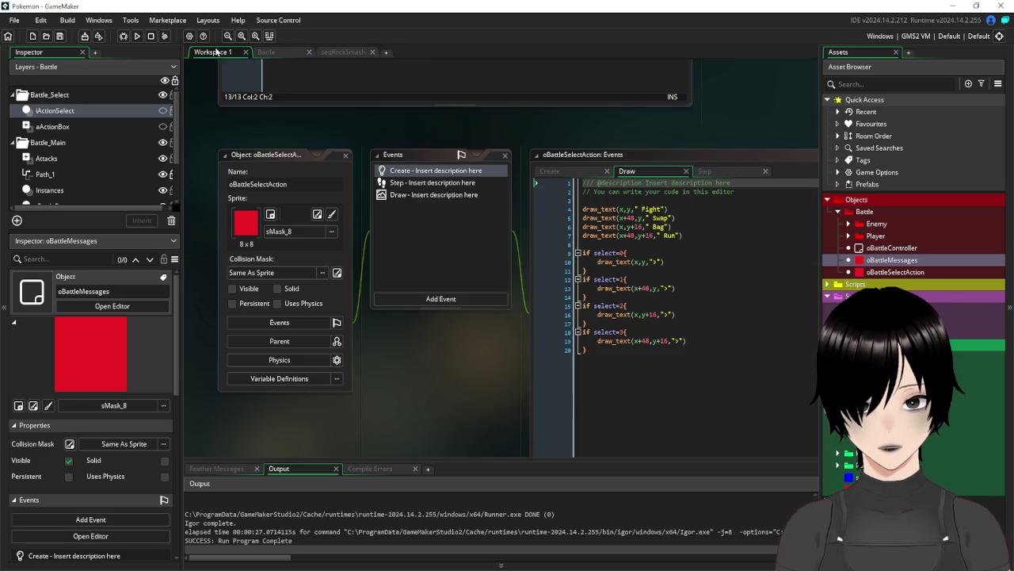
Test-run the battle twice, then close the oBattleSelectAction object editor
{"action": "left_click", "coordinate": [137, 35]}
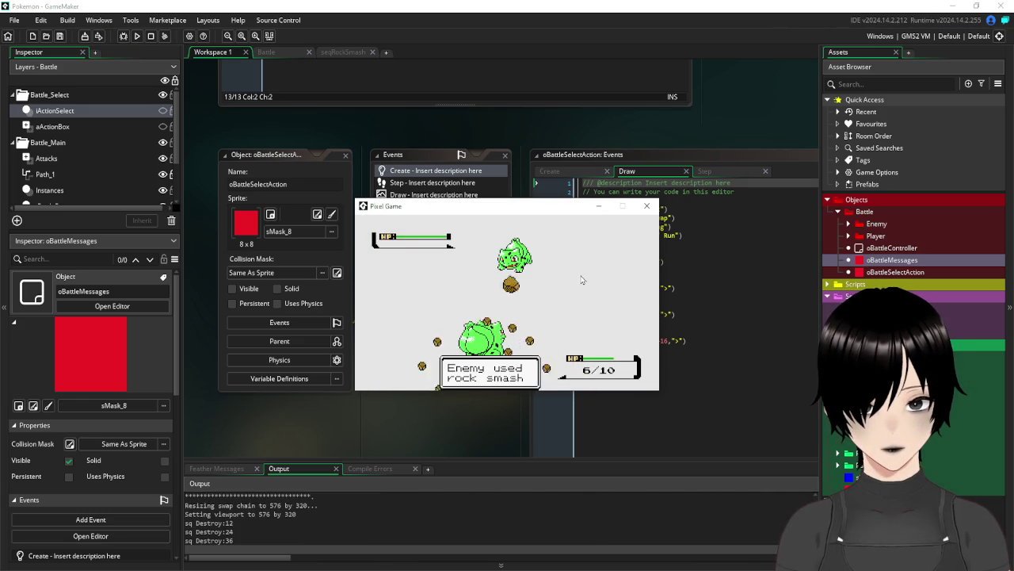
{"action": "left_click", "coordinate": [647, 206]}
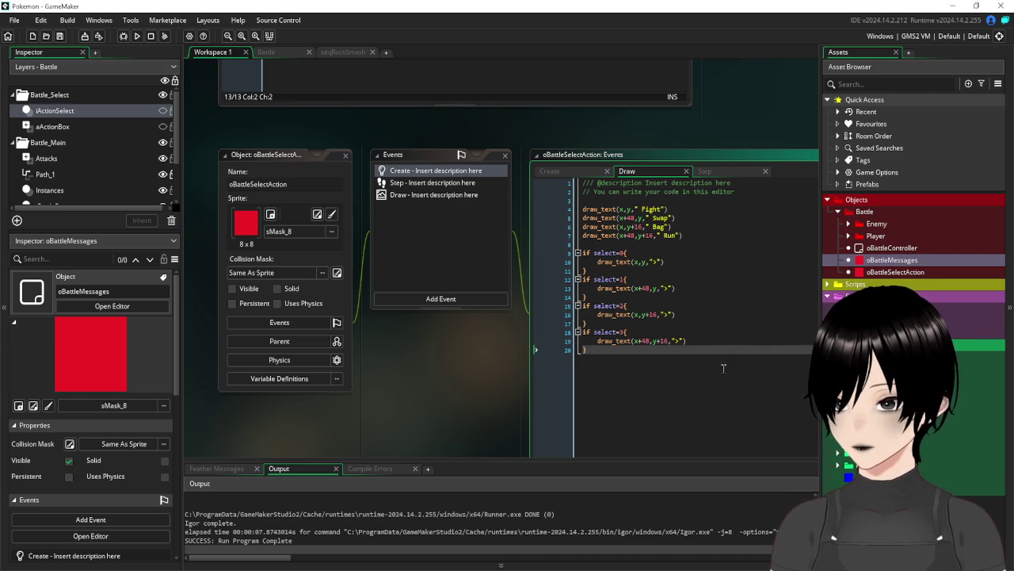
{"action": "left_click", "coordinate": [137, 37]}
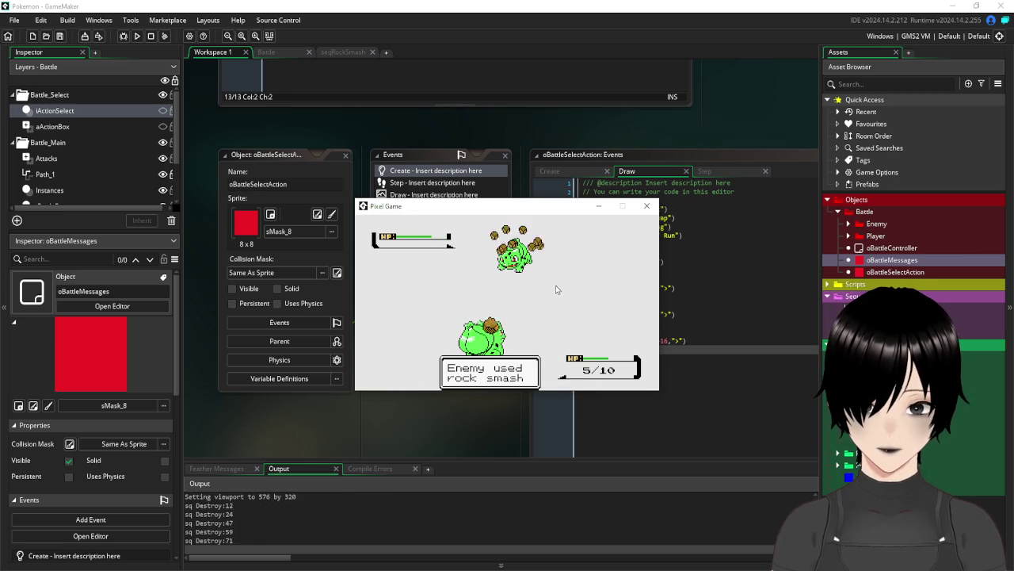
{"action": "left_click", "coordinate": [646, 207]}
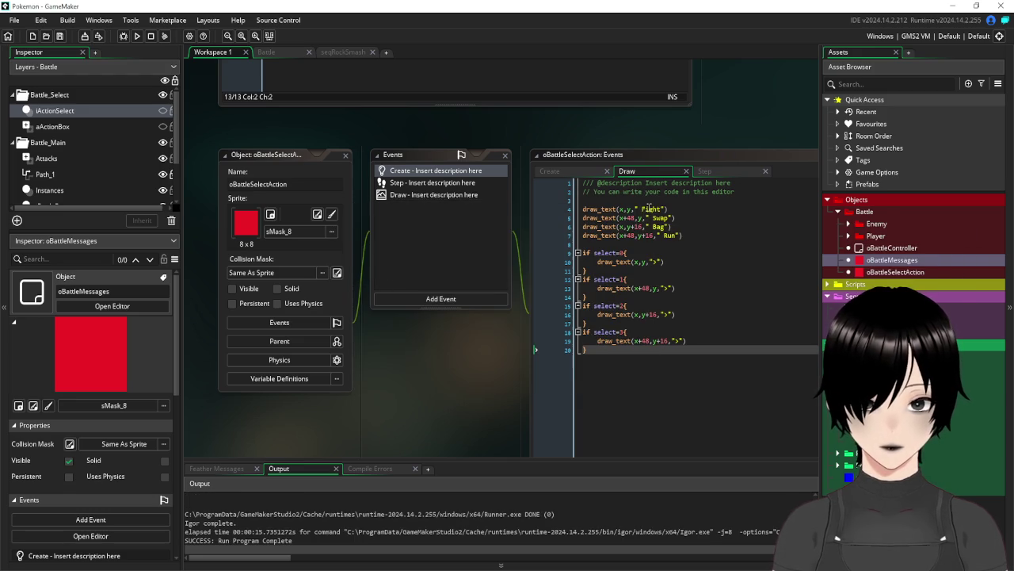
{"action": "left_click", "coordinate": [346, 156]}
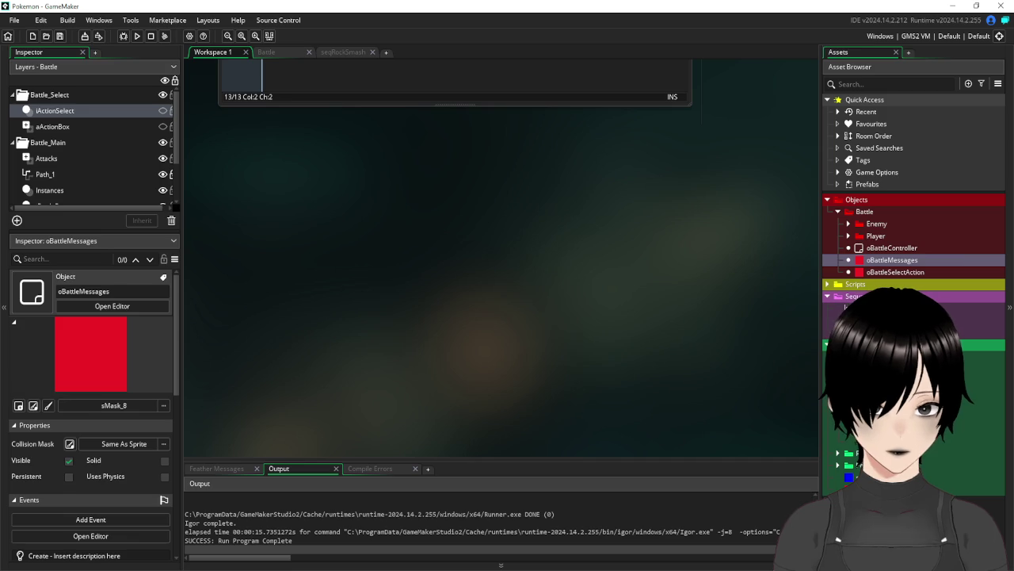
Rename seqRockSmash to seqEnemyRockSmash and open it in the sequence editor
{"action": "right_click", "coordinate": [828, 332]}
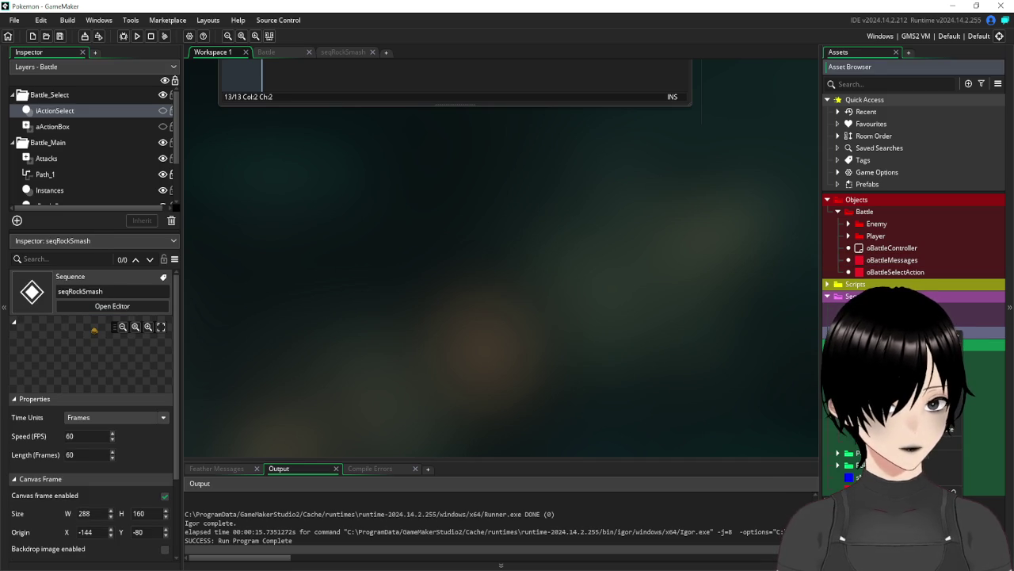
{"action": "key", "text": "Escape"}
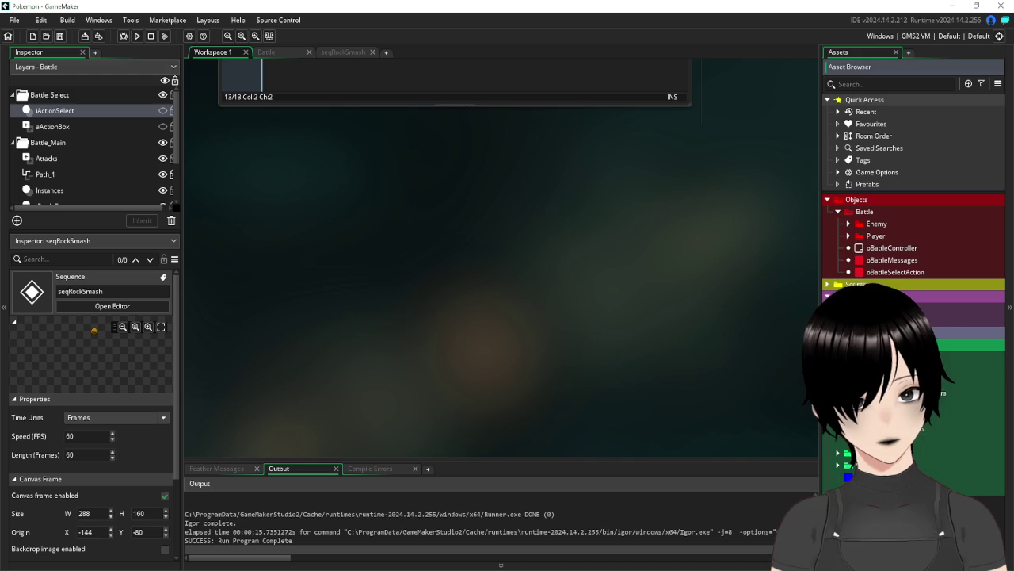
{"action": "left_click", "coordinate": [872, 319]}
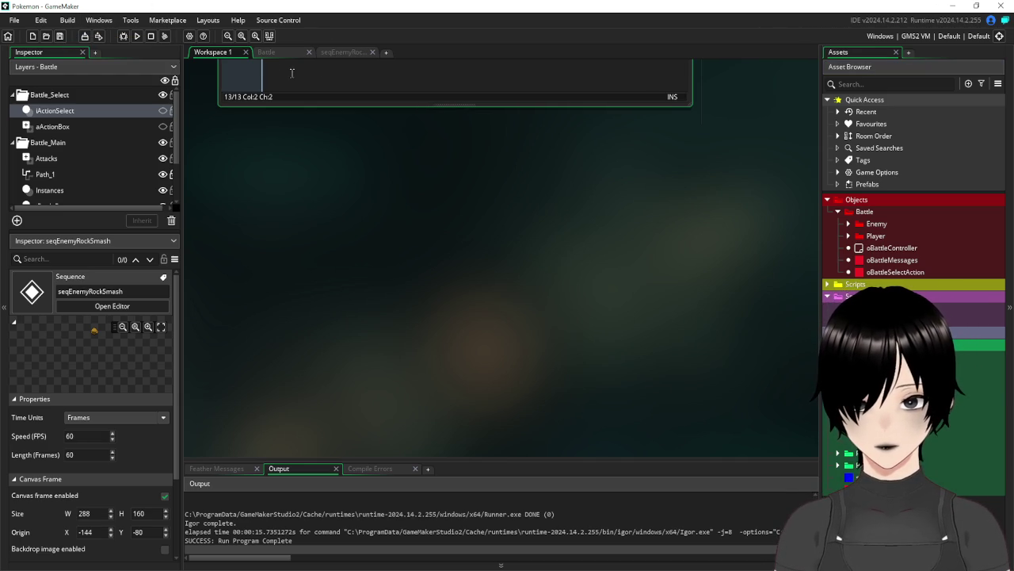
{"action": "left_click", "coordinate": [334, 53]}
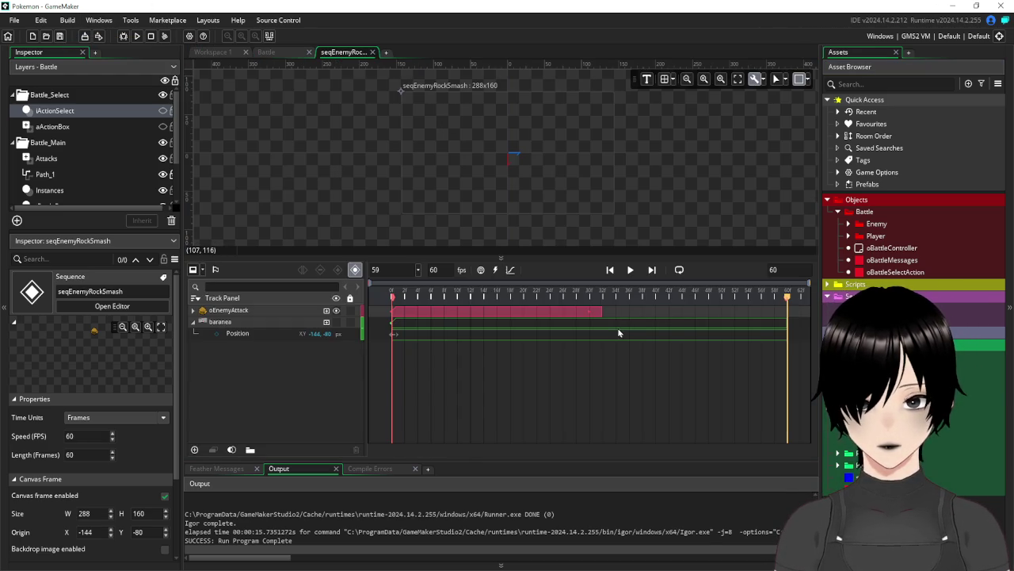
Trim the oEnemyAttack clip from frame 32 to about frame 6, then run the game
{"action": "left_click", "coordinate": [578, 311]}
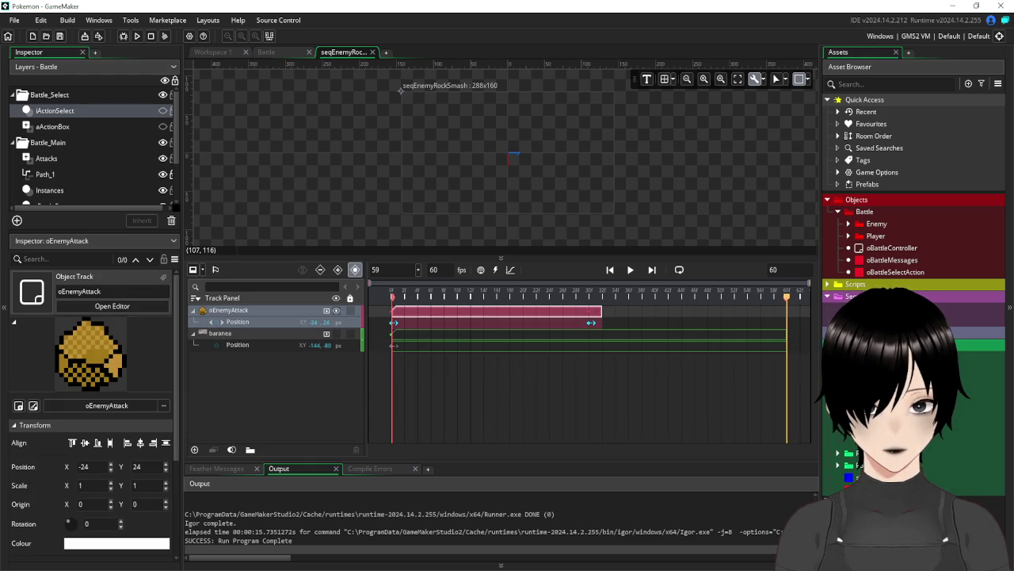
{"action": "left_click", "coordinate": [956, 338]}
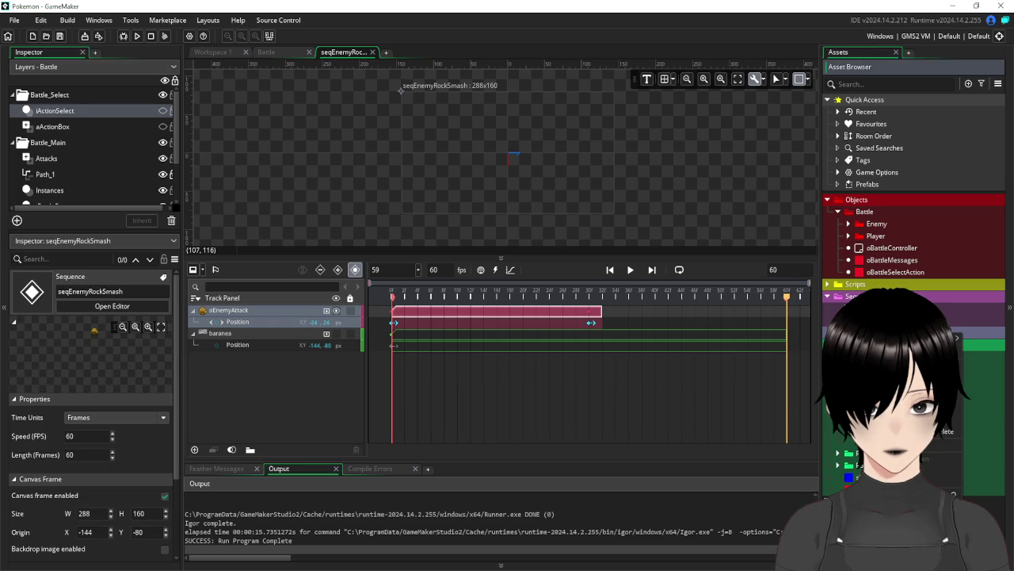
{"action": "left_click", "coordinate": [912, 419]}
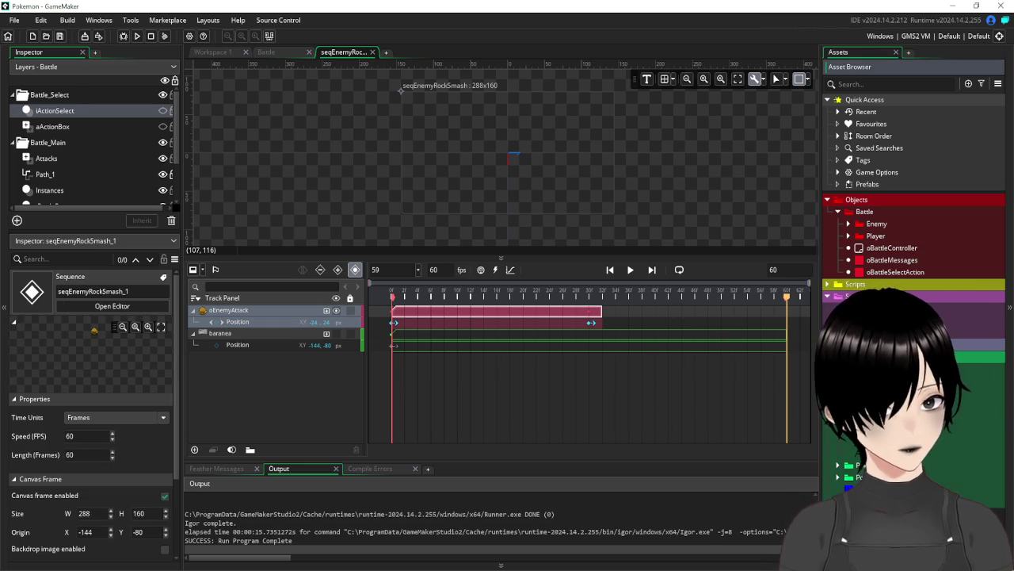
{"action": "key", "text": "Delete"}
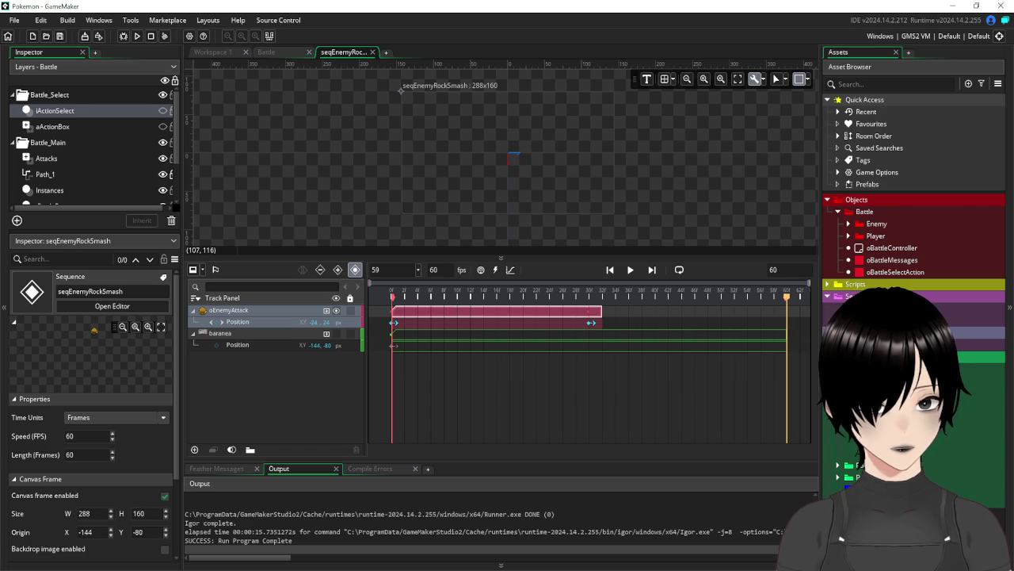
{"action": "left_click_drag", "start_coordinate": [603, 310], "coordinate": [429, 307]}
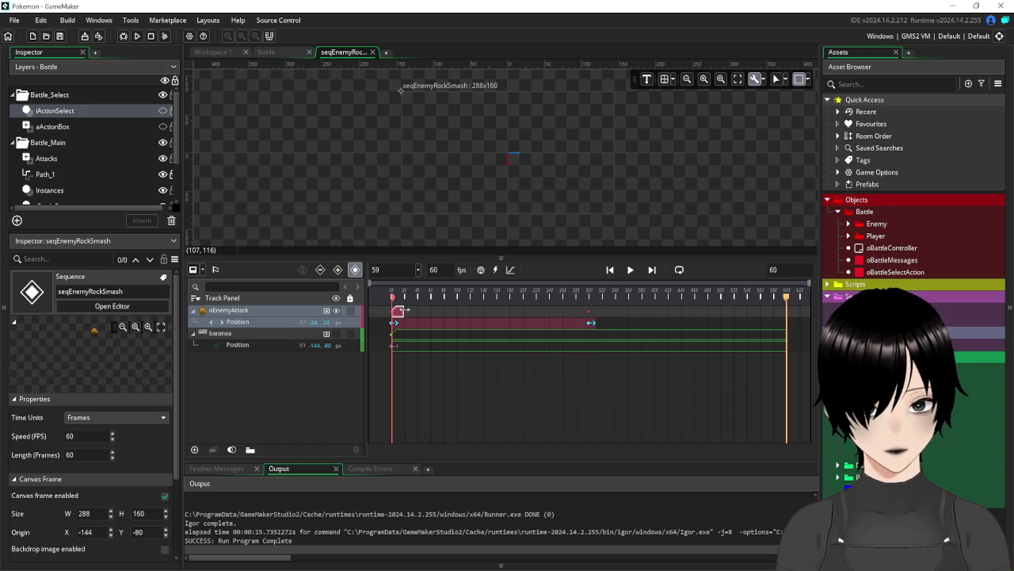
{"action": "left_click", "coordinate": [581, 322]}
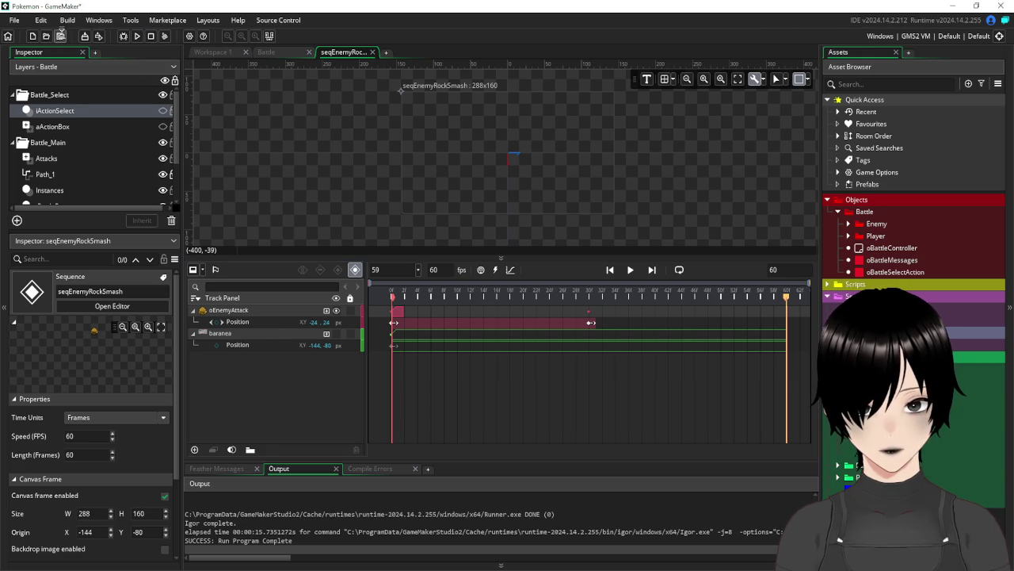
{"action": "left_click", "coordinate": [140, 40]}
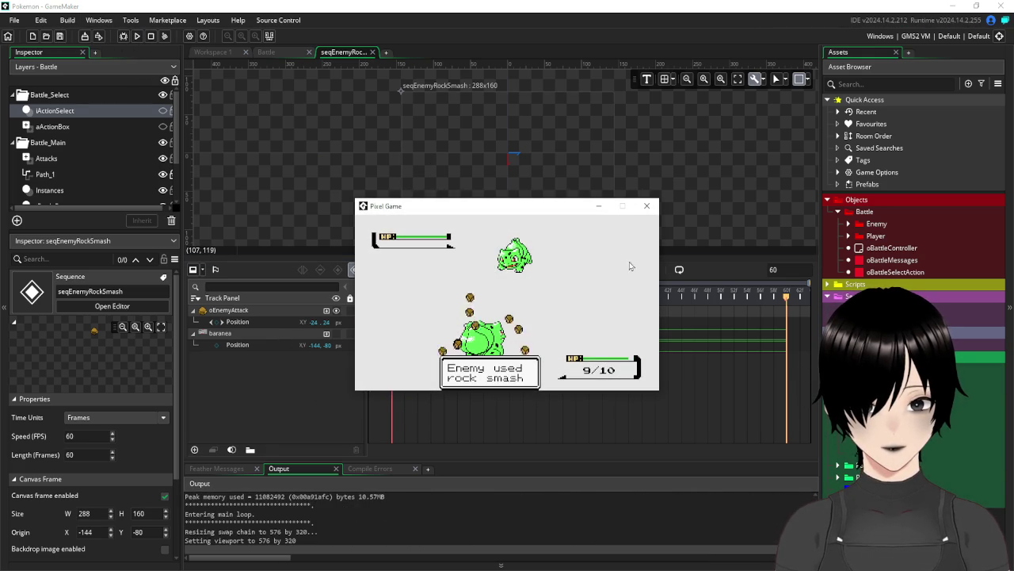
Run the battle again, watch rock smash cut HP to 7/10, and close the game
{"action": "left_click", "coordinate": [647, 207]}
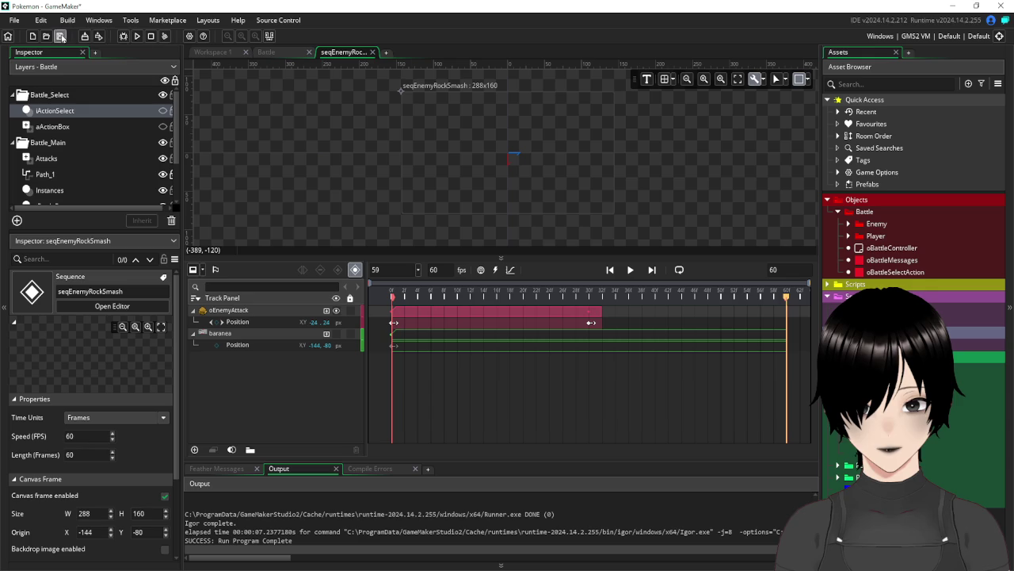
{"action": "left_click", "coordinate": [137, 37]}
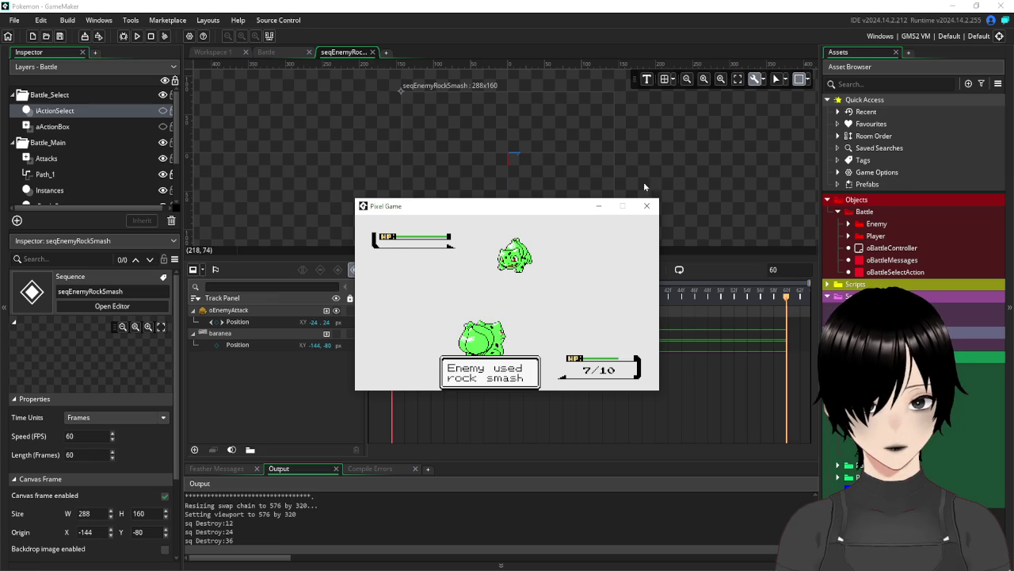
{"action": "left_click", "coordinate": [647, 205]}
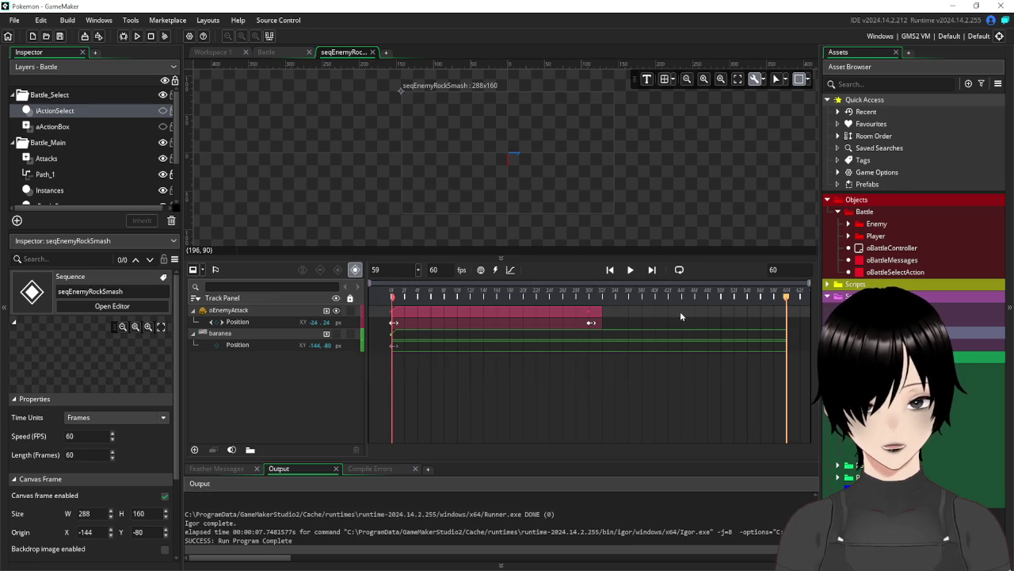
{"action": "left_click", "coordinate": [785, 338]}
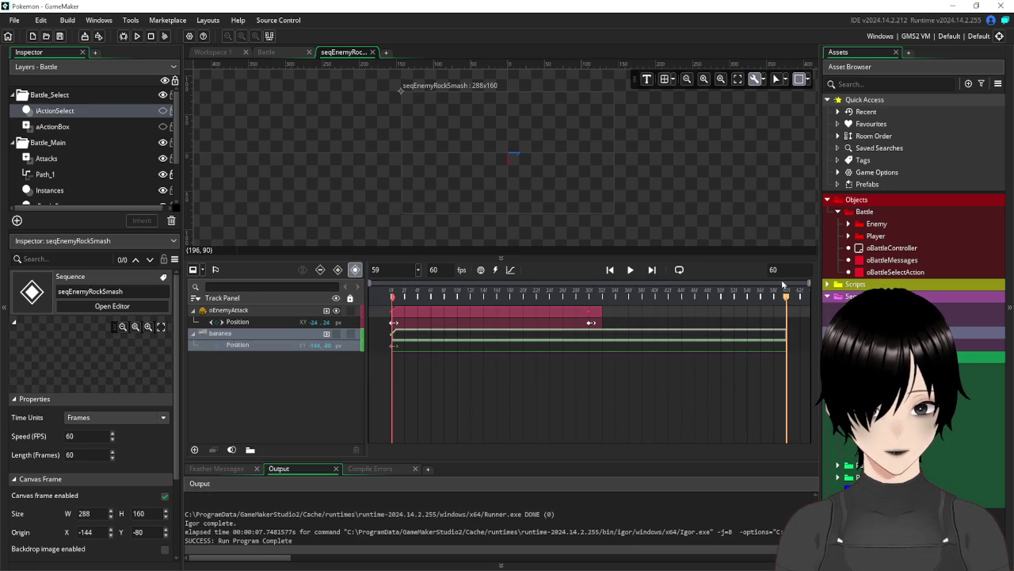
Set the seqEnemyRockSmash length to 35 frames, save the project, and run the game
{"action": "left_click_drag", "start_coordinate": [786, 303], "coordinate": [602, 310]}
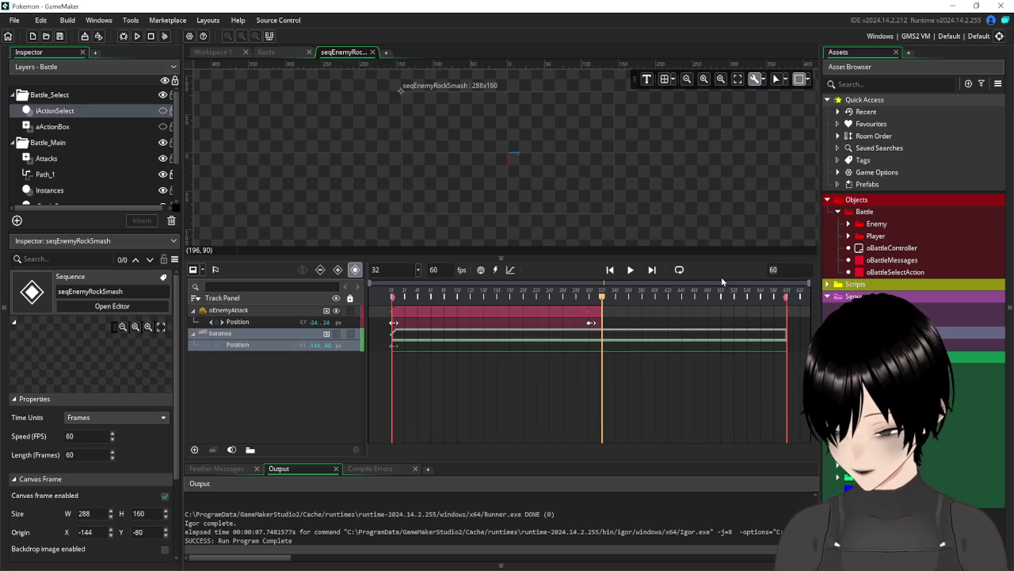
{"action": "type", "text": "35"}
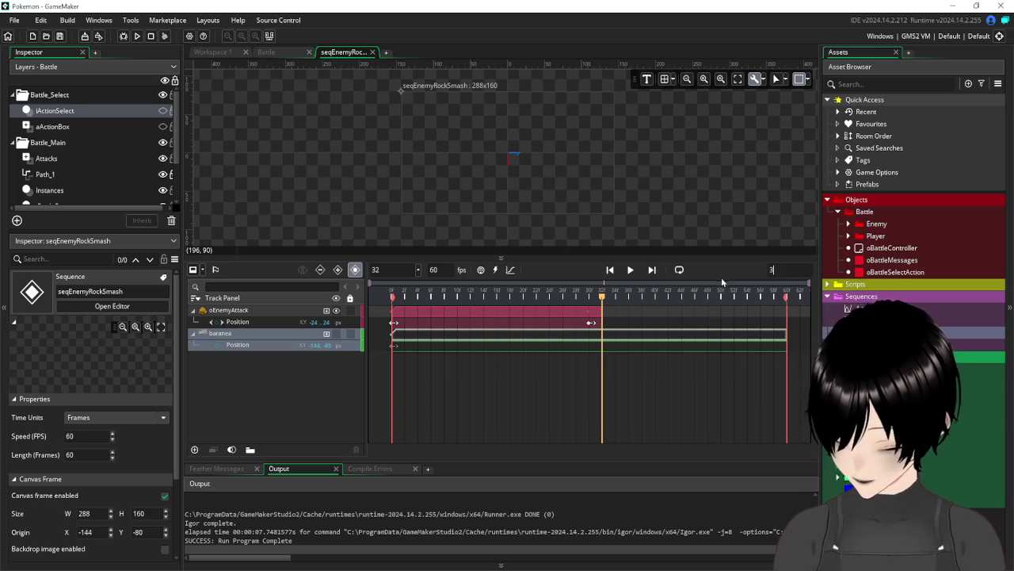
{"action": "key", "text": "Return"}
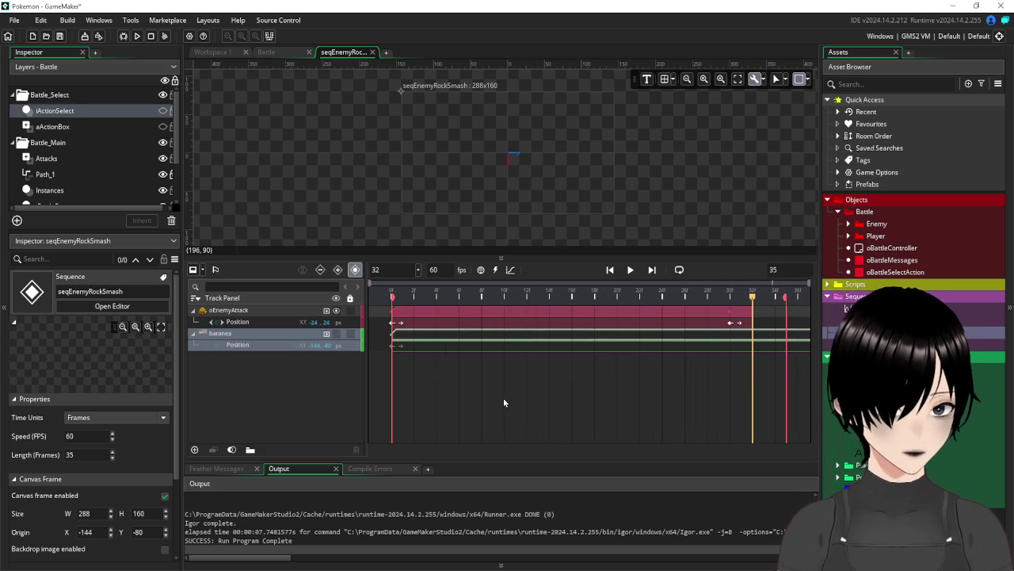
{"action": "left_click", "coordinate": [503, 397]}
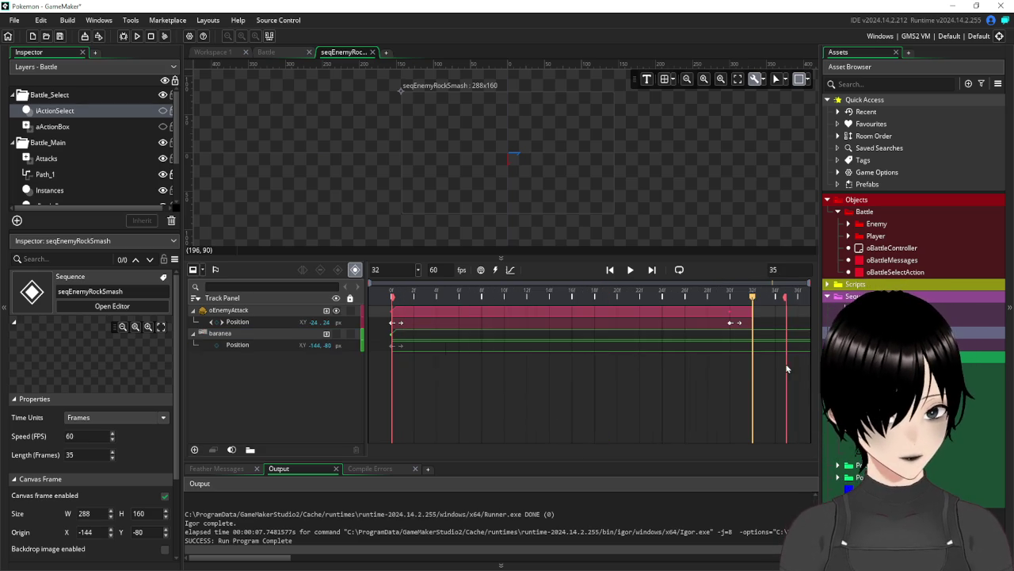
{"action": "left_click", "coordinate": [59, 36]}
{"action": "left_click", "coordinate": [136, 37]}
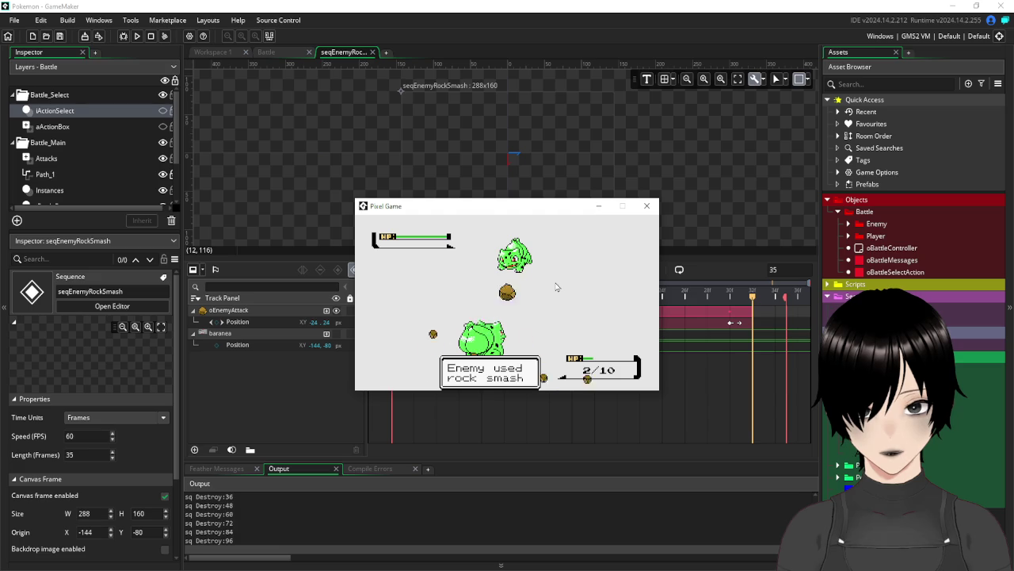
Close the test game and the seqEnemyRockSmash tab to show the sEnemyActions script
{"action": "left_click", "coordinate": [645, 205]}
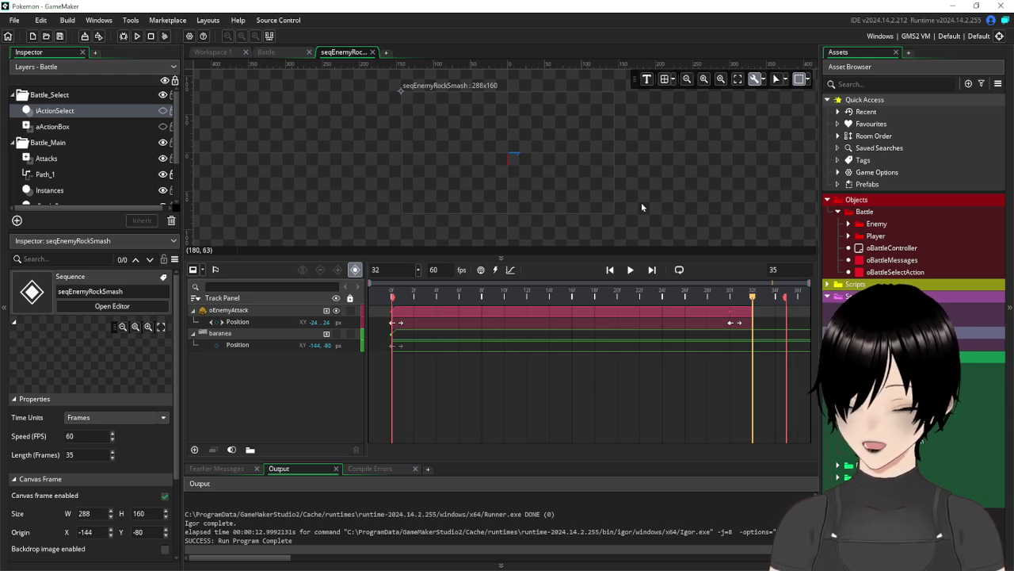
{"action": "left_click", "coordinate": [373, 53]}
{"action": "scroll", "coordinate": [634, 127], "scroll_direction": "up", "scroll_amount": 5}
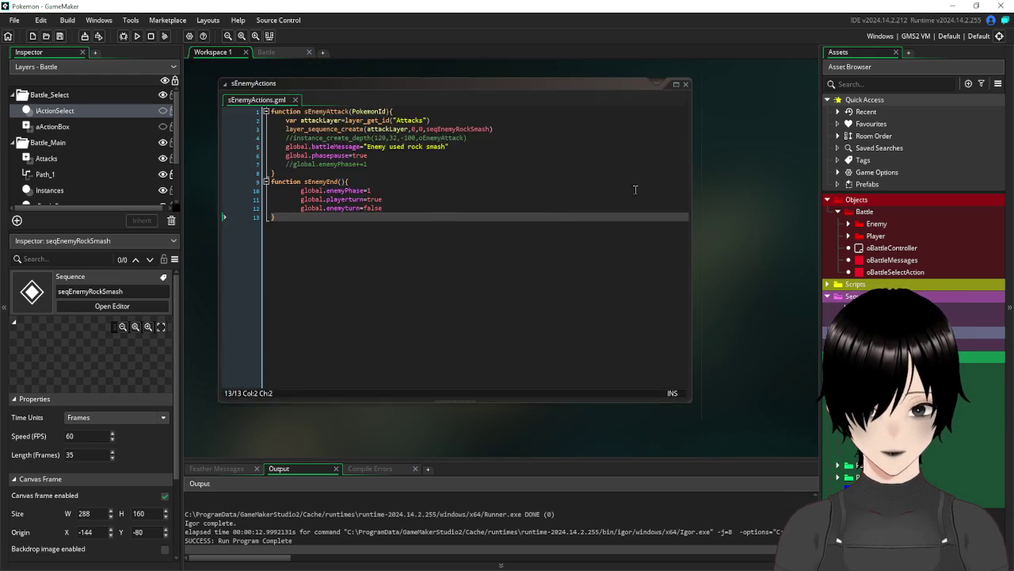
Open seqEnemyRockSmash_1 and make its baranea background track visible
{"action": "left_click", "coordinate": [686, 249]}
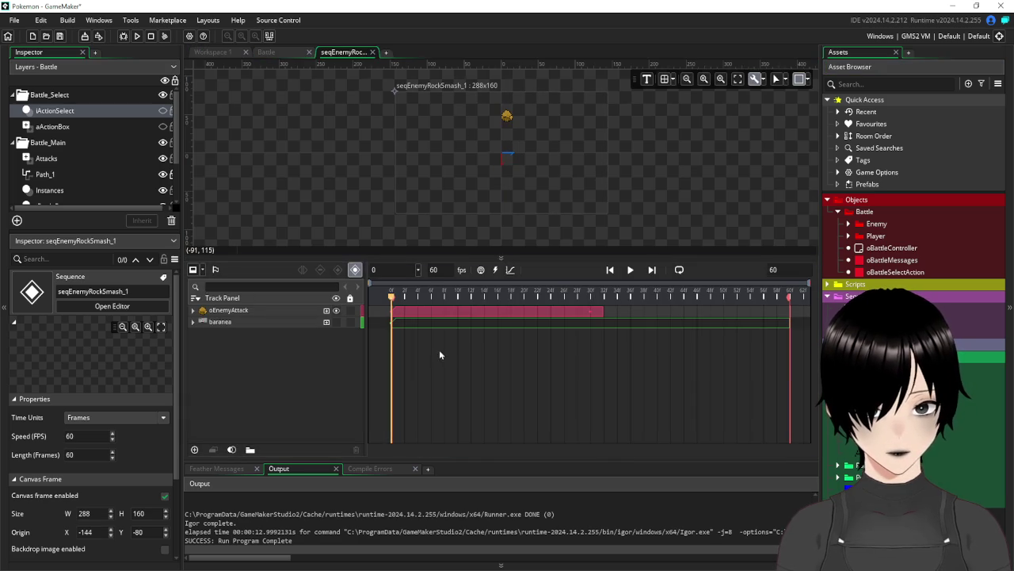
{"action": "left_click", "coordinate": [326, 323]}
{"action": "left_click", "coordinate": [326, 324]}
{"action": "left_click", "coordinate": [325, 324]}
{"action": "left_click", "coordinate": [275, 388]}
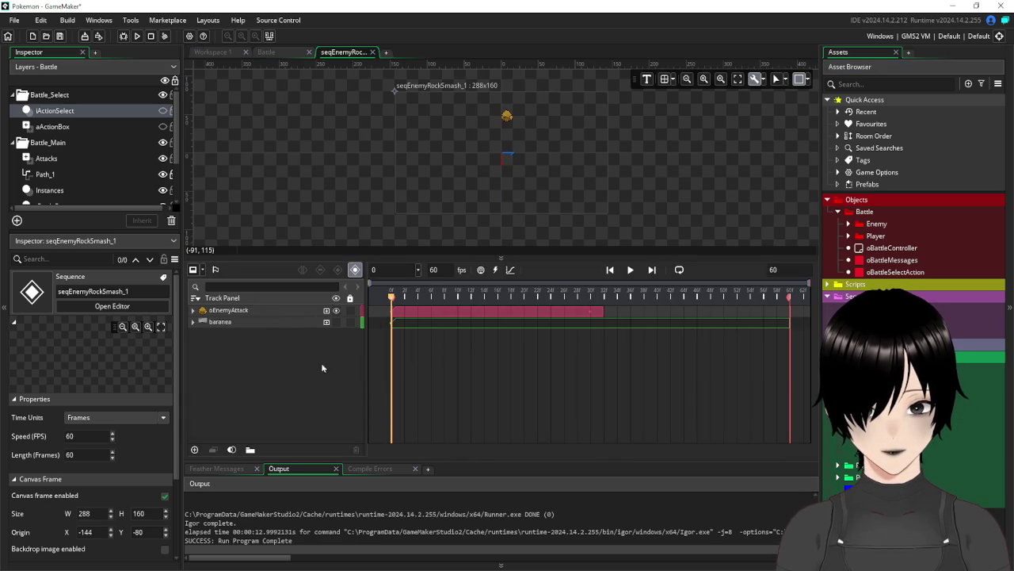
{"action": "left_click", "coordinate": [337, 323]}
Delete the oEnemyAttack rock track from the sequence
{"action": "scroll", "coordinate": [523, 163], "scroll_direction": "up", "scroll_amount": 4}
{"action": "scroll", "coordinate": [539, 150], "scroll_direction": "up", "scroll_amount": 3}
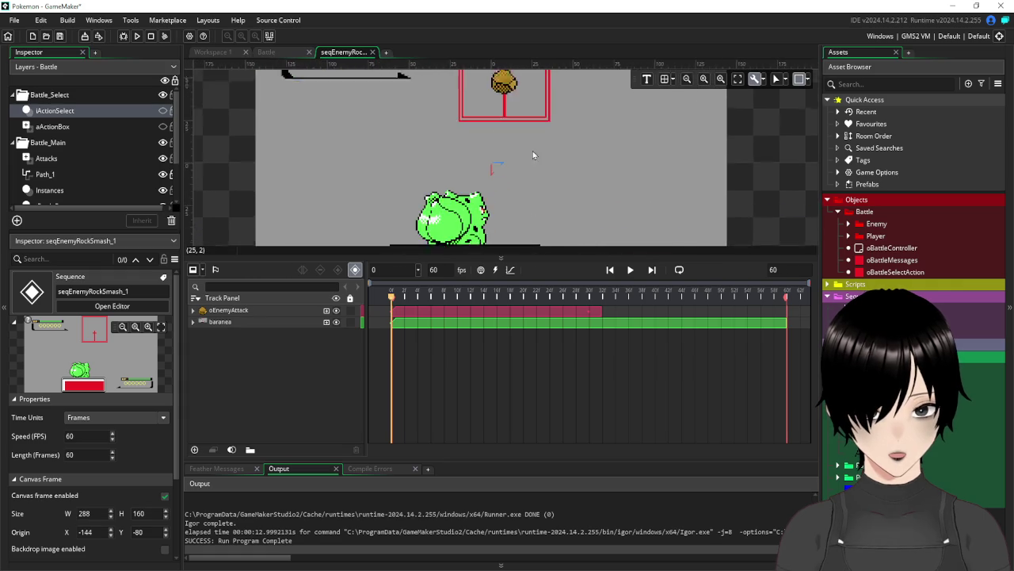
{"action": "left_click", "coordinate": [493, 103]}
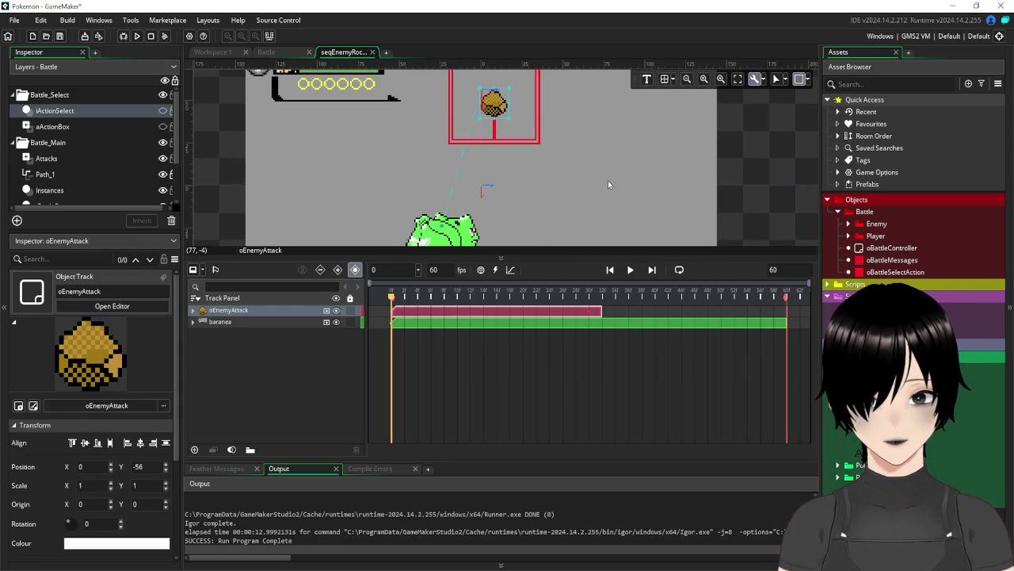
{"action": "key", "text": "Delete"}
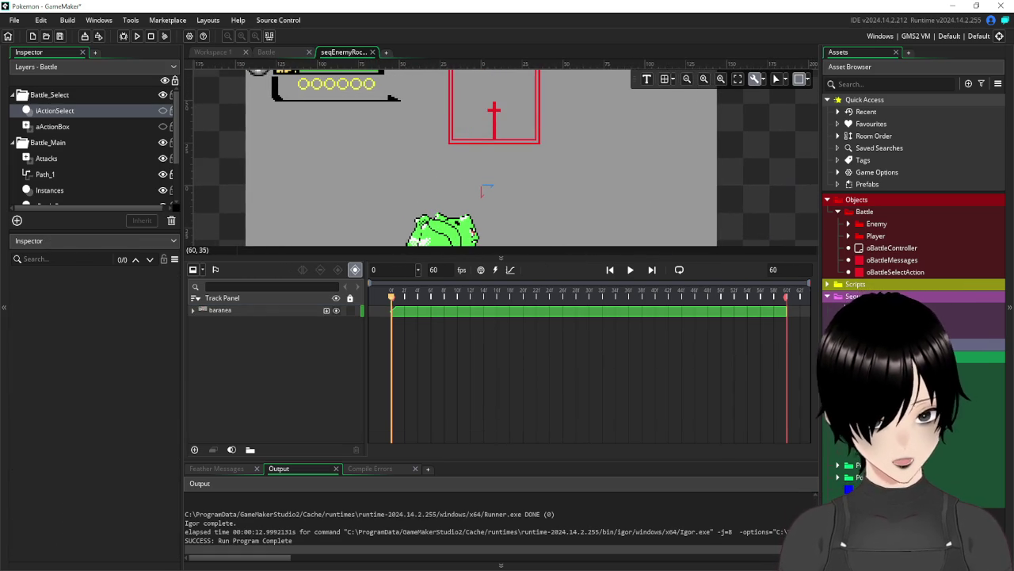
Add oPlayerAttack as a track and place its rock over the player's Pokémon at frame 0
{"action": "left_click", "coordinate": [848, 235]}
{"action": "left_click", "coordinate": [909, 261]}
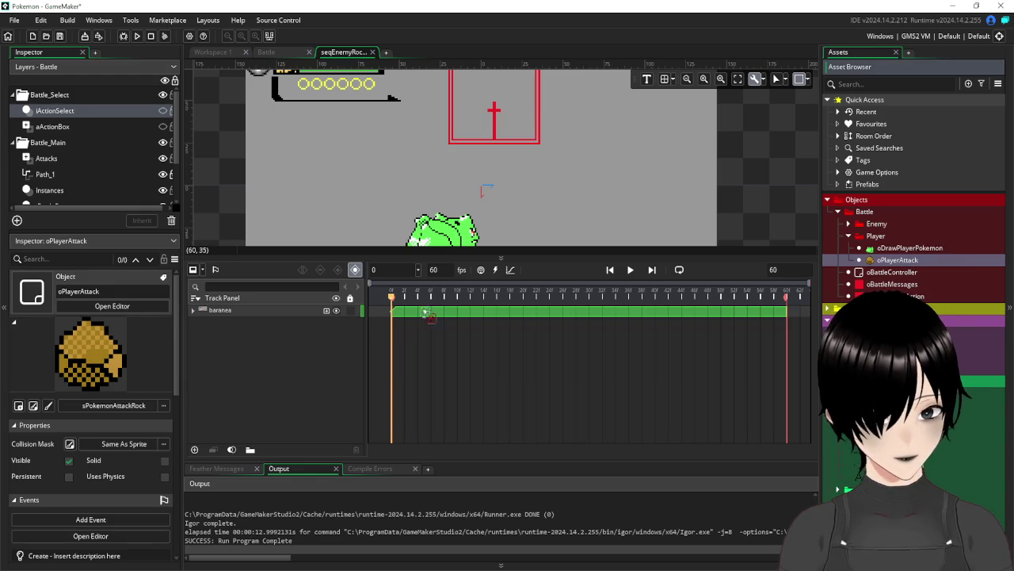
{"action": "left_click_drag", "start_coordinate": [355, 336], "coordinate": [306, 338]}
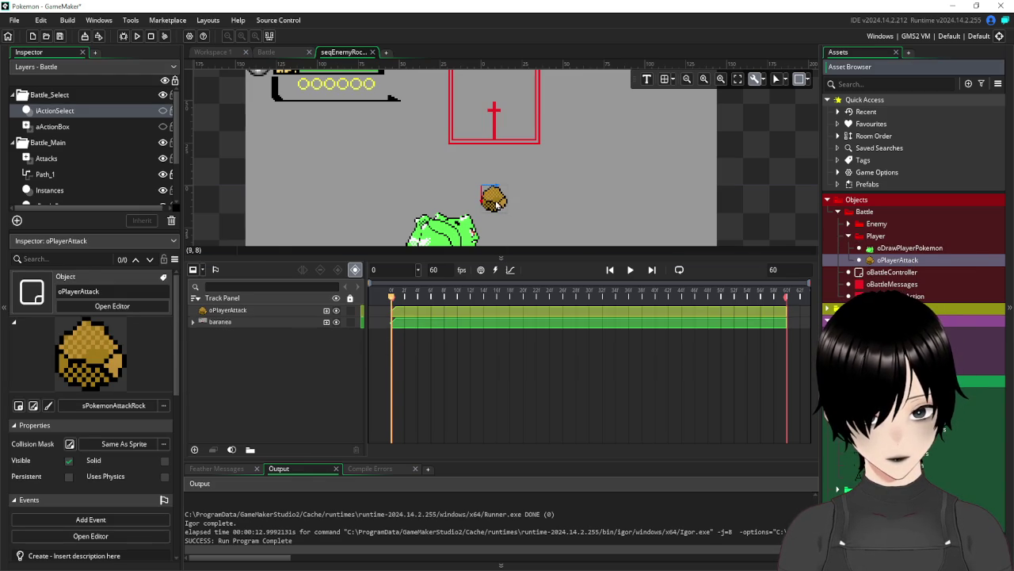
{"action": "left_click", "coordinate": [494, 203]}
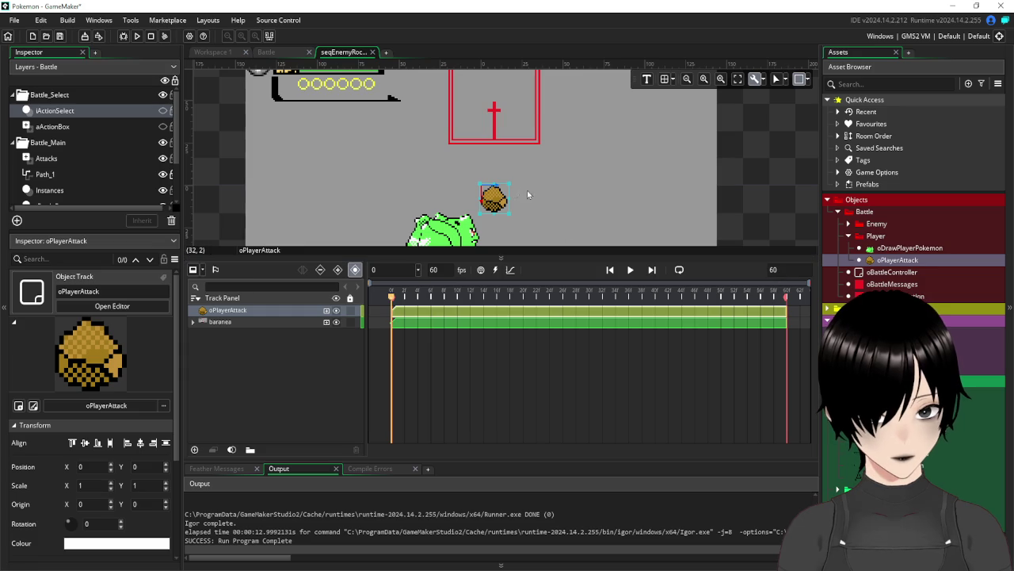
{"action": "left_click_drag", "start_coordinate": [495, 203], "coordinate": [450, 212]}
{"action": "left_click_drag", "start_coordinate": [493, 198], "coordinate": [448, 233]}
{"action": "scroll", "coordinate": [496, 222], "scroll_direction": "up", "scroll_amount": 1}
{"action": "scroll", "coordinate": [512, 125], "scroll_direction": "down", "scroll_amount": 2}
{"action": "left_click_drag", "start_coordinate": [476, 179], "coordinate": [474, 183]}
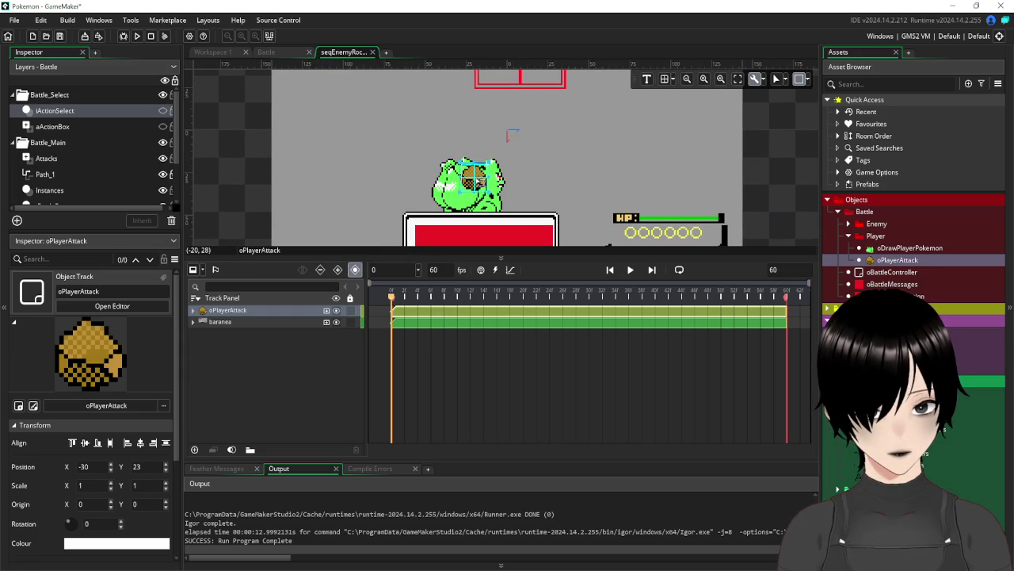
At frame 30 move the rock up to (0,-51) in the enemy box, hide baranea, and save
{"action": "scroll", "coordinate": [501, 153], "scroll_direction": "up", "scroll_amount": 2}
{"action": "scroll", "coordinate": [505, 166], "scroll_direction": "right", "scroll_amount": 1}
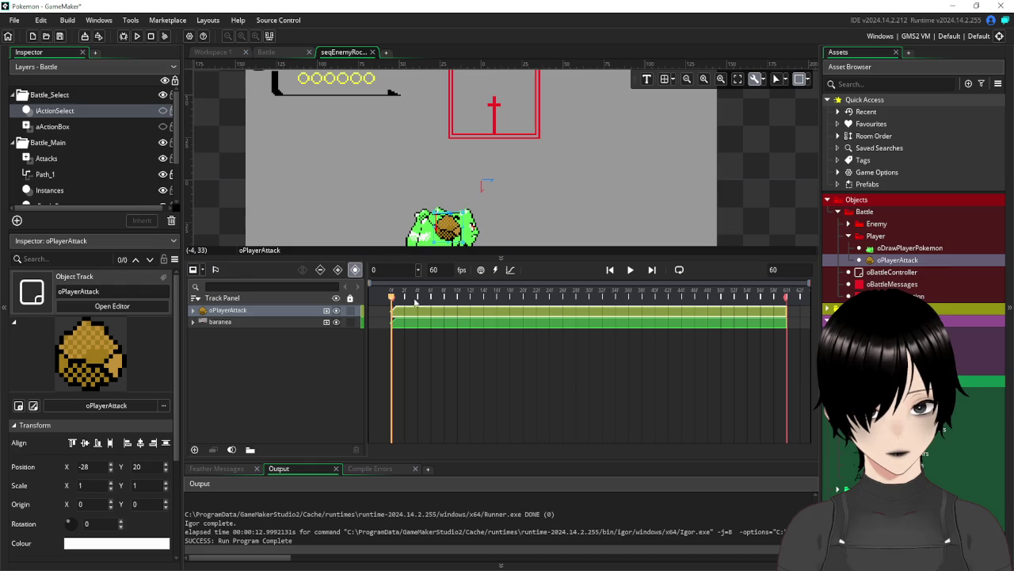
{"action": "left_click_drag", "start_coordinate": [392, 302], "coordinate": [589, 306]}
{"action": "mouse_move", "coordinate": [448, 230]}
{"action": "left_mouse_down"}
{"action": "mouse_move", "coordinate": [460, 145]}
{"action": "mouse_move", "coordinate": [502, 104]}
{"action": "mouse_move", "coordinate": [493, 106]}
{"action": "left_mouse_up"}
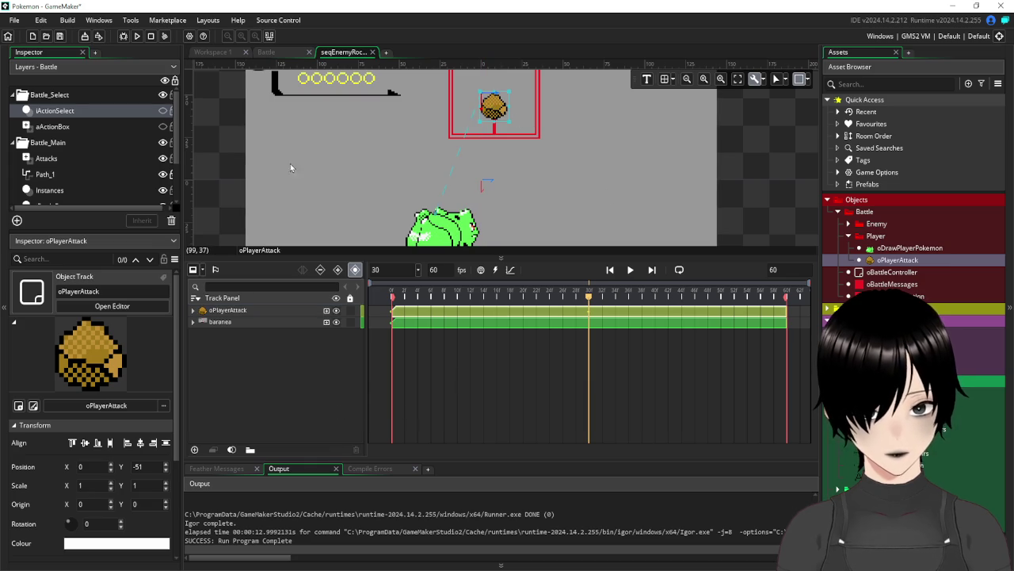
{"action": "left_click", "coordinate": [336, 322]}
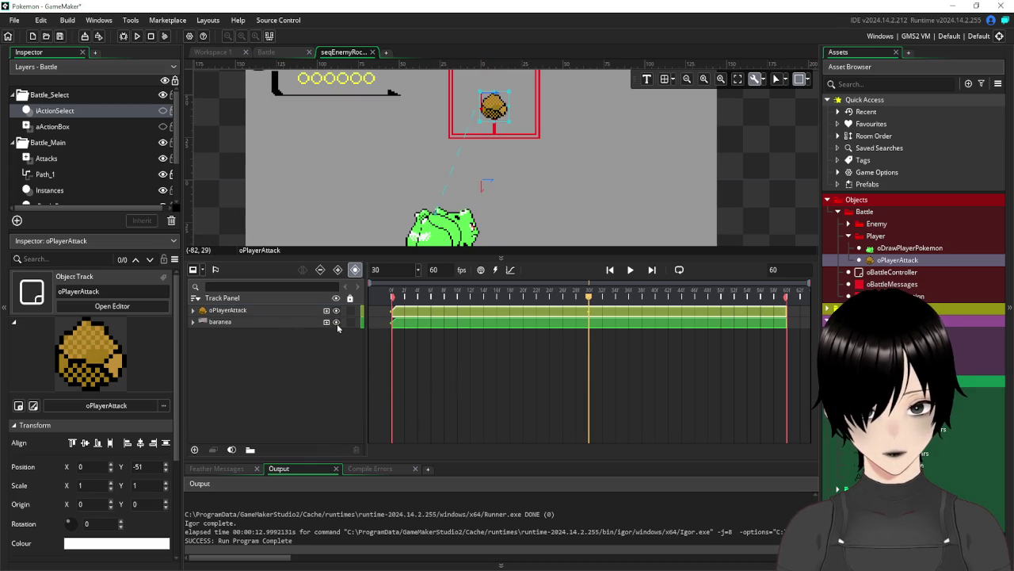
{"action": "left_click", "coordinate": [61, 38]}
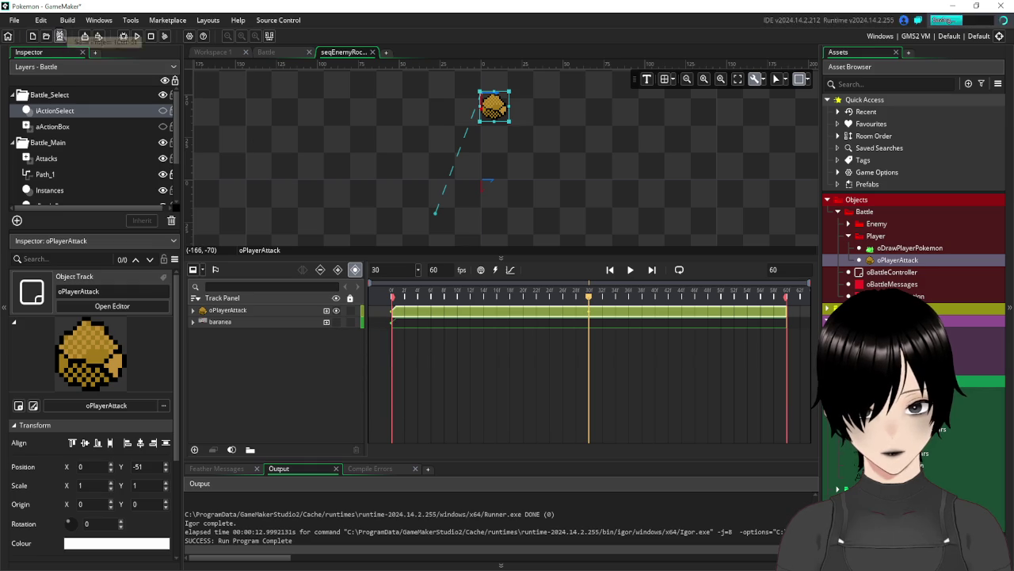
{"action": "left_click", "coordinate": [212, 51]}
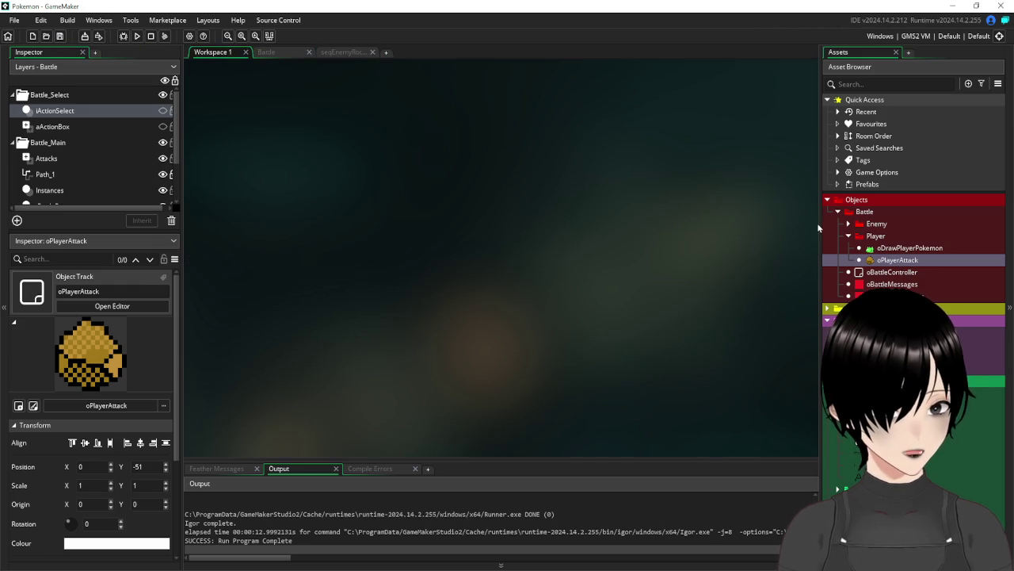
Widen the asset browser, review the oPlayerAttack object, and bring up the sequence asset options
{"action": "left_click_drag", "start_coordinate": [819, 228], "coordinate": [772, 228]}
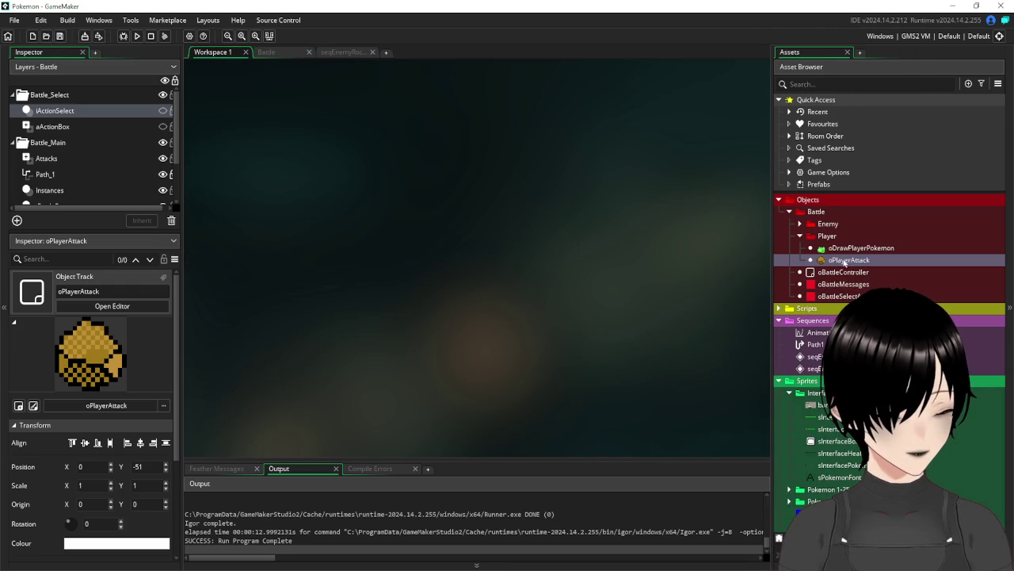
{"action": "double_click", "coordinate": [846, 260]}
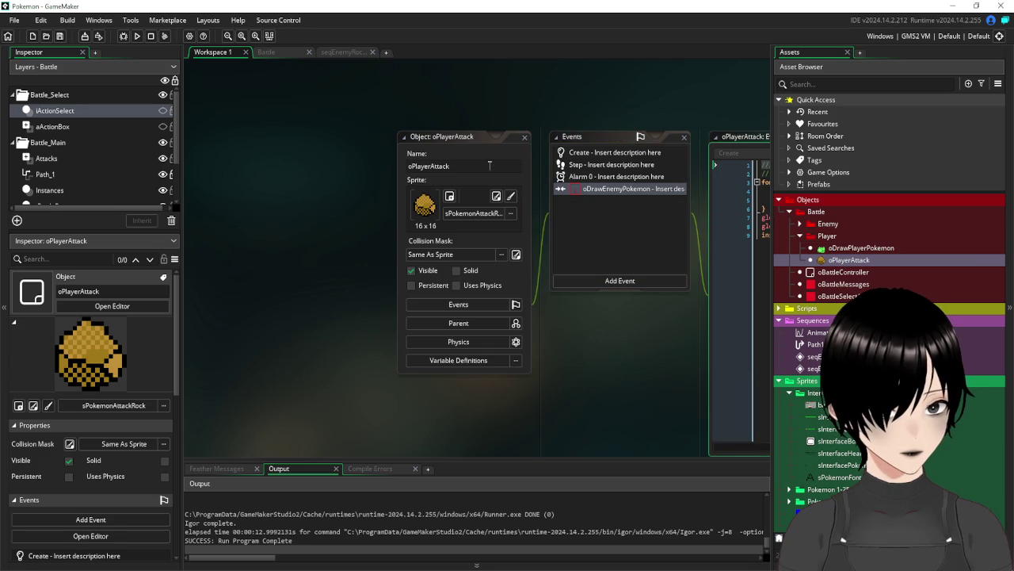
{"action": "left_click", "coordinate": [489, 166]}
{"action": "left_click", "coordinate": [523, 140]}
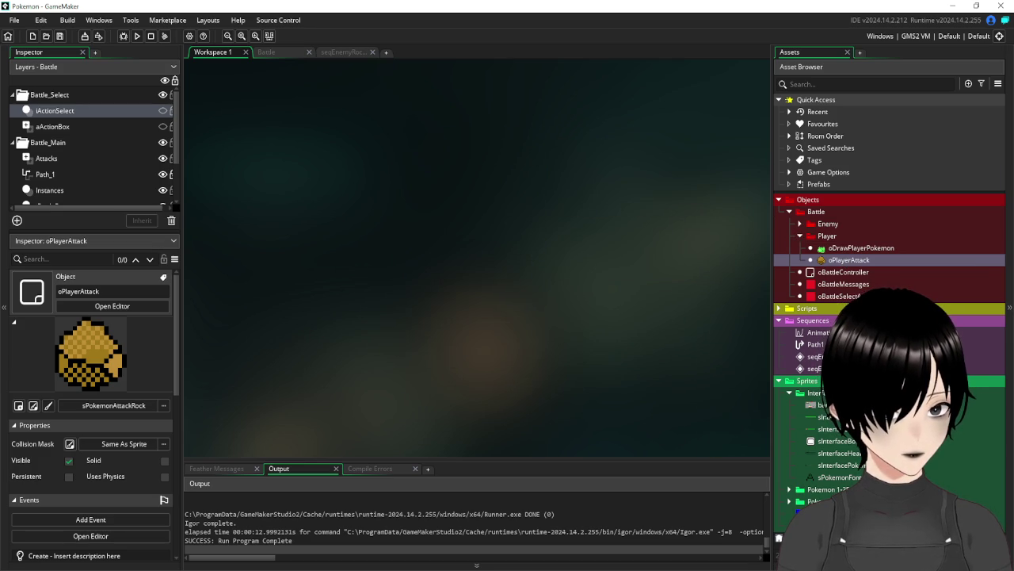
{"action": "right_click", "coordinate": [815, 368]}
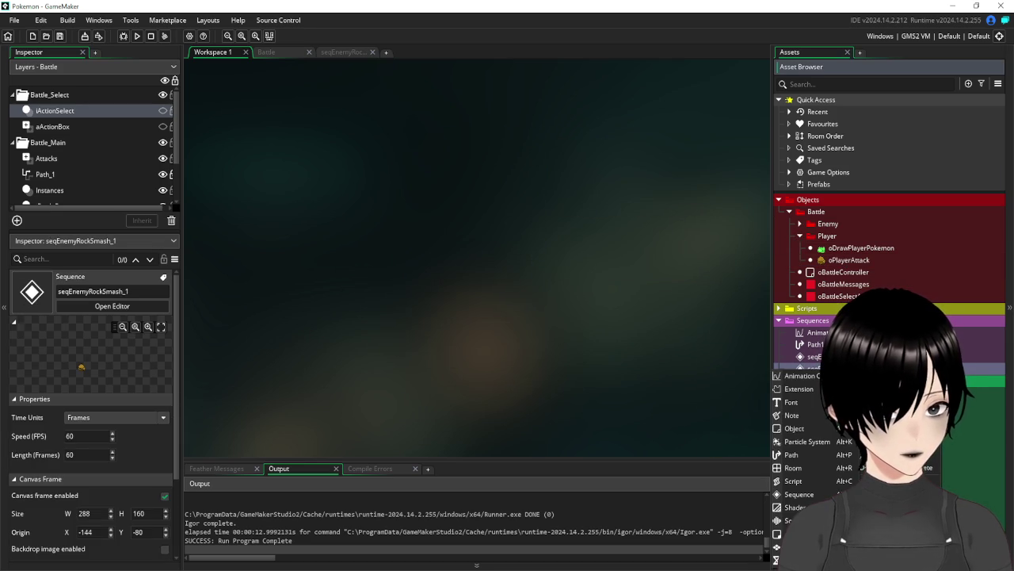
{"action": "key", "text": "Escape"}
{"action": "type", "text": "Player"}
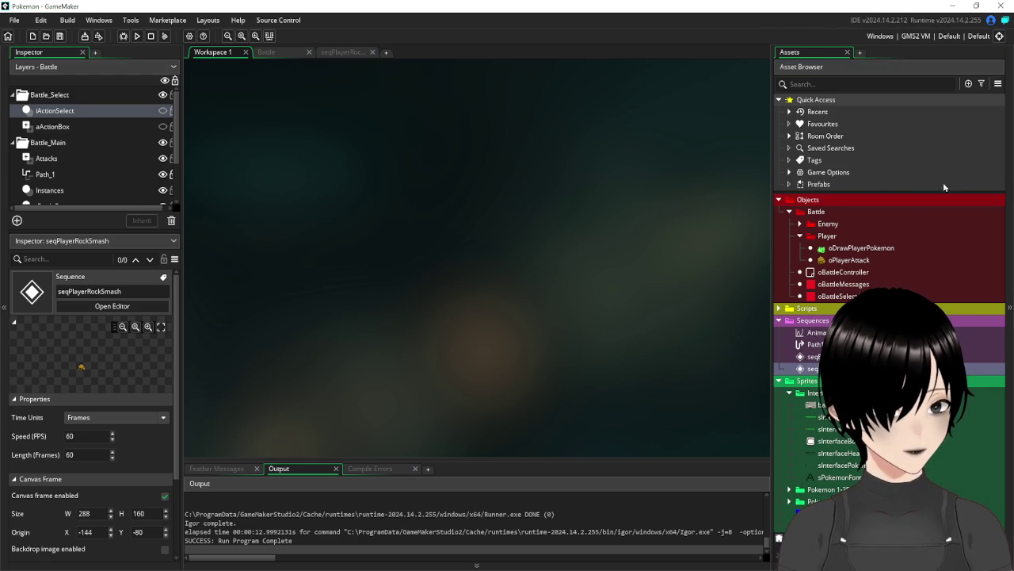
{"action": "left_click", "coordinate": [778, 308]}
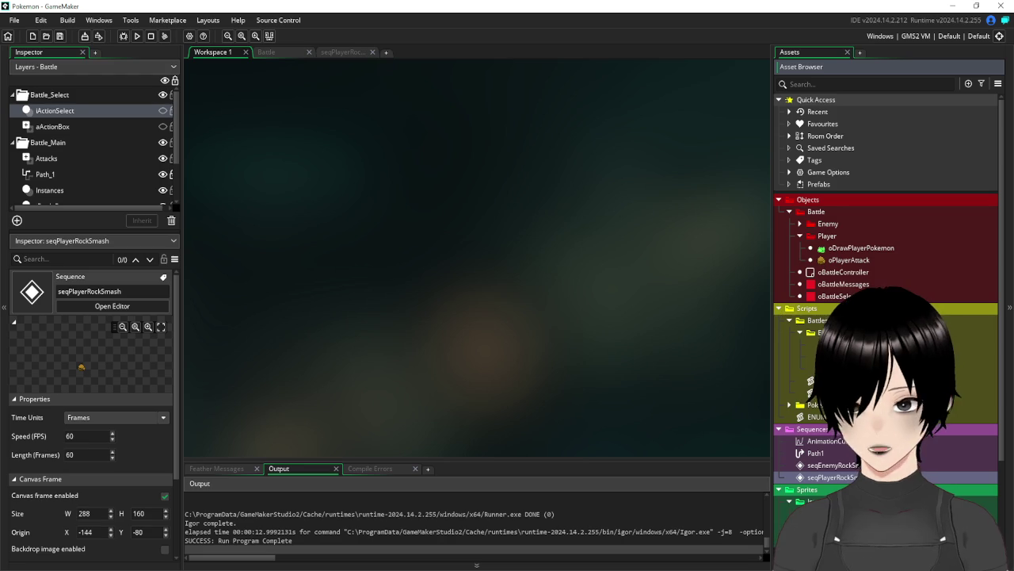
Copy the Attacks layer and layer_sequence_create lines from the sEnemyActions script
{"action": "left_click", "coordinate": [824, 344]}
{"action": "double_click", "coordinate": [825, 345]}
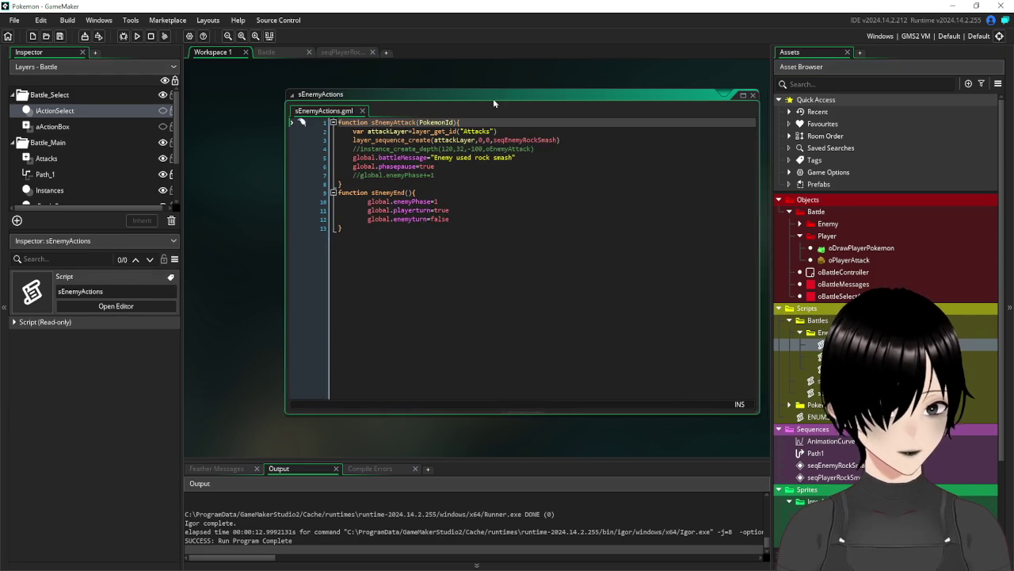
{"action": "left_click_drag", "start_coordinate": [565, 141], "coordinate": [252, 133]}
{"action": "left_click", "coordinate": [748, 95]}
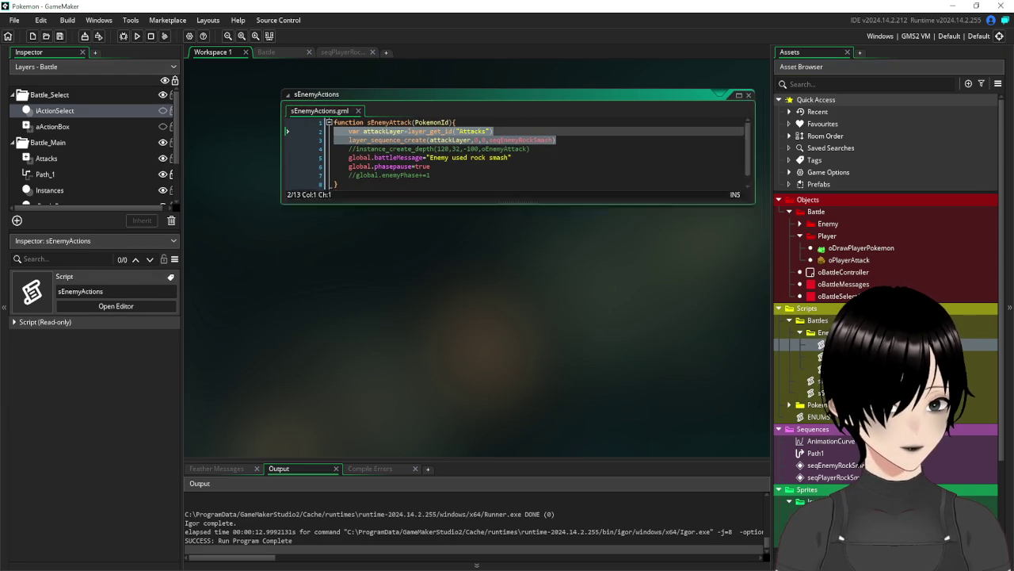
Paste them into oBattleController's Key Up - Control event using seqPlayerRockSmash, then save and run
{"action": "double_click", "coordinate": [843, 271]}
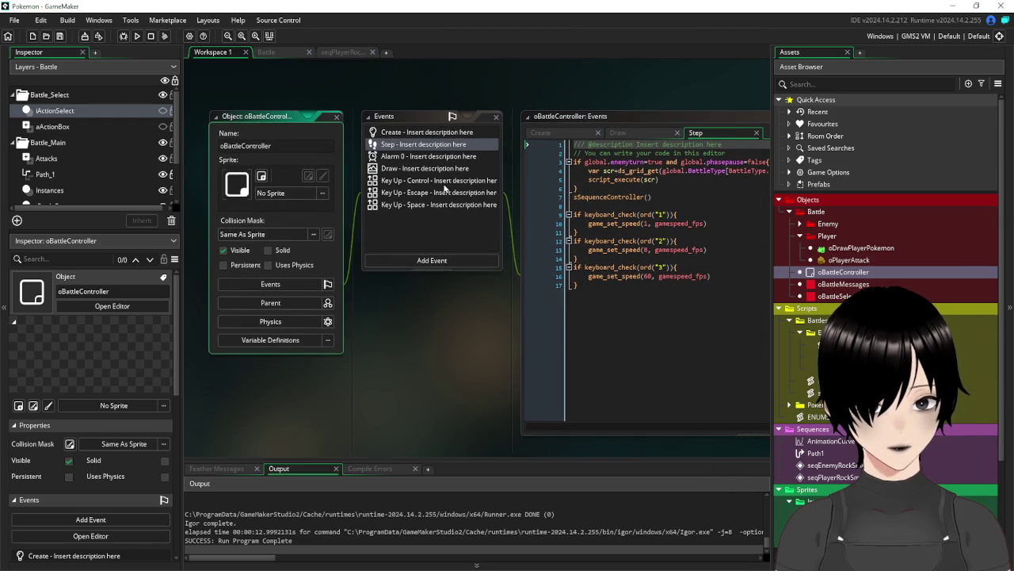
{"action": "left_click", "coordinate": [445, 184]}
{"action": "key", "text": "ctrl+v"}
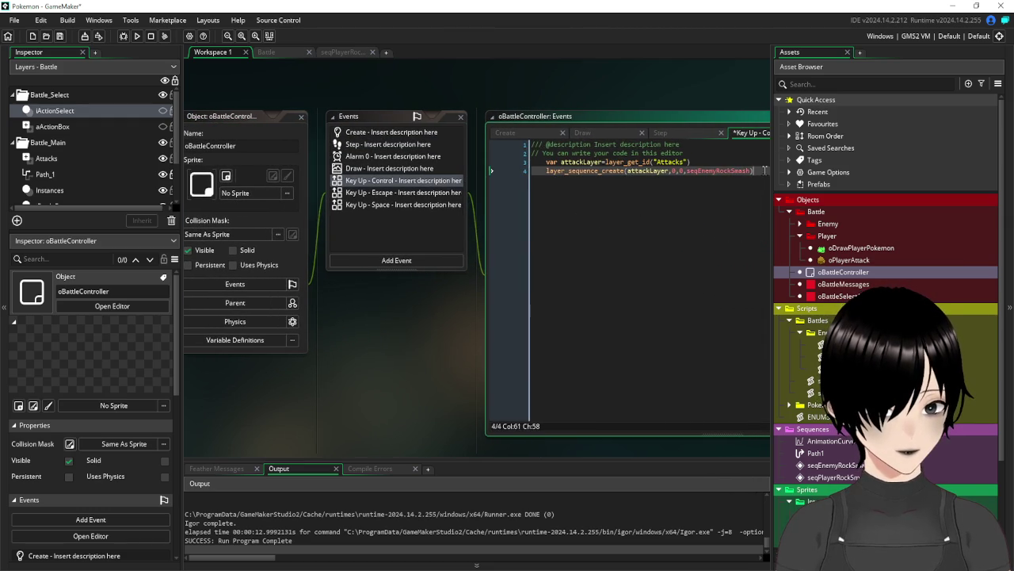
{"action": "left_click", "coordinate": [716, 171]}
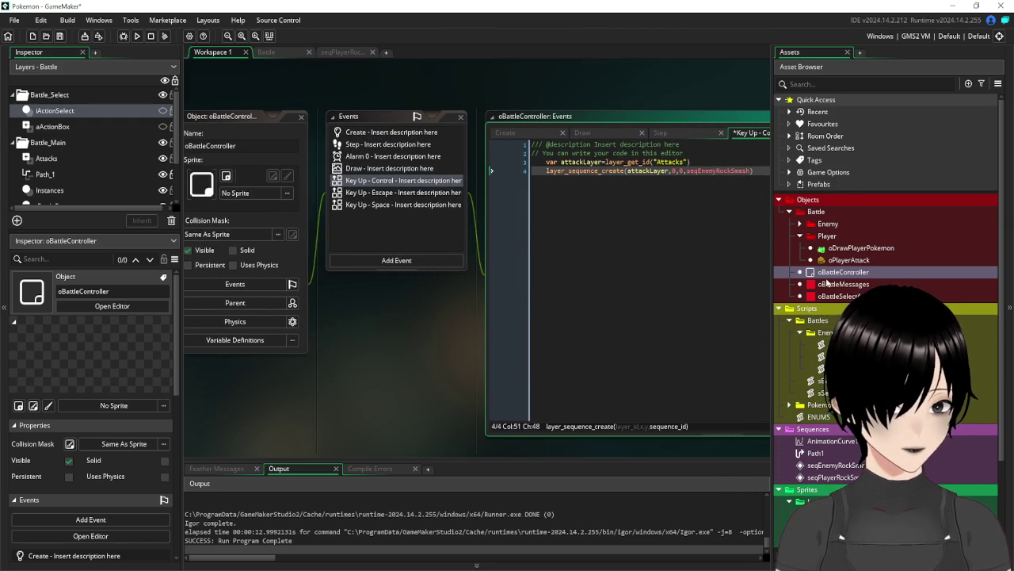
{"action": "key", "text": "BackSpace"}
{"action": "key", "text": "BackSpace"}
{"action": "key", "text": "BackSpace"}
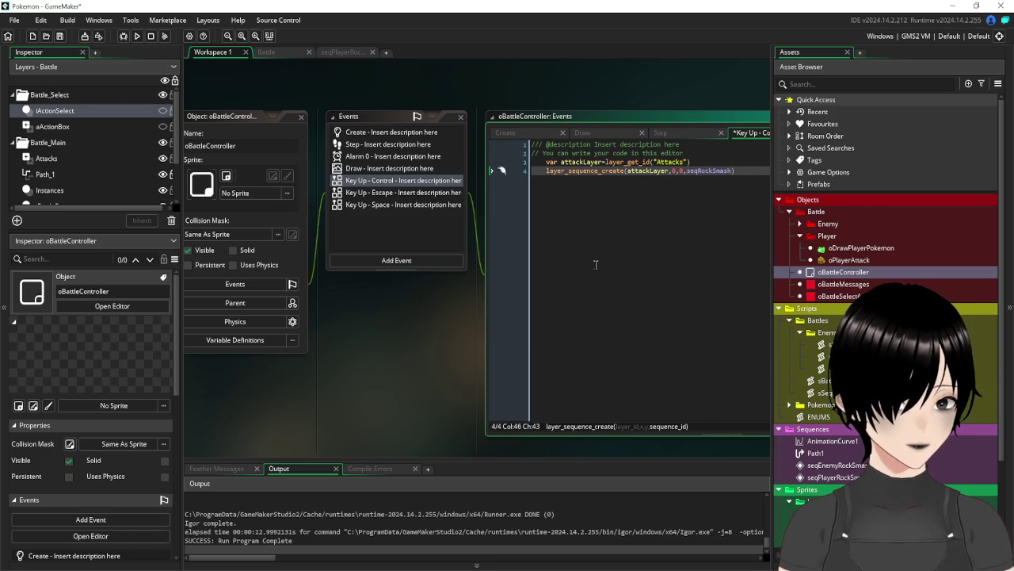
{"action": "type", "text": "Playe"}
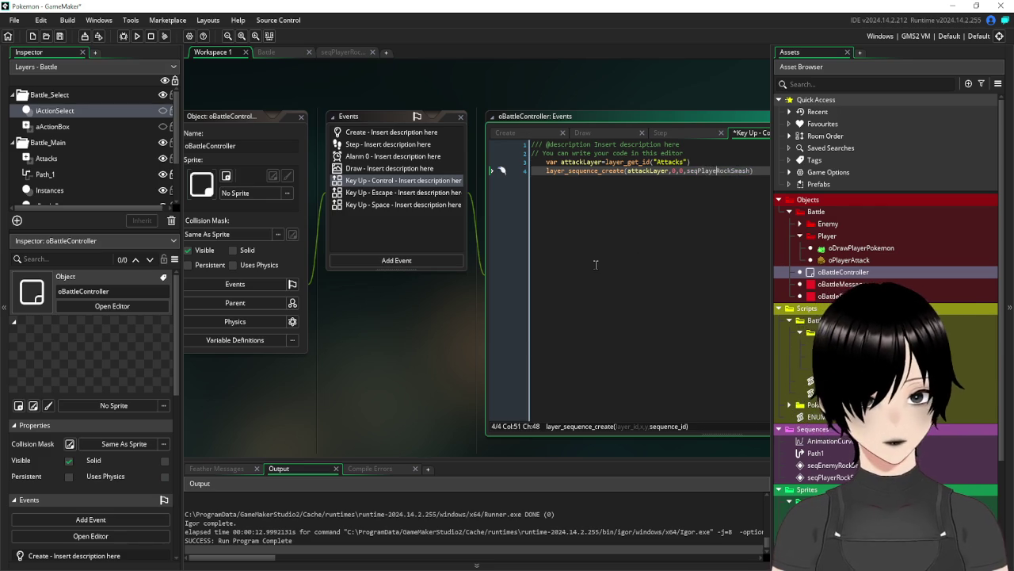
{"action": "type", "text": "r"}
{"action": "left_click", "coordinate": [595, 263]}
{"action": "left_click", "coordinate": [62, 37]}
{"action": "left_click", "coordinate": [137, 35]}
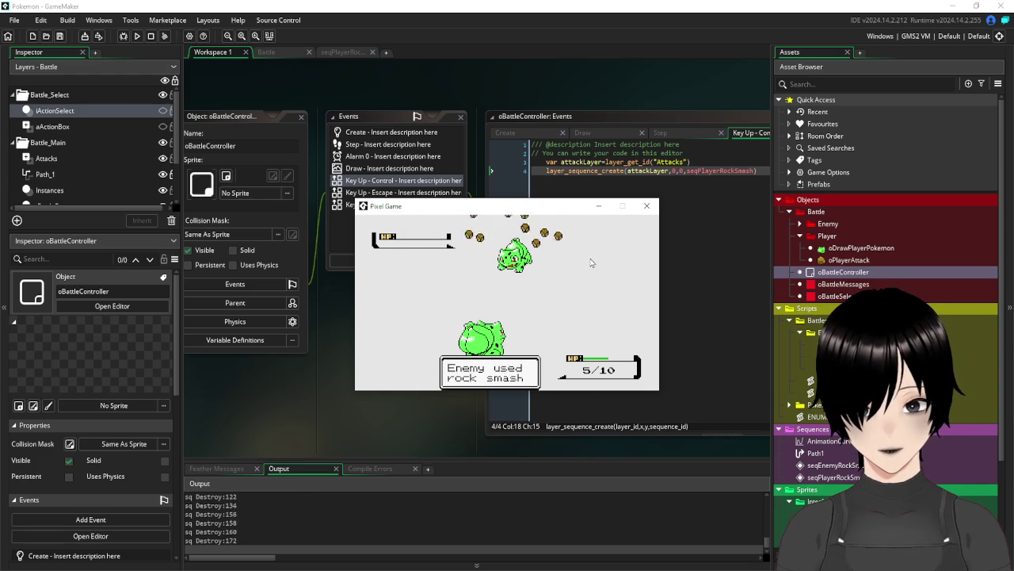
Press Control in the running game to play the player's rock smash, then close the game
{"action": "key", "text": "ctrl"}
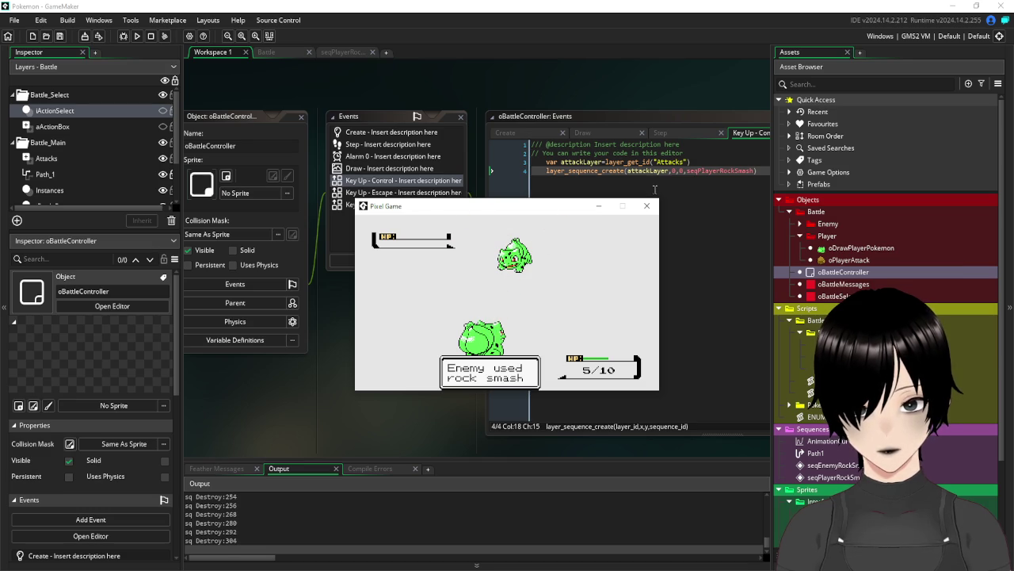
{"action": "left_click", "coordinate": [648, 207]}
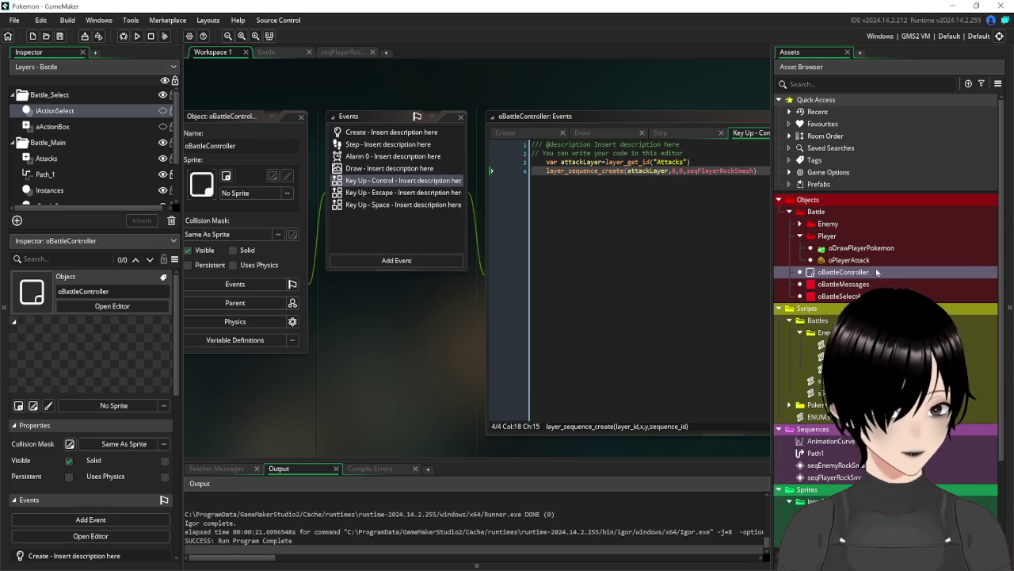
{"action": "scroll", "coordinate": [876, 276], "scroll_direction": "down", "scroll_amount": 1}
{"action": "left_click", "coordinate": [779, 445]}
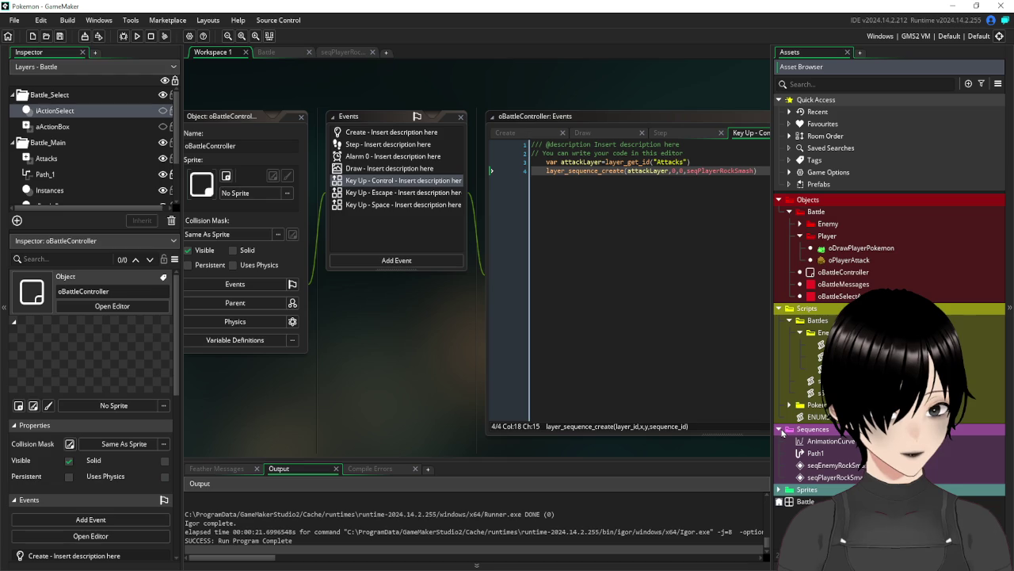
In seqPlayerRockSmash, end the oPlayerAttack clip near frame 30 and set the length to 35
{"action": "double_click", "coordinate": [833, 477]}
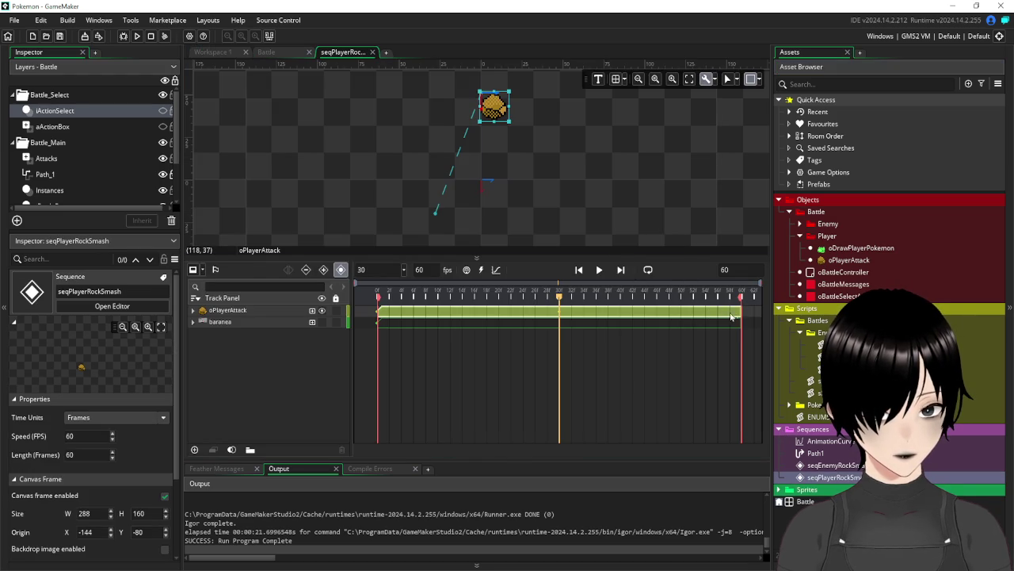
{"action": "left_click_drag", "start_coordinate": [740, 309], "coordinate": [560, 312]}
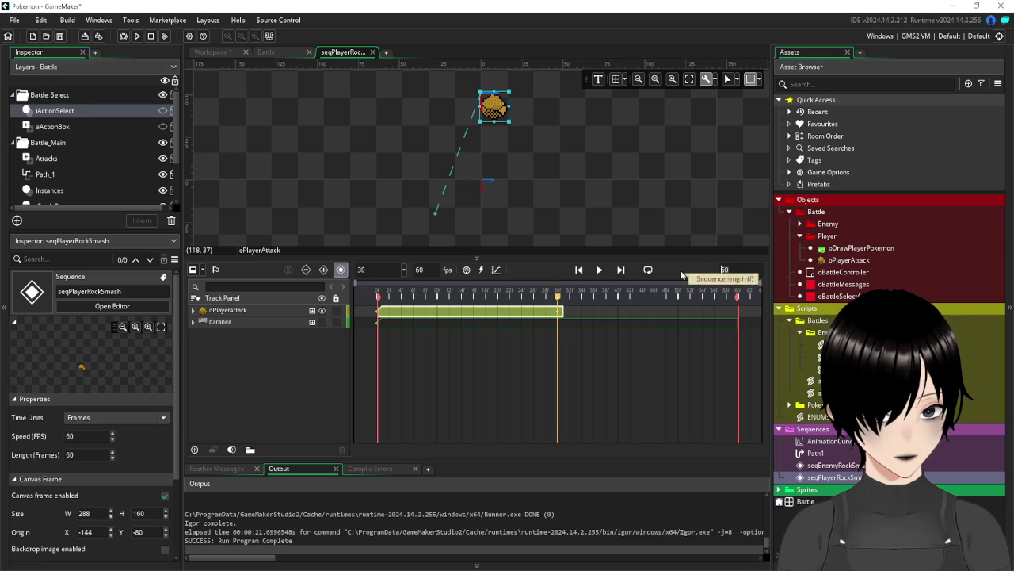
{"action": "type", "text": "35"}
{"action": "key", "text": "Return"}
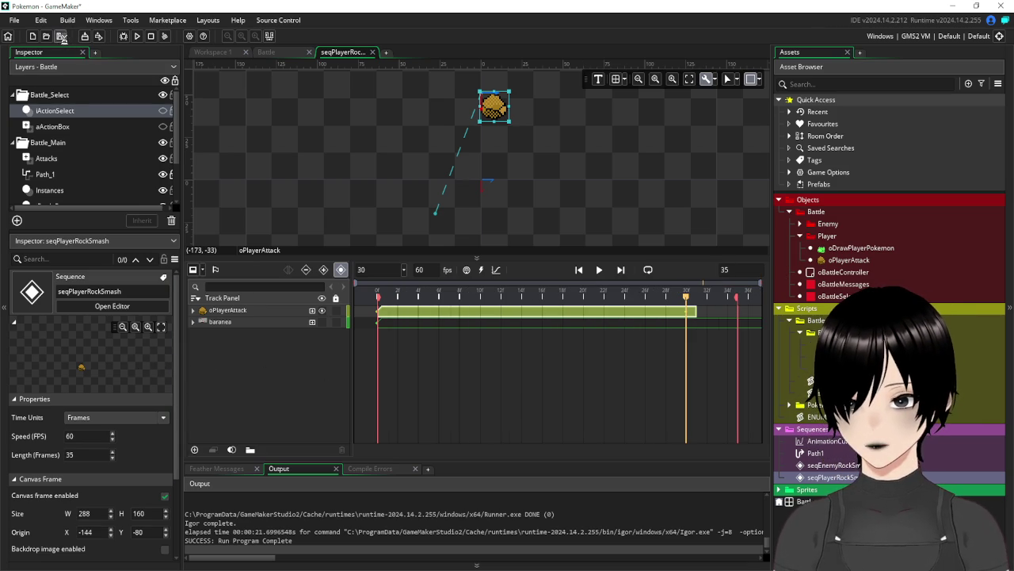
Test-run the game, then close the oBattleController and seqPlayerRockSmash editors
{"action": "left_click", "coordinate": [136, 40]}
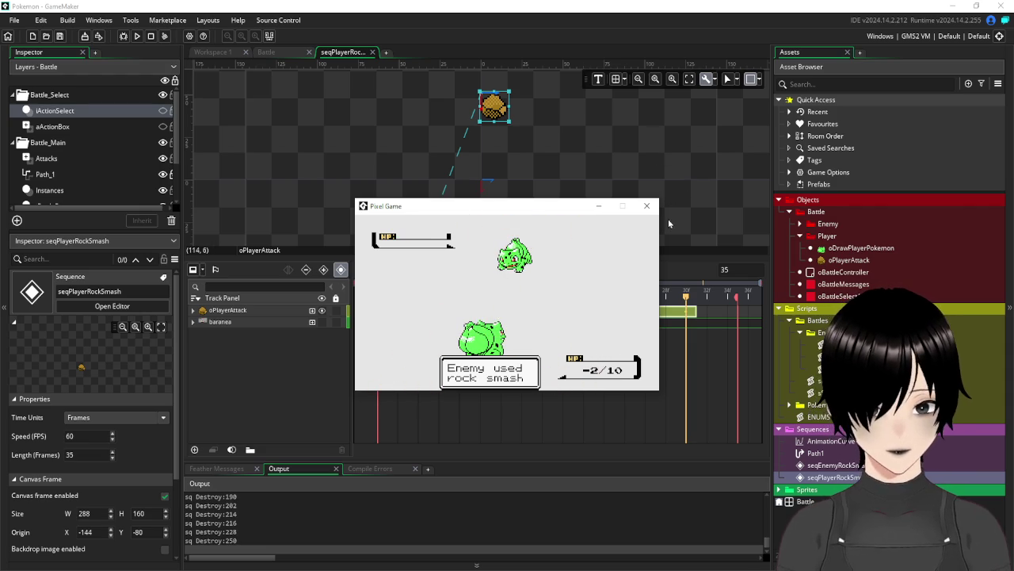
{"action": "left_click", "coordinate": [646, 205]}
{"action": "left_click", "coordinate": [473, 417]}
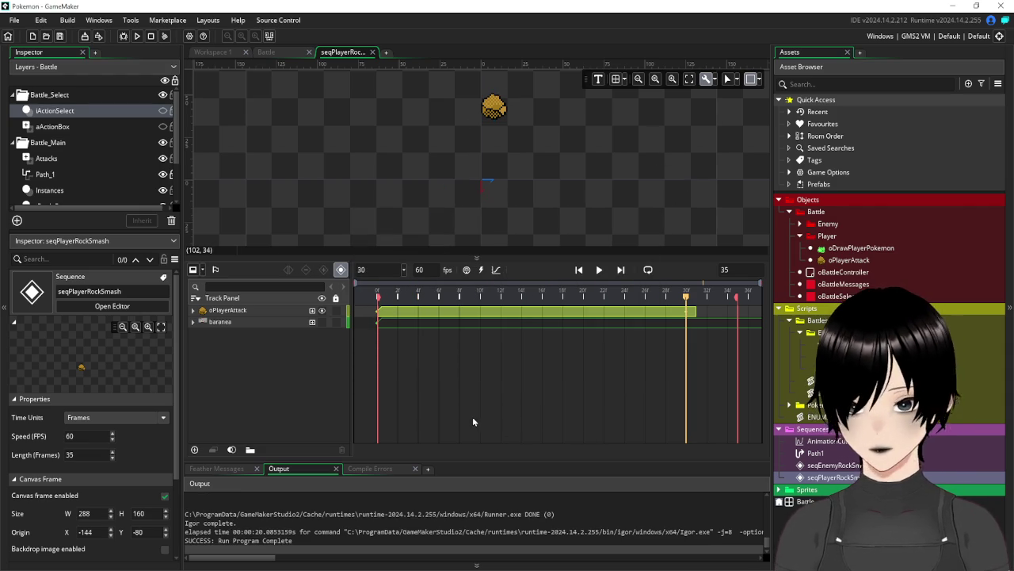
{"action": "left_click", "coordinate": [212, 53]}
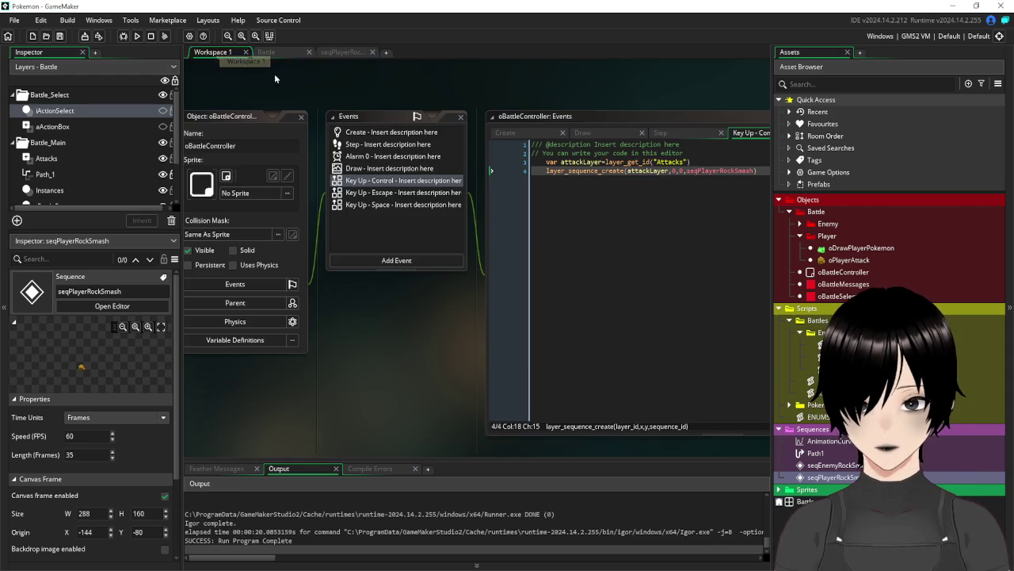
{"action": "left_click", "coordinate": [301, 117]}
{"action": "left_click", "coordinate": [343, 53]}
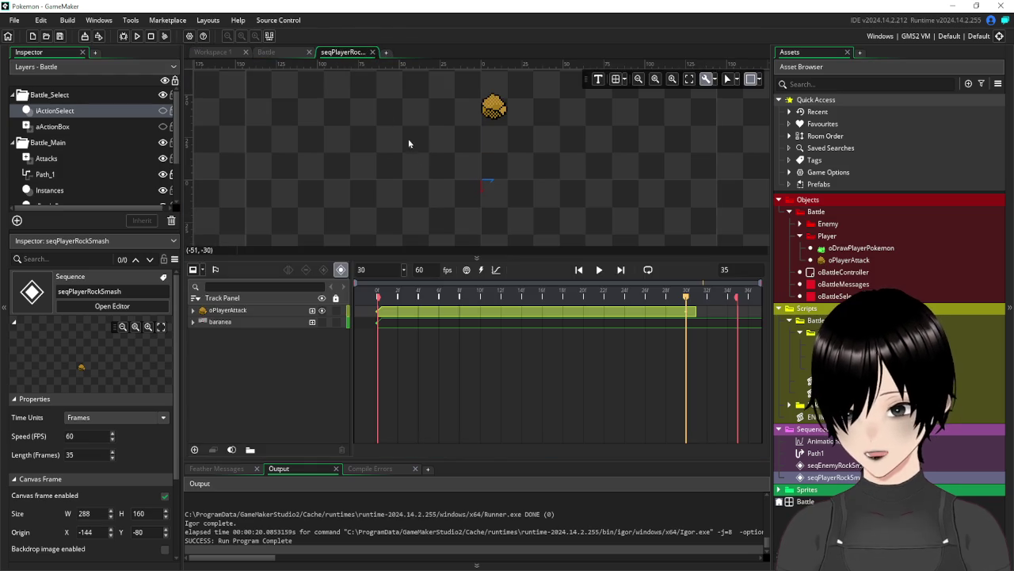
{"action": "left_click", "coordinate": [372, 53]}
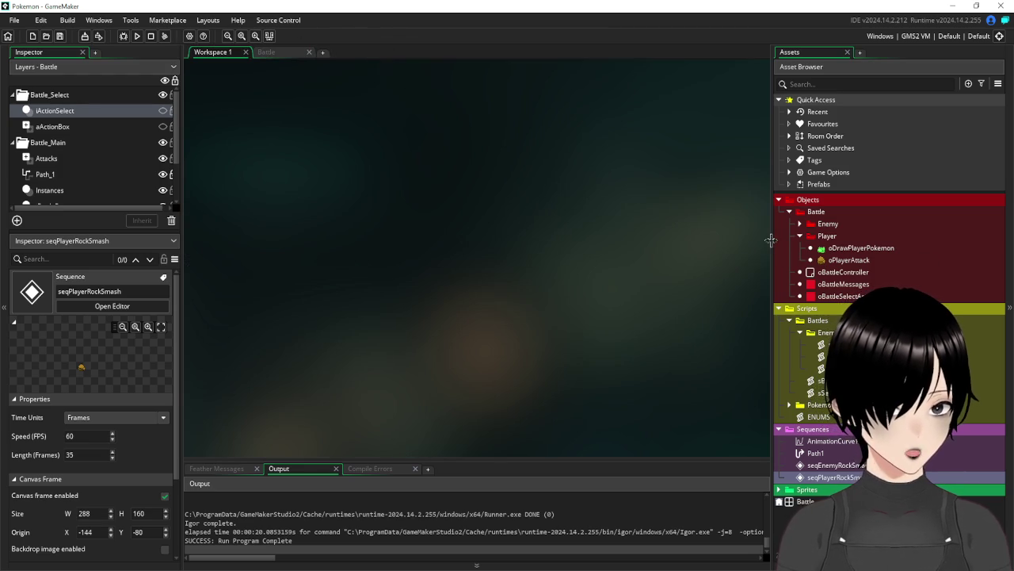
Inspect the global.phasepause=false line in oPlayerAttack's event code
{"action": "left_click_drag", "start_coordinate": [770, 246], "coordinate": [784, 245]}
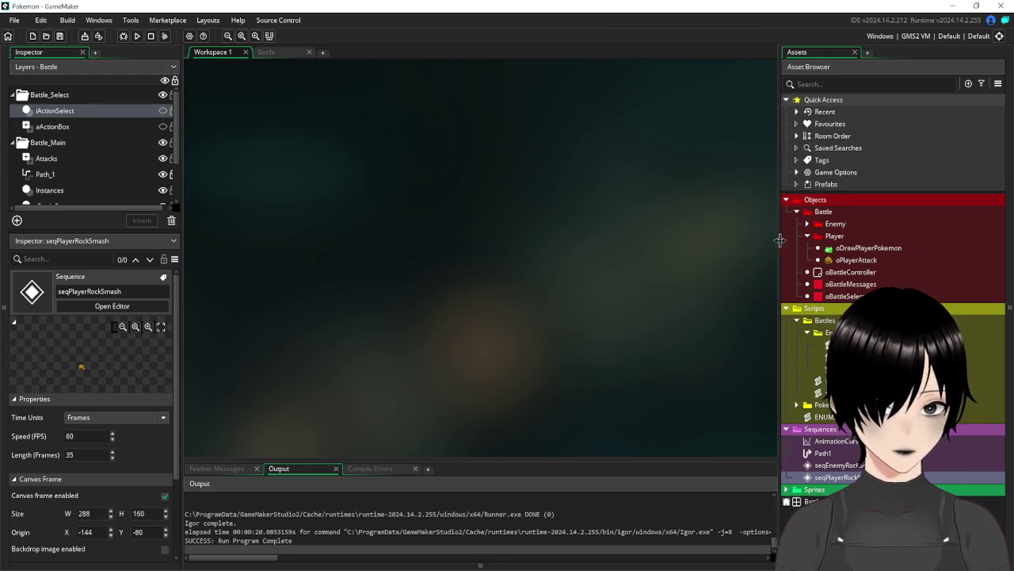
{"action": "double_click", "coordinate": [855, 272]}
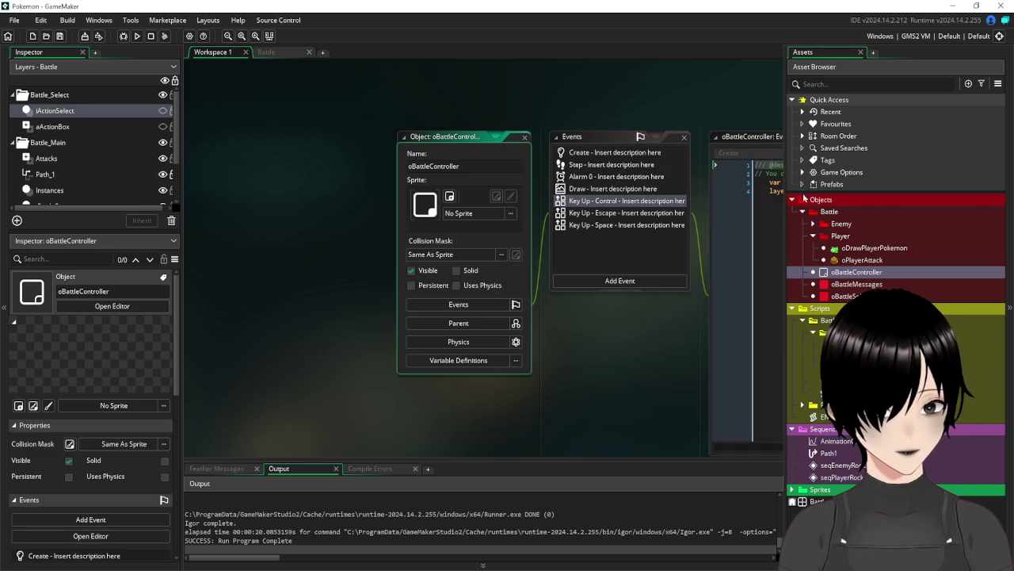
{"action": "double_click", "coordinate": [862, 259]}
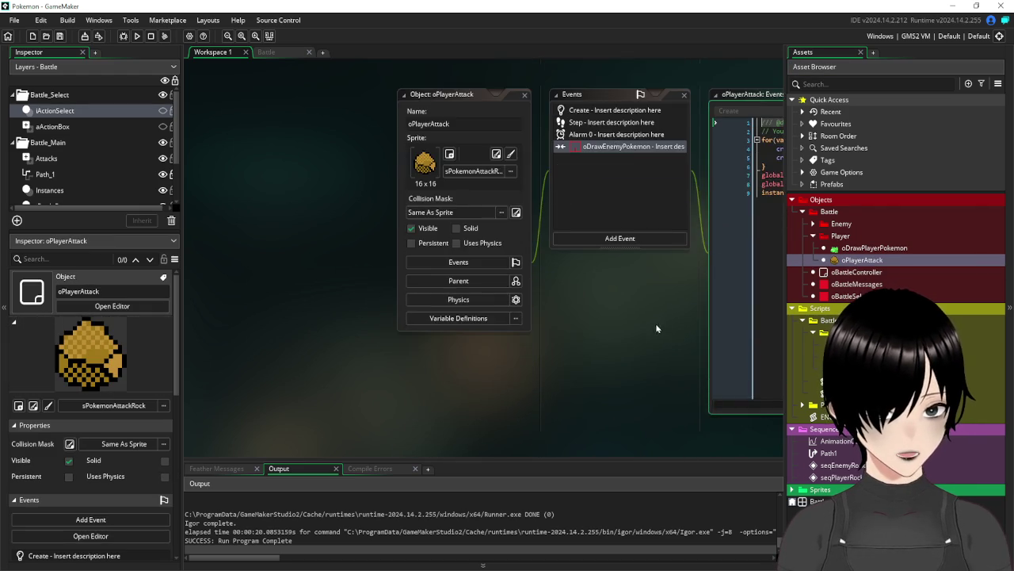
{"action": "left_click_drag", "start_coordinate": [622, 226], "coordinate": [523, 226]}
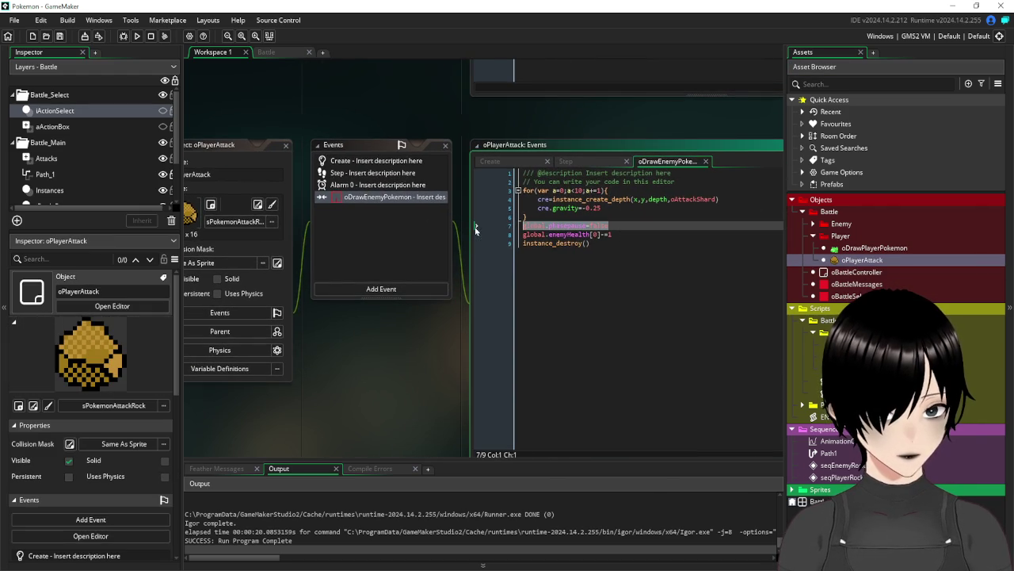
{"action": "left_click", "coordinate": [287, 145]}
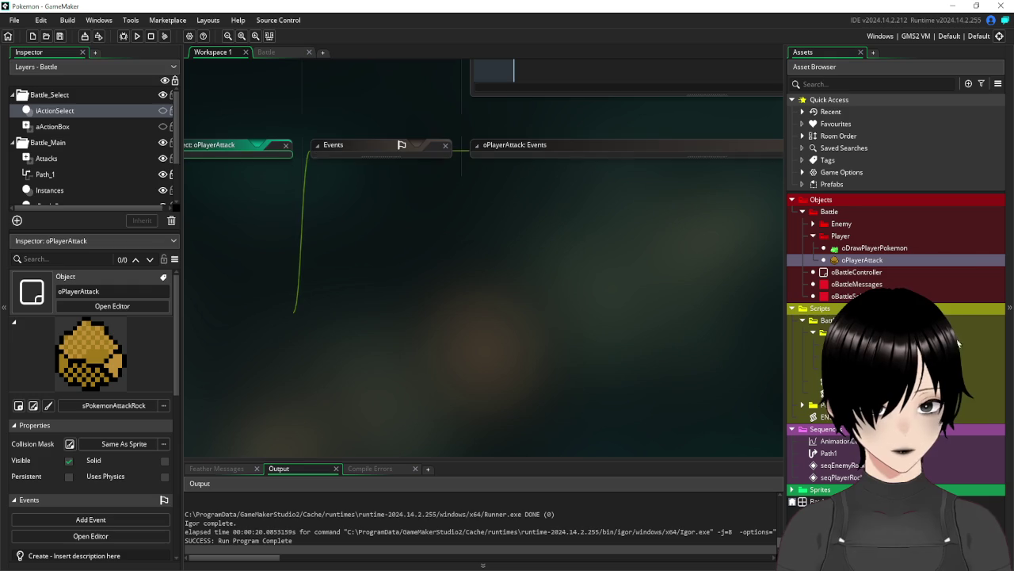
Tidy the object folders and open the sSequenceController script from the Asset Browser
{"action": "left_click", "coordinate": [803, 214]}
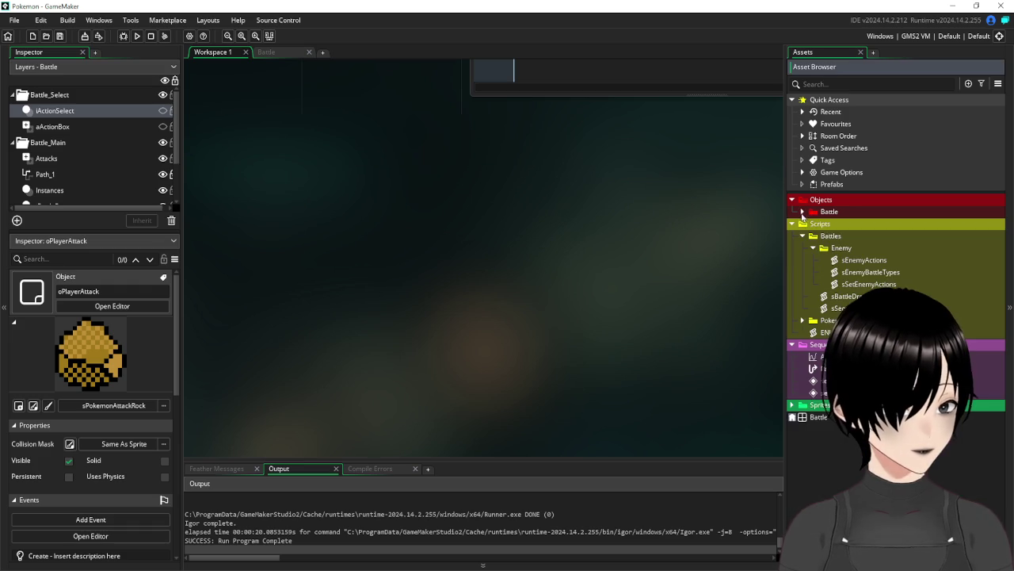
{"action": "left_click", "coordinate": [806, 214]}
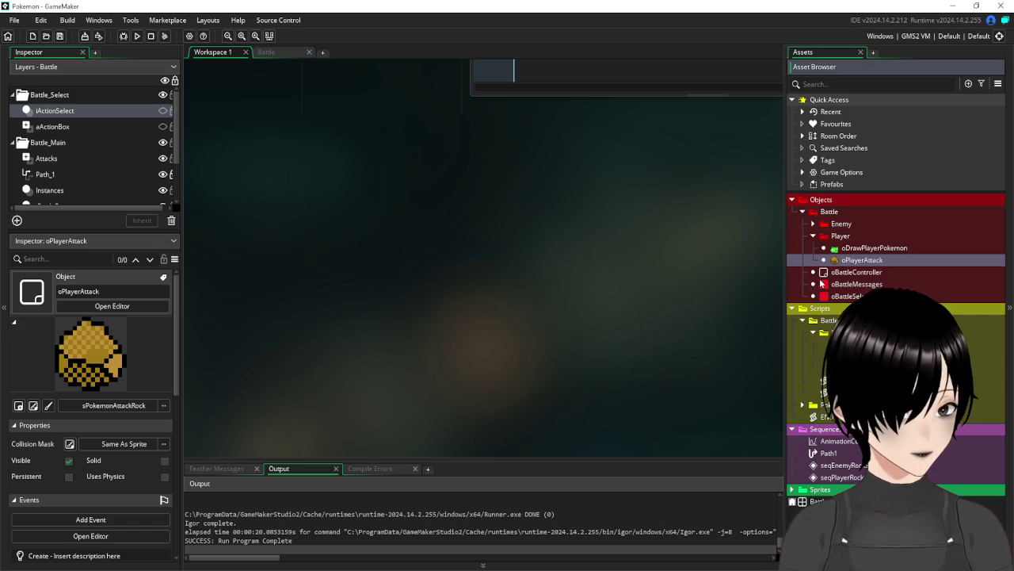
{"action": "left_click", "coordinate": [812, 236]}
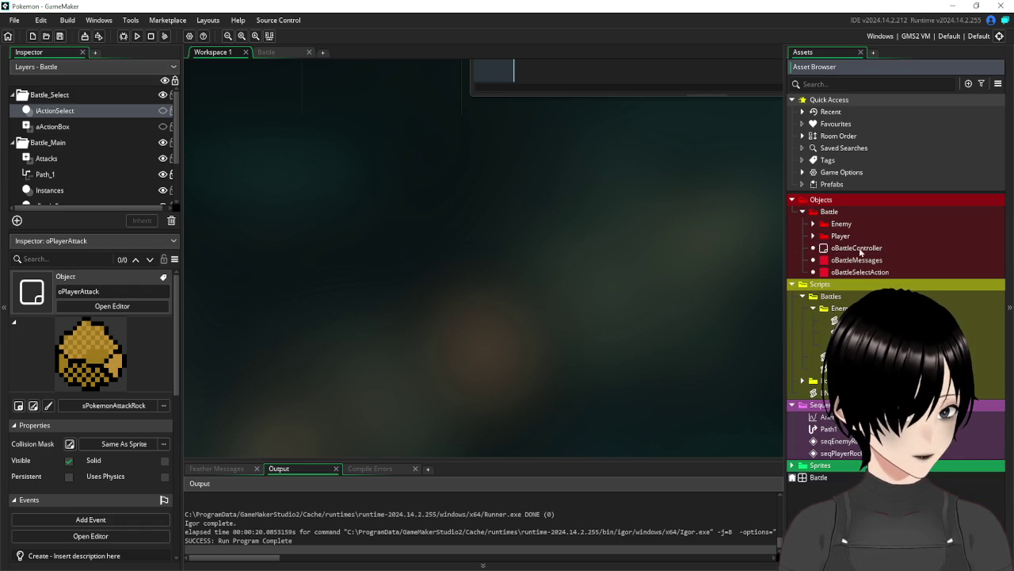
{"action": "double_click", "coordinate": [820, 248]}
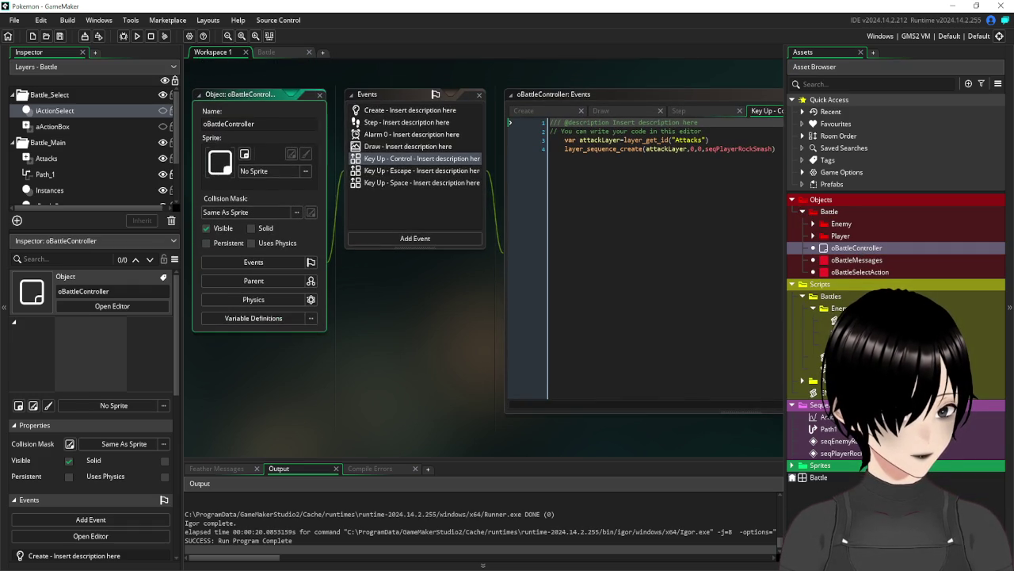
{"action": "double_click", "coordinate": [832, 367]}
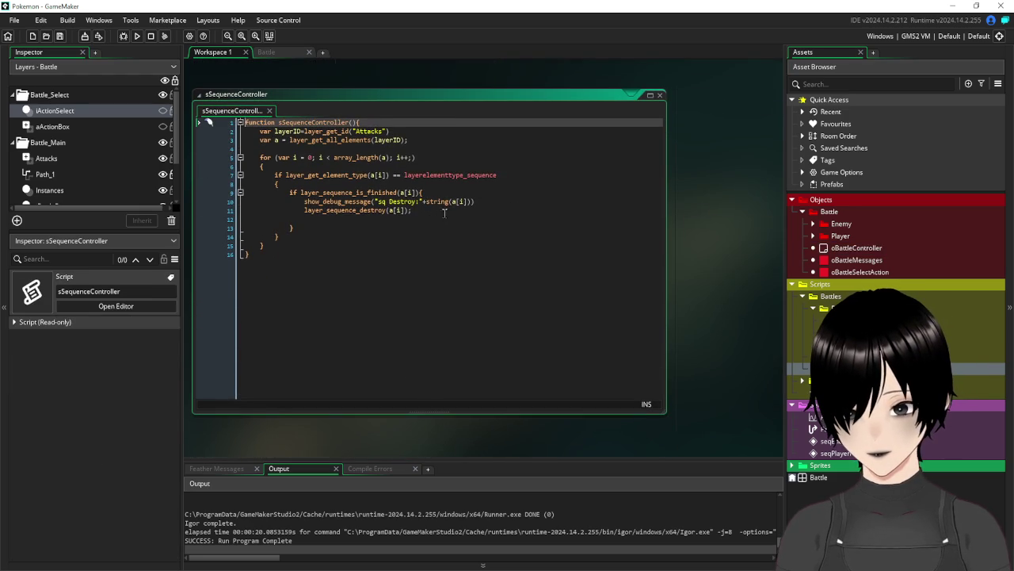
Add global.phasepause=false after the layer_sequence_destroy call and save the script
{"action": "left_click", "coordinate": [454, 210]}
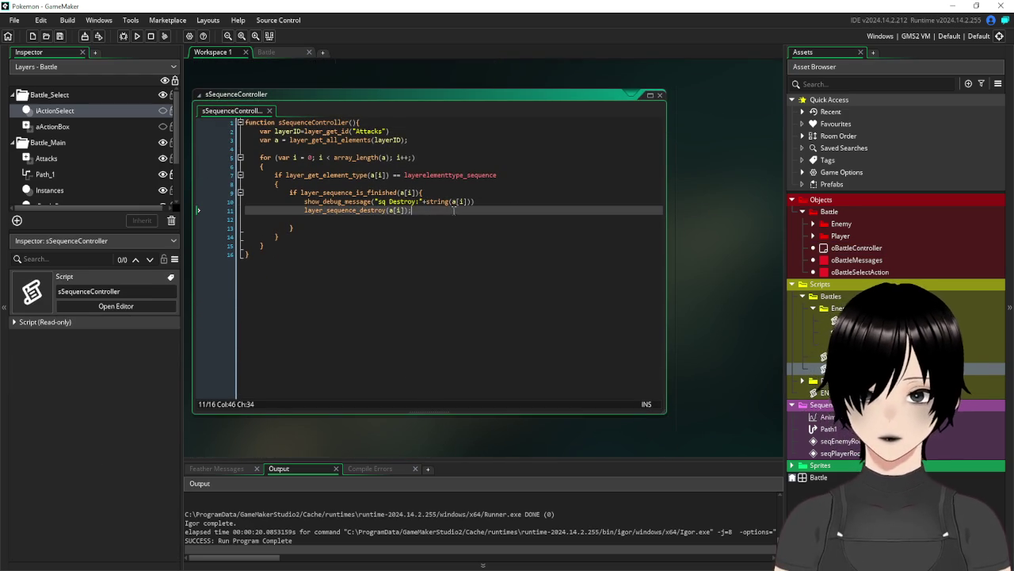
{"action": "left_click", "coordinate": [351, 219]}
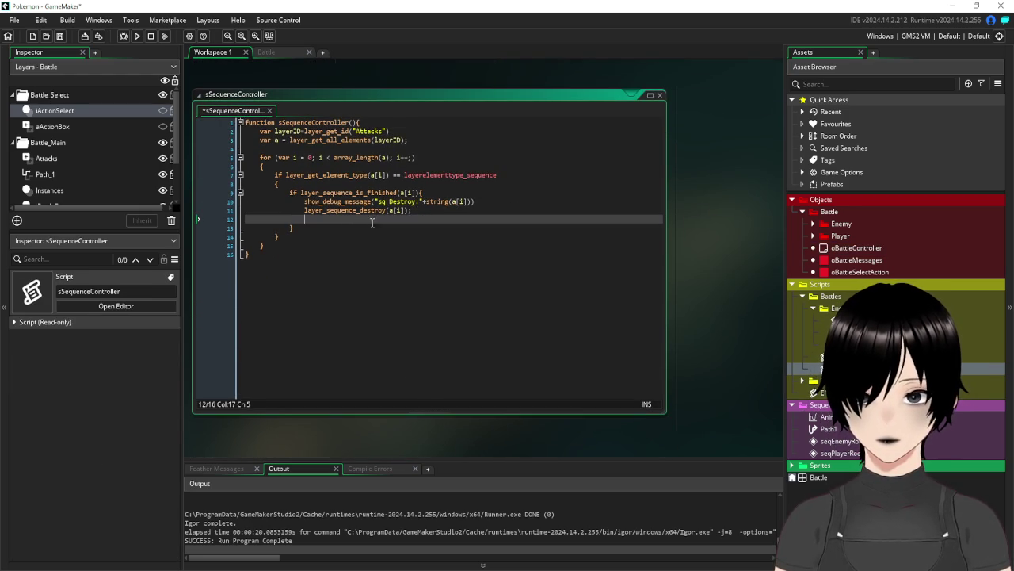
{"action": "type", "text": "global.phasepause=false"}
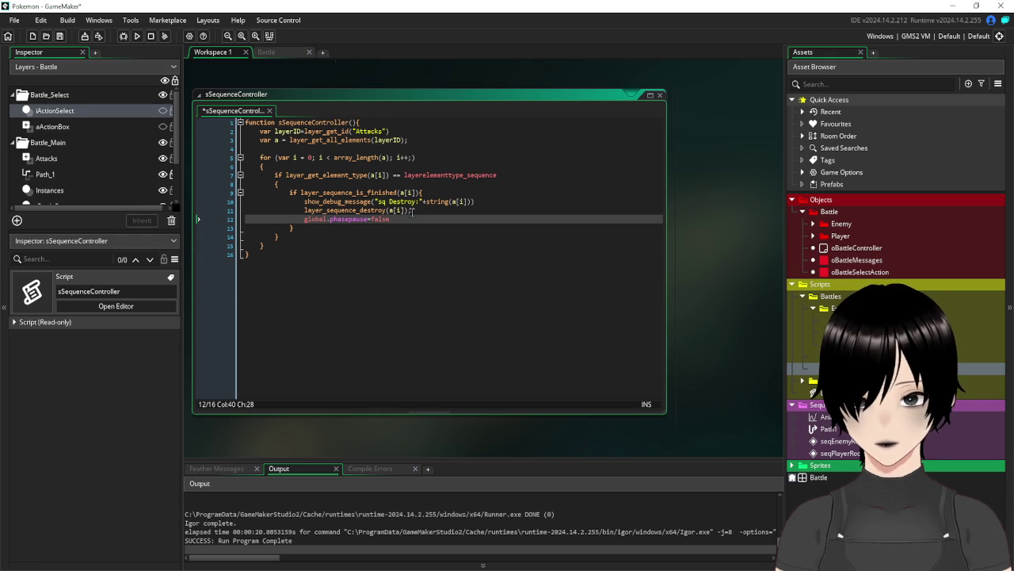
{"action": "left_click", "coordinate": [390, 278]}
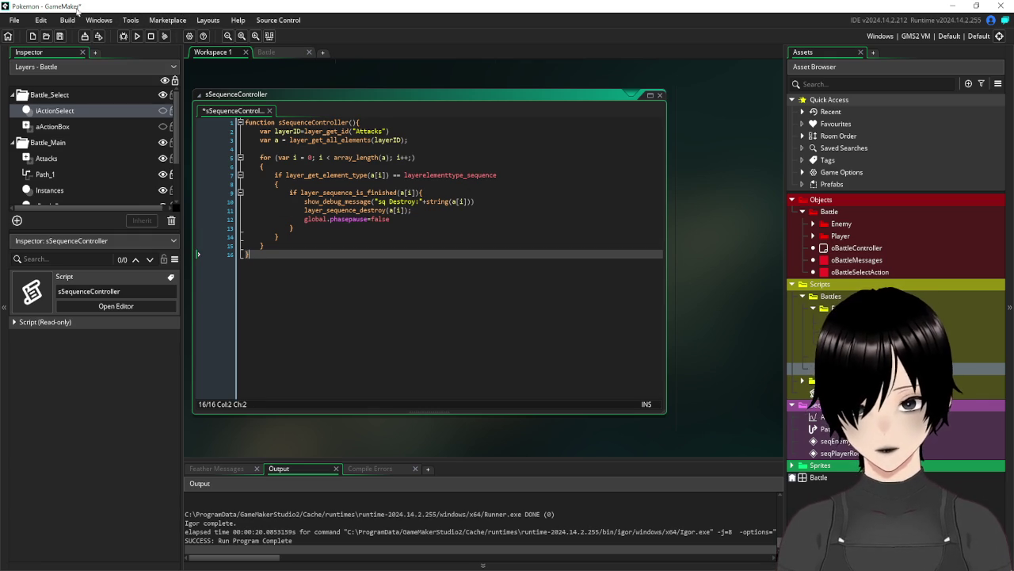
{"action": "left_click", "coordinate": [60, 36]}
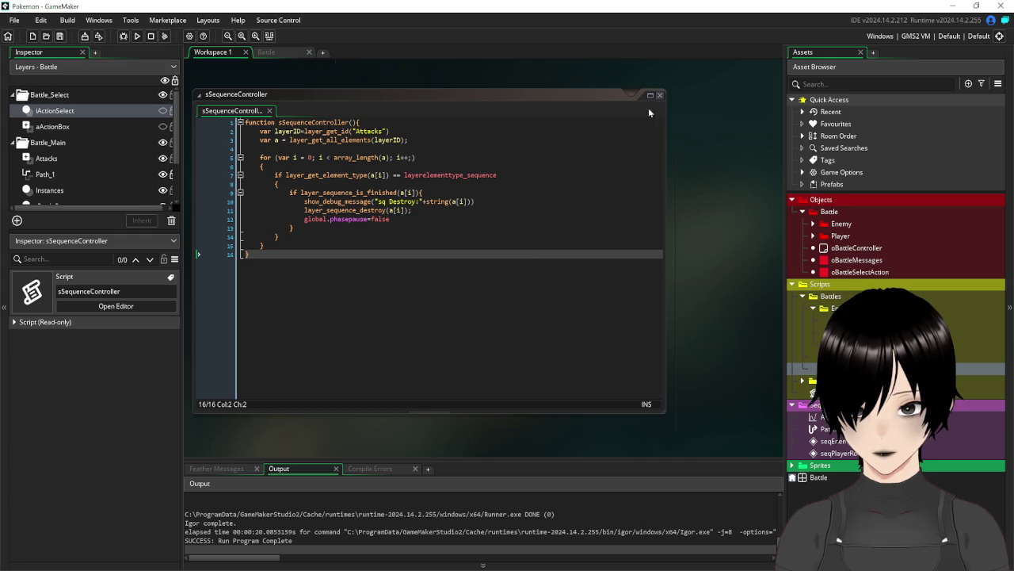
Close the sSequenceController script window and narrow the asset browser panel
{"action": "left_click", "coordinate": [524, 271]}
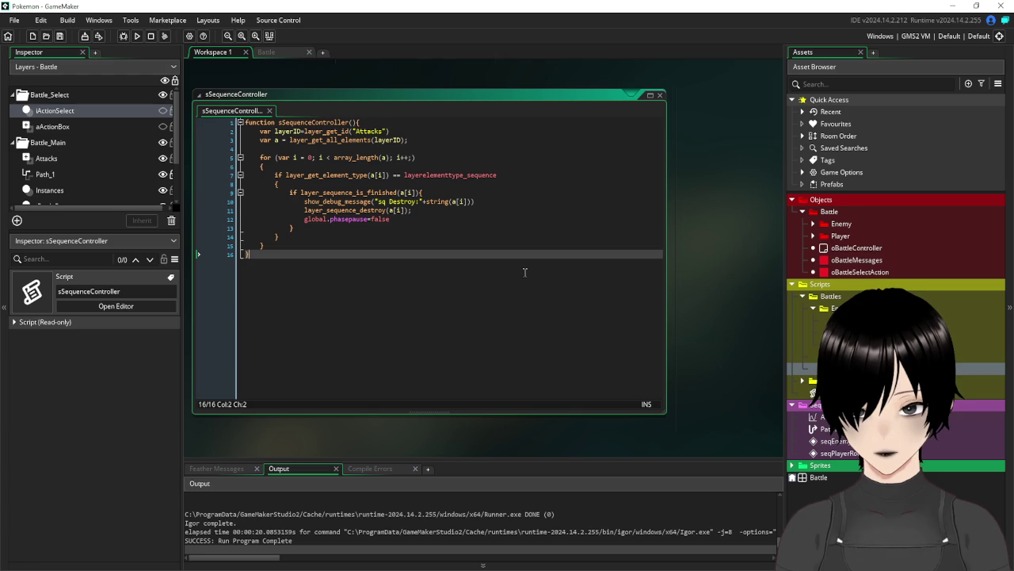
{"action": "left_click_drag", "start_coordinate": [660, 97], "coordinate": [662, 97]}
{"action": "left_click", "coordinate": [662, 95]}
{"action": "scroll", "coordinate": [388, 188], "scroll_direction": "up", "scroll_amount": 5}
{"action": "scroll", "coordinate": [348, 203], "scroll_direction": "up", "scroll_amount": 3}
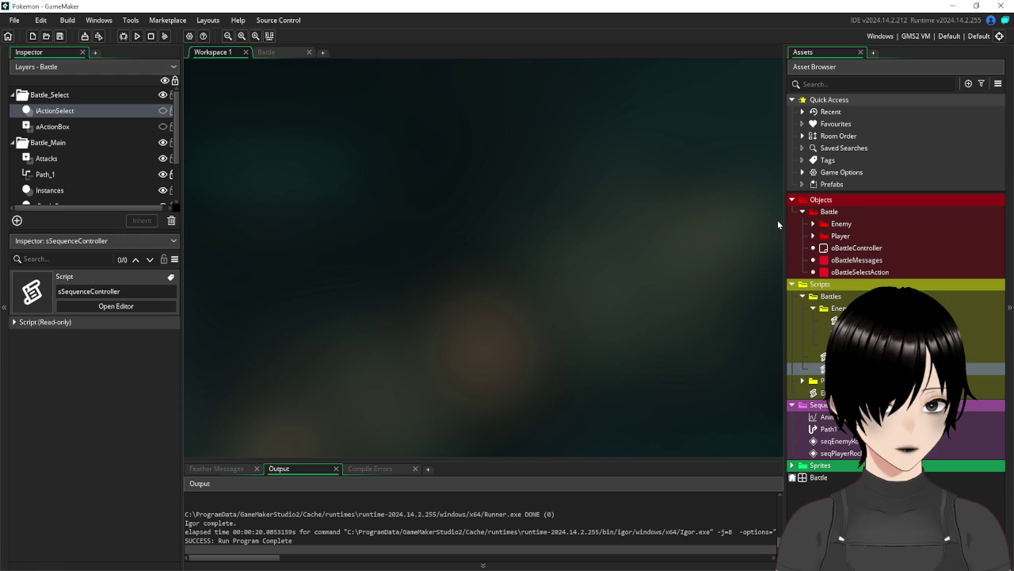
{"action": "left_click_drag", "start_coordinate": [783, 219], "coordinate": [799, 219]}
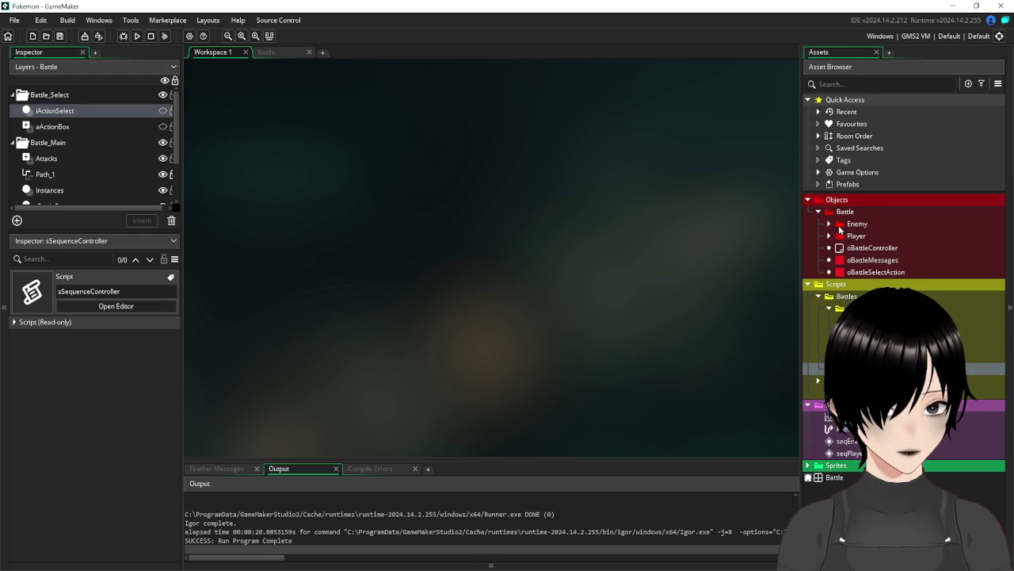
Review oAttackShard's Create and Outside Room event code, then close it
{"action": "left_click", "coordinate": [831, 227]}
{"action": "double_click", "coordinate": [880, 236]}
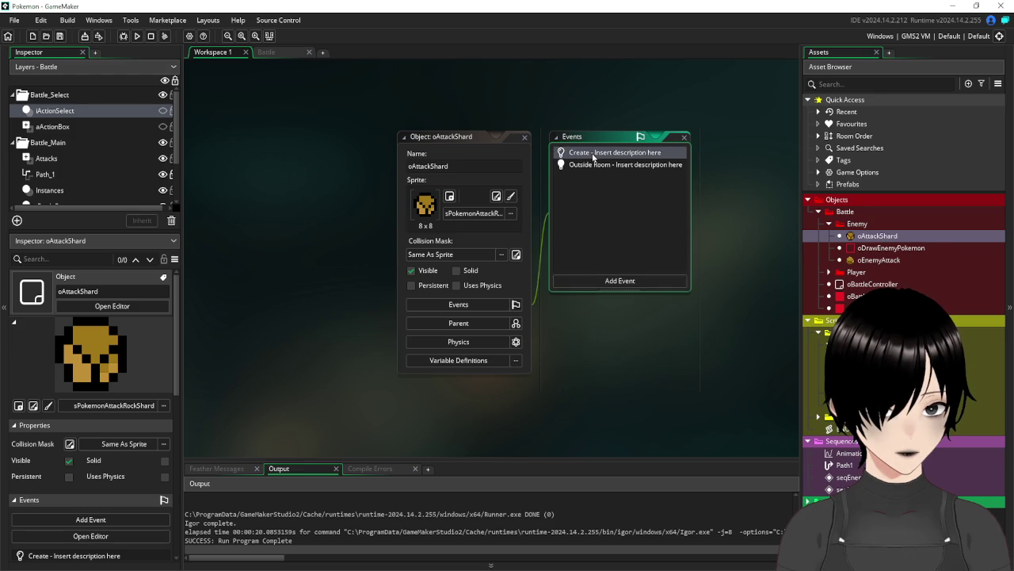
{"action": "left_click", "coordinate": [602, 152]}
{"action": "left_click", "coordinate": [468, 181]}
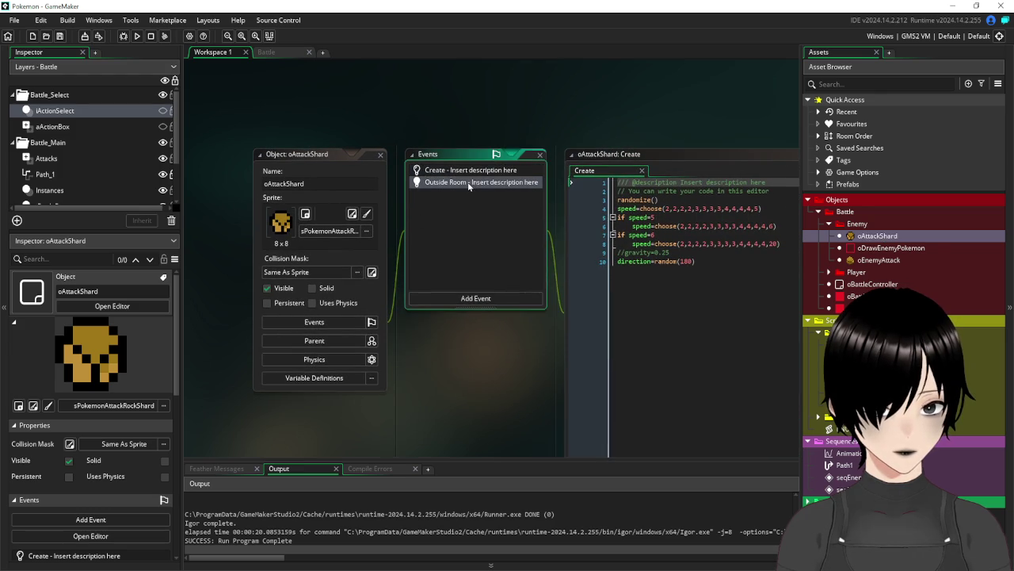
{"action": "left_click", "coordinate": [382, 154]}
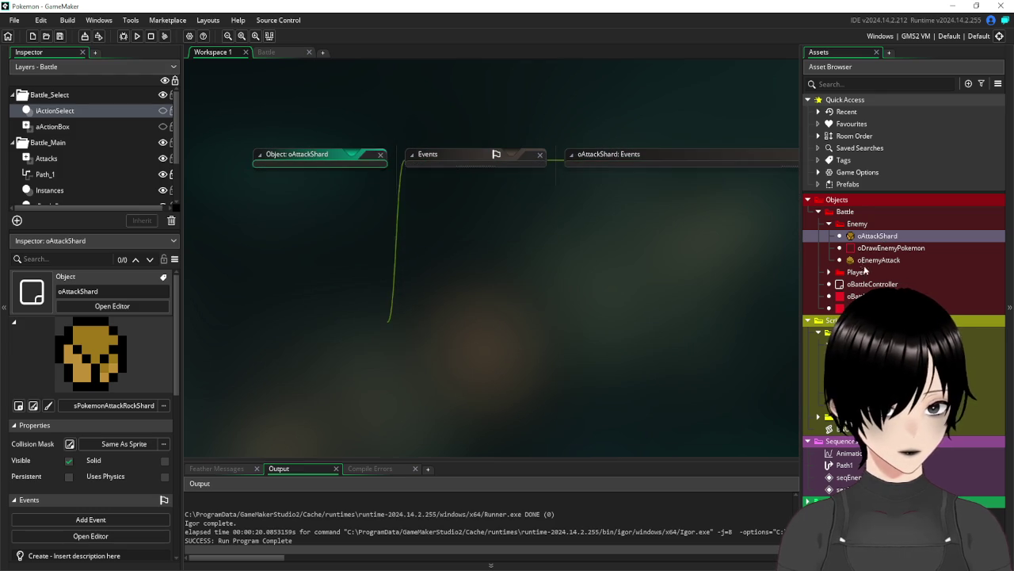
Comment out line 8 of oEnemyAttack's oDrawPlayerPokemon collision event with // and close it
{"action": "double_click", "coordinate": [878, 260]}
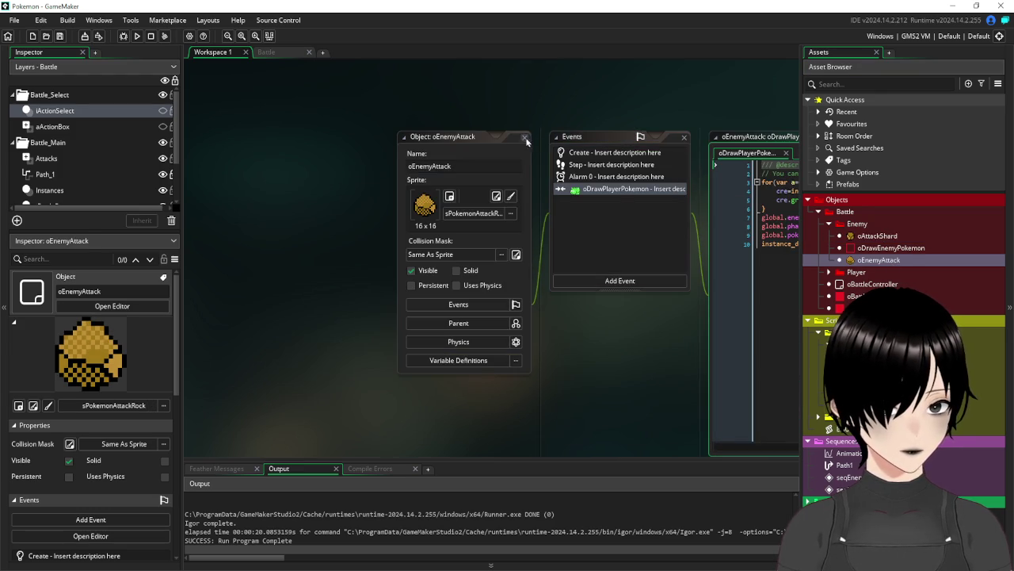
{"action": "left_click", "coordinate": [491, 136]}
{"action": "left_click_drag", "start_coordinate": [610, 107], "coordinate": [444, 105]}
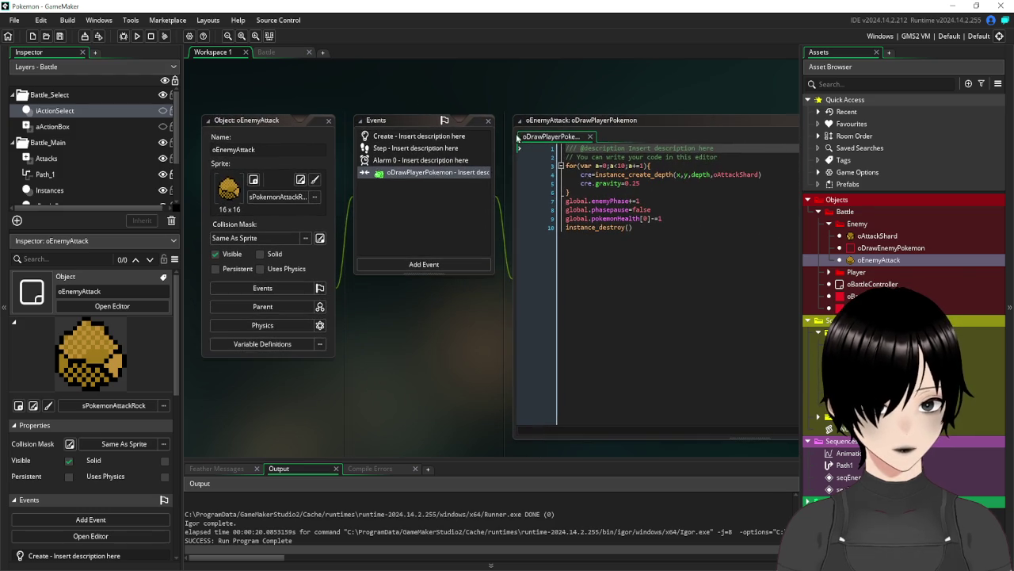
{"action": "left_click", "coordinate": [568, 209]}
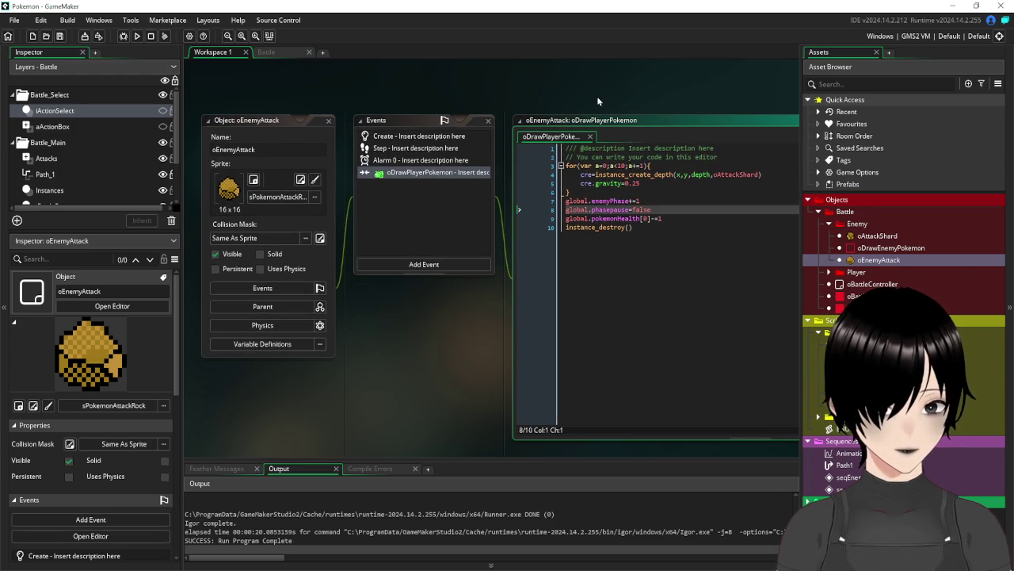
{"action": "type", "text": "//"}
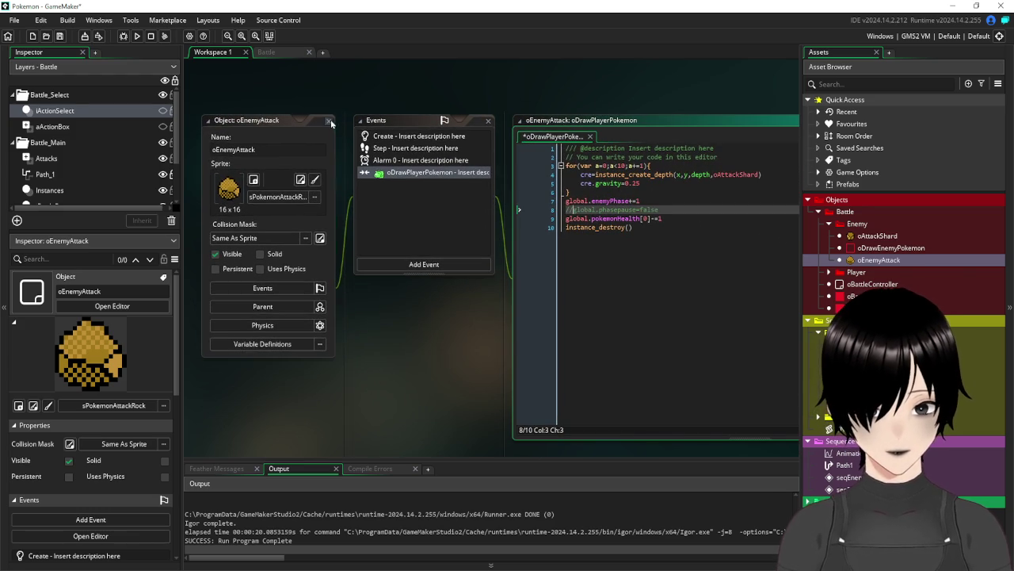
{"action": "left_click", "coordinate": [329, 121]}
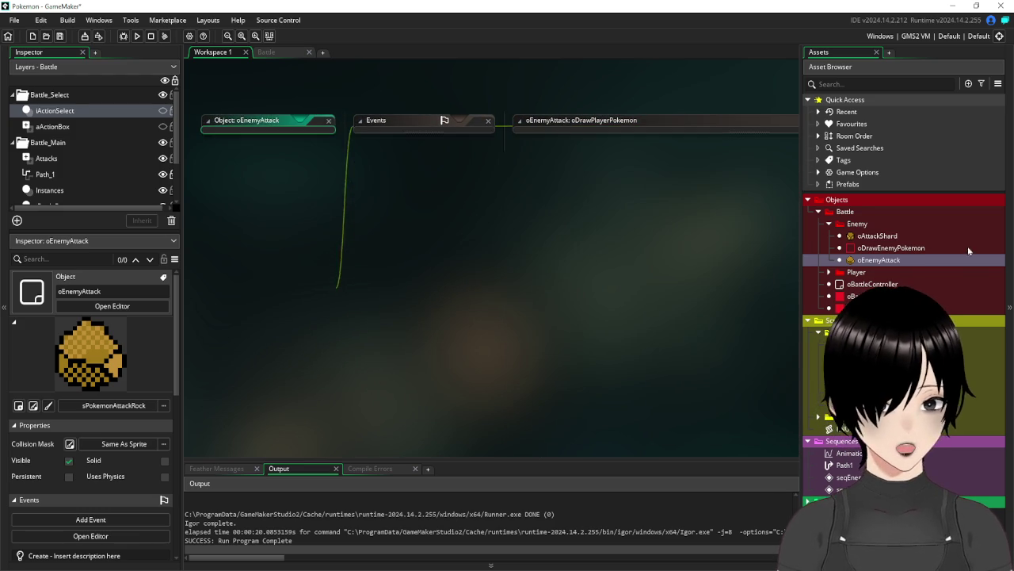
Comment out line 7 of oPlayerAttack's oDrawEnemyPokemon event with //, save, and run the game
{"action": "left_click", "coordinate": [830, 272]}
{"action": "double_click", "coordinate": [872, 296]}
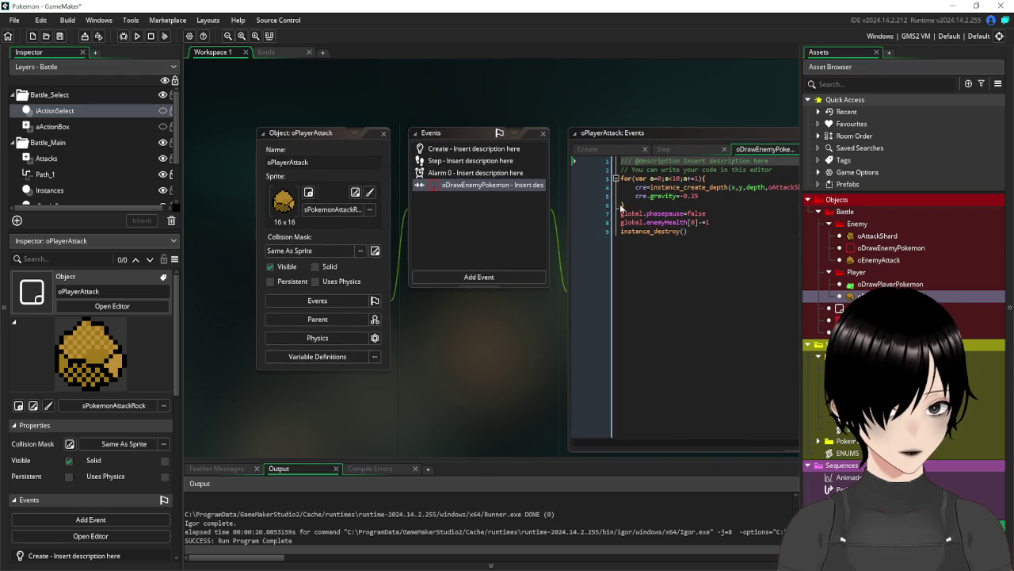
{"action": "left_click", "coordinate": [621, 216]}
{"action": "type", "text": "//"}
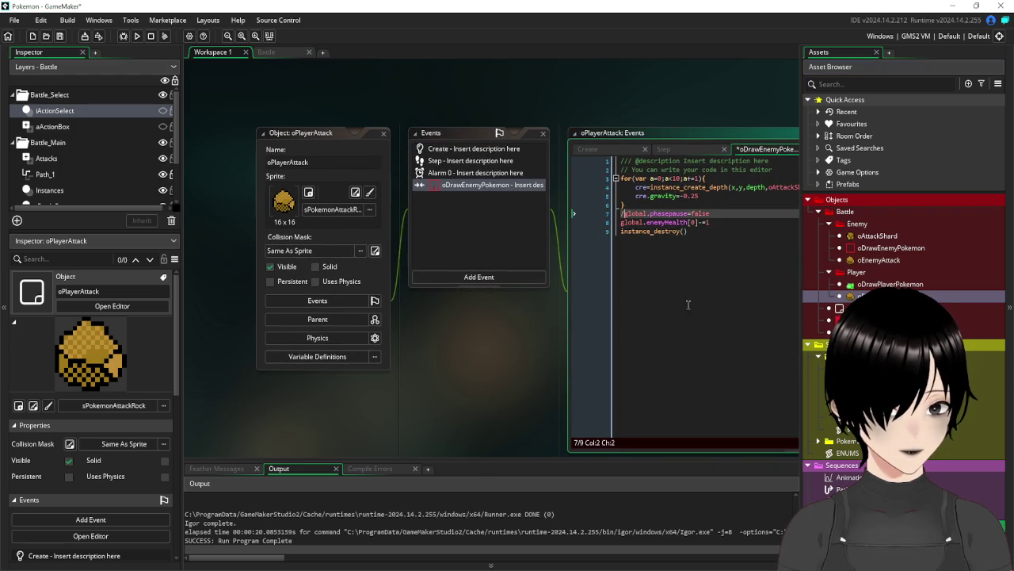
{"action": "key", "text": "Down"}
{"action": "key", "text": "Down"}
{"action": "key", "text": "End"}
{"action": "left_click", "coordinate": [59, 36]}
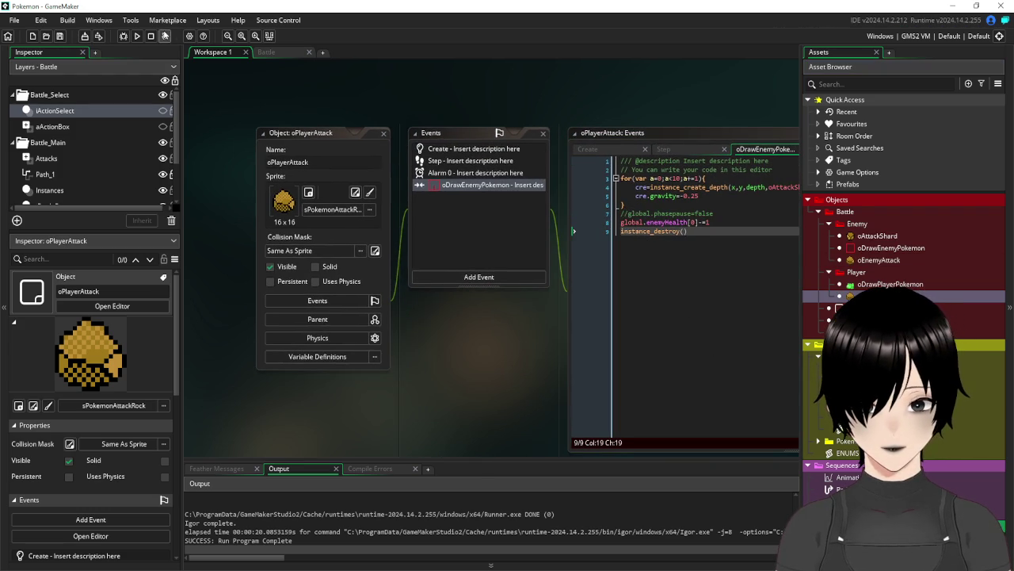
{"action": "left_click", "coordinate": [137, 36]}
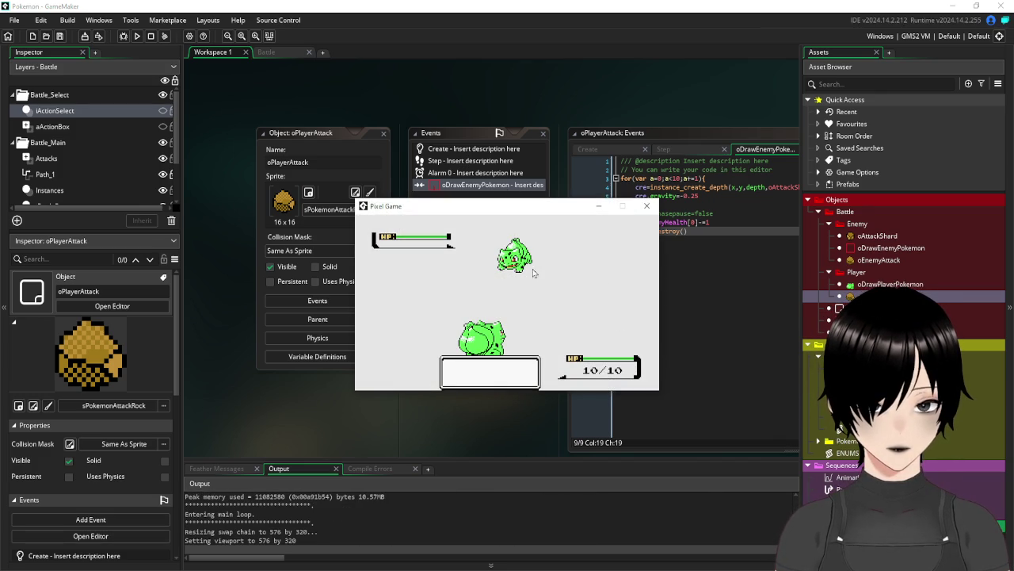
Run the battle until the enemy's Rock Smash drops HP to 8/10, then close the game
{"action": "left_click", "coordinate": [555, 286]}
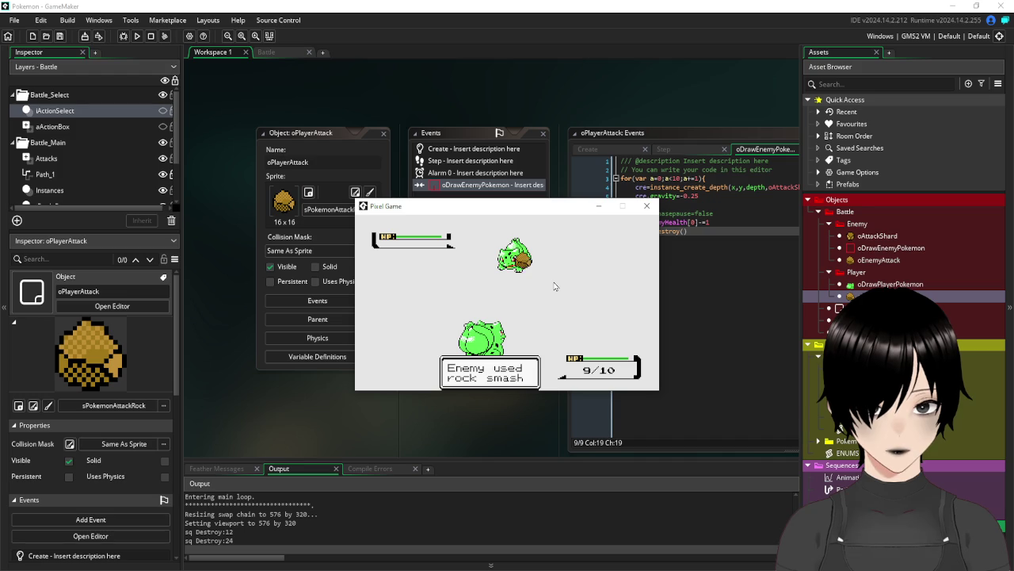
{"action": "left_click", "coordinate": [651, 207]}
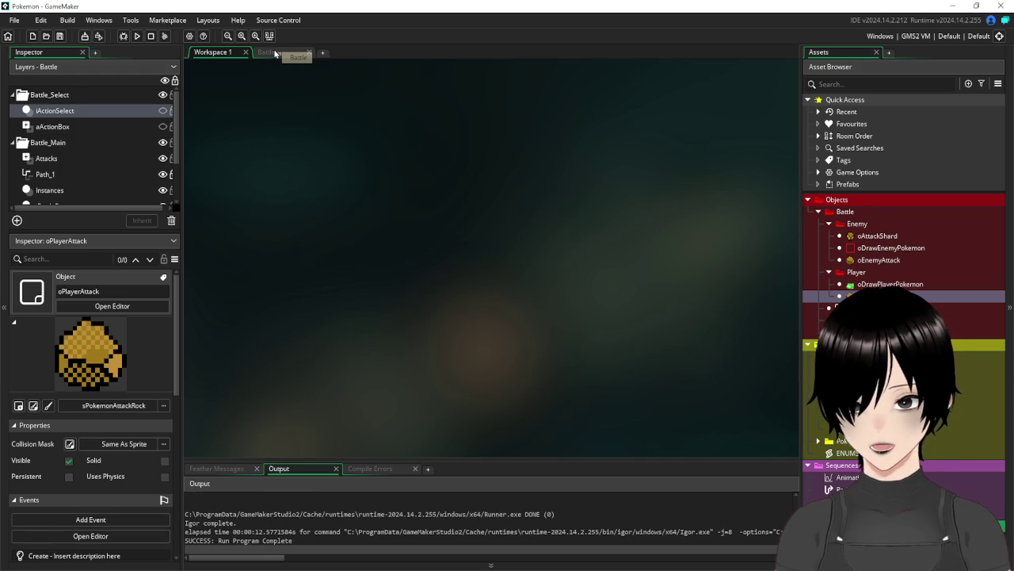
Return to Workspace 1 and collapse the Battle, Scripts and Objects folders in the Asset Browser
{"action": "left_click", "coordinate": [276, 52]}
{"action": "left_click", "coordinate": [205, 53]}
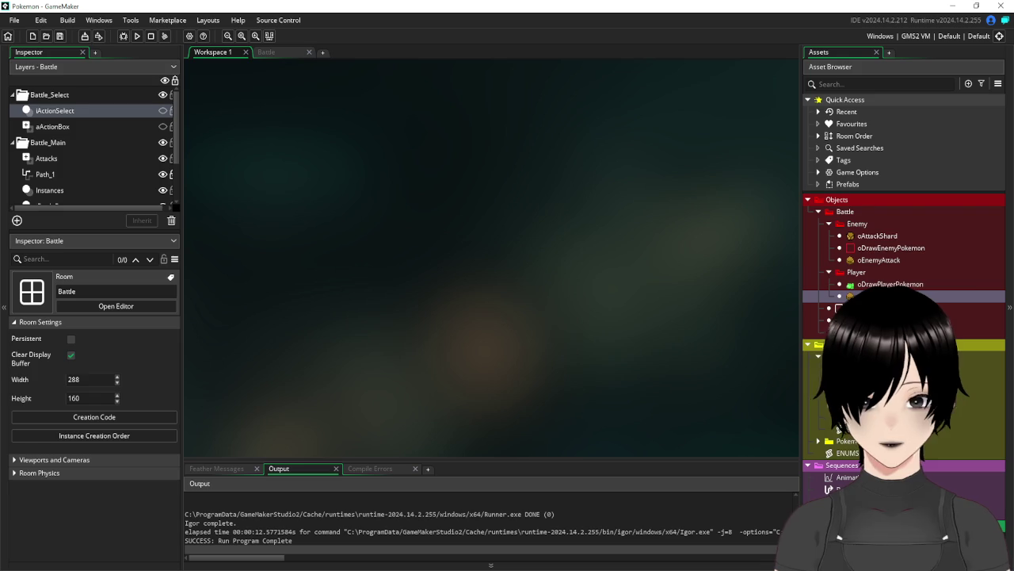
{"action": "left_click", "coordinate": [817, 214]}
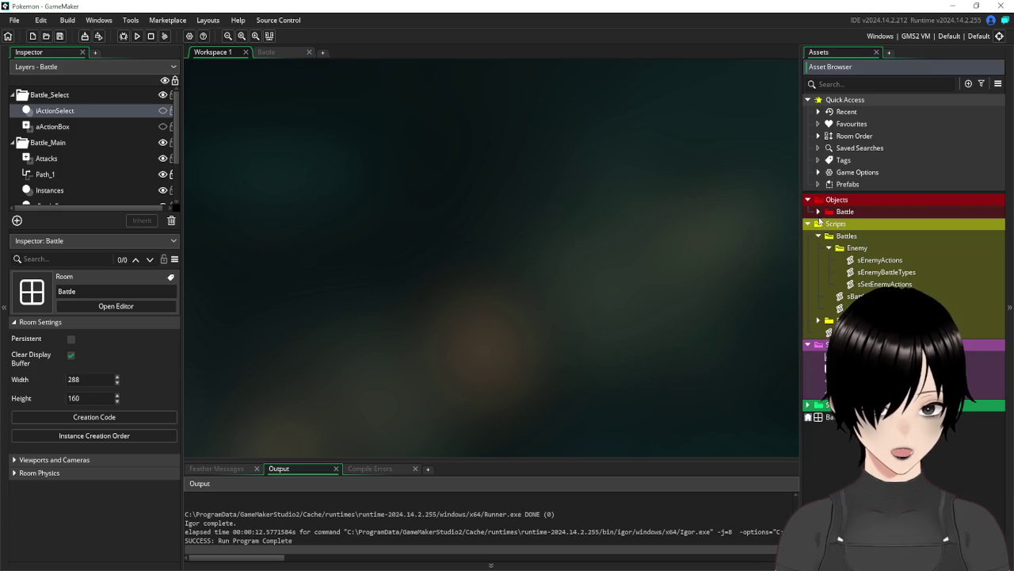
{"action": "left_click", "coordinate": [807, 224]}
{"action": "left_click", "coordinate": [806, 199]}
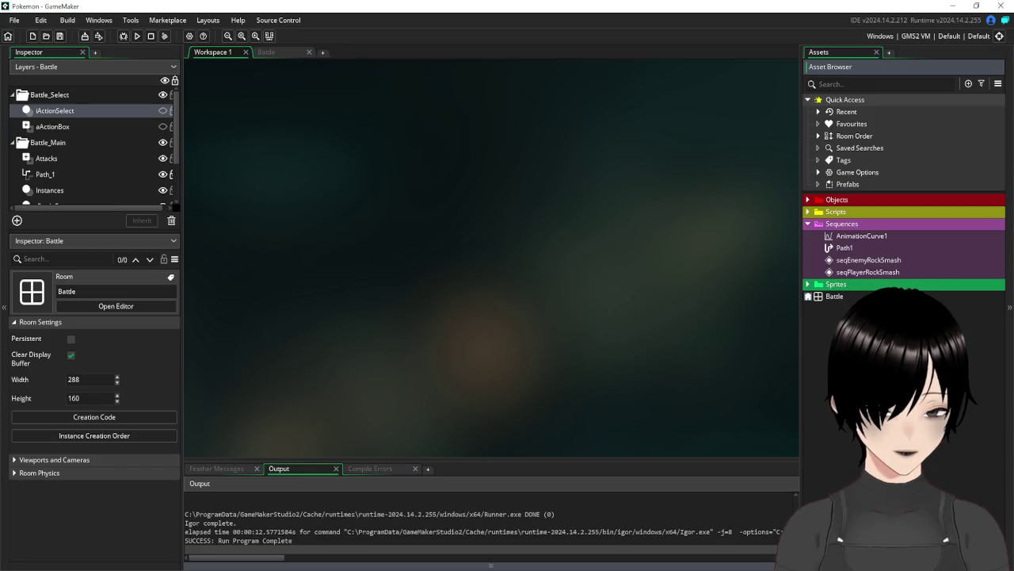
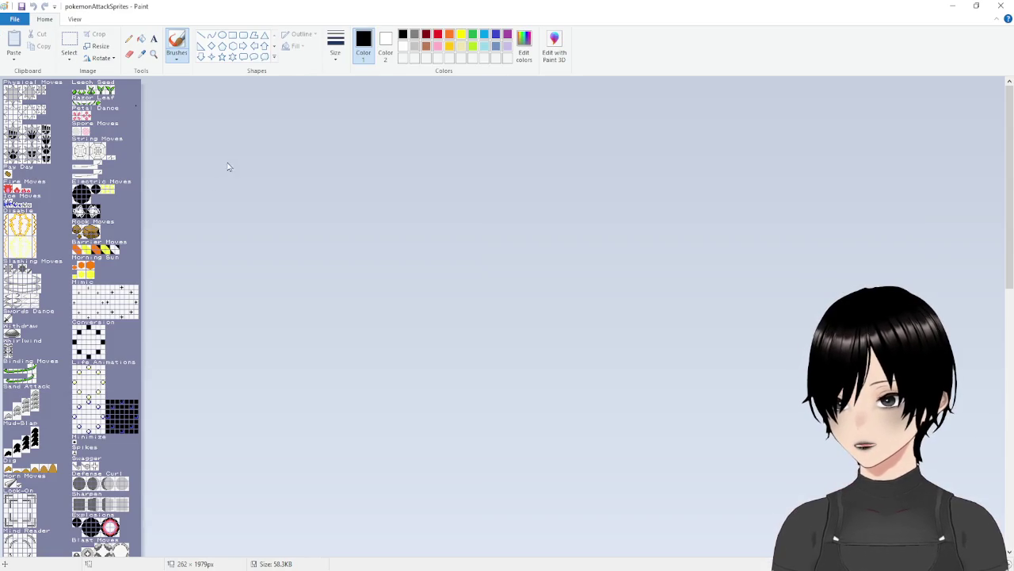
Zoom into the pokemonAttackSprites sheet and switch to the rectangular Select tool
{"action": "scroll", "coordinate": [151, 195], "scroll_direction": "up", "scroll_amount": 2, "text": "ctrl"}
{"action": "scroll", "coordinate": [278, 192], "scroll_direction": "up", "scroll_amount": 1, "text": "ctrl"}
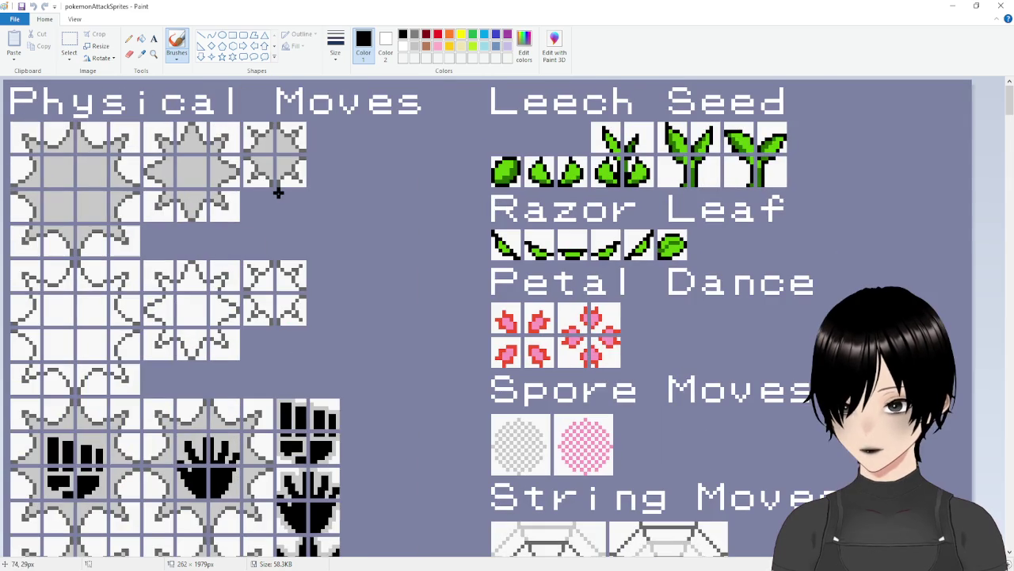
{"action": "left_click", "coordinate": [70, 41]}
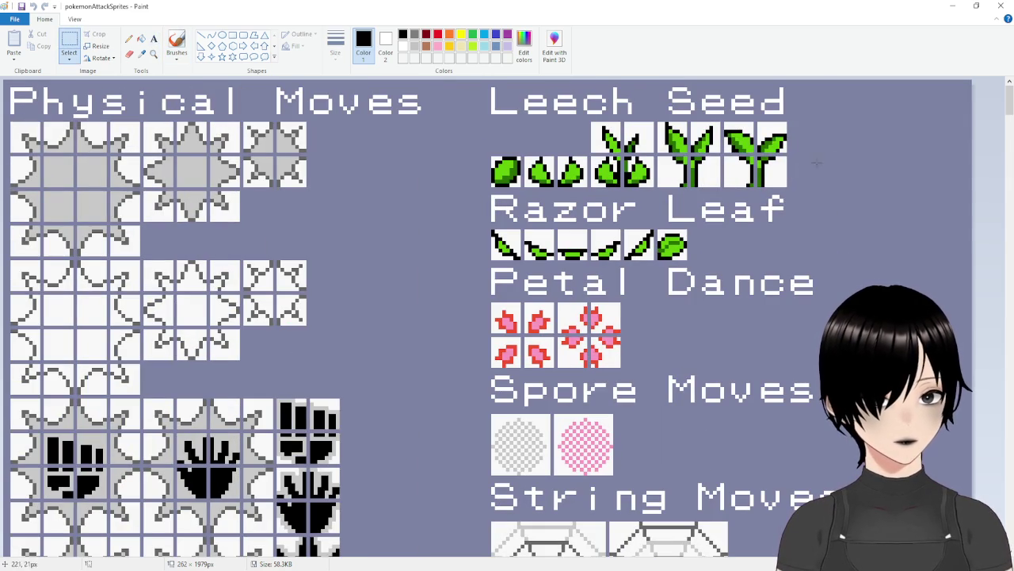
Pan across the sheet to bring the Fire and Ice Moves sprites into view
{"action": "scroll", "coordinate": [773, 170], "scroll_direction": "up", "scroll_amount": 1, "text": "ctrl"}
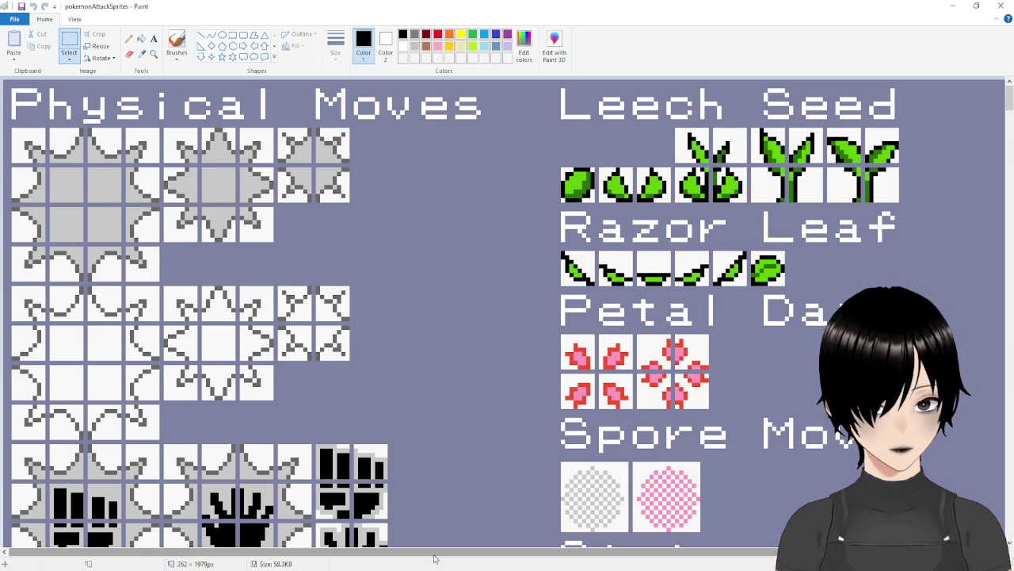
{"action": "left_click_drag", "start_coordinate": [438, 559], "coordinate": [565, 558]}
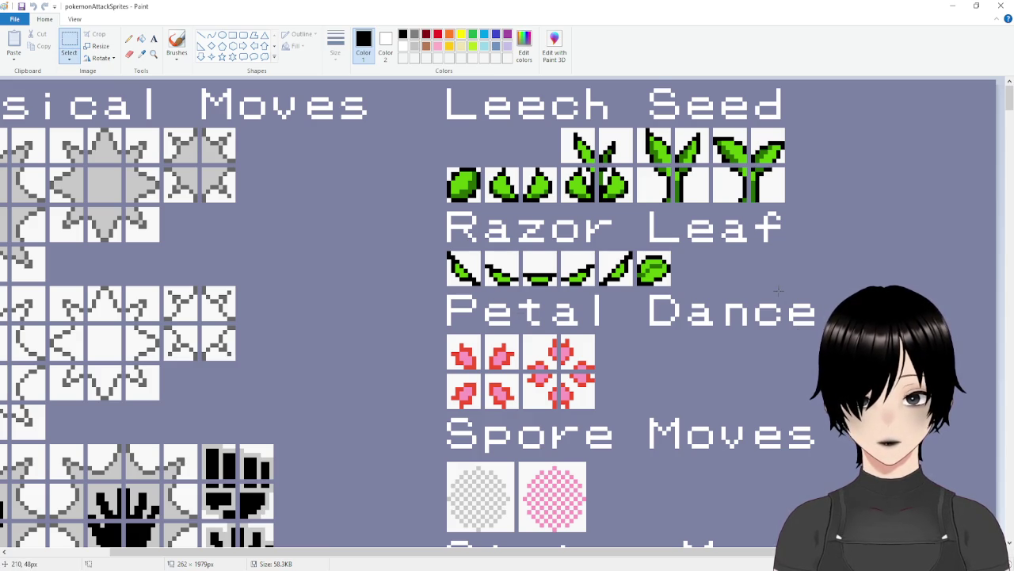
{"action": "mouse_move", "coordinate": [287, 553]}
{"action": "left_mouse_down"}
{"action": "mouse_move", "coordinate": [76, 541]}
{"action": "mouse_move", "coordinate": [181, 546]}
{"action": "left_mouse_up"}
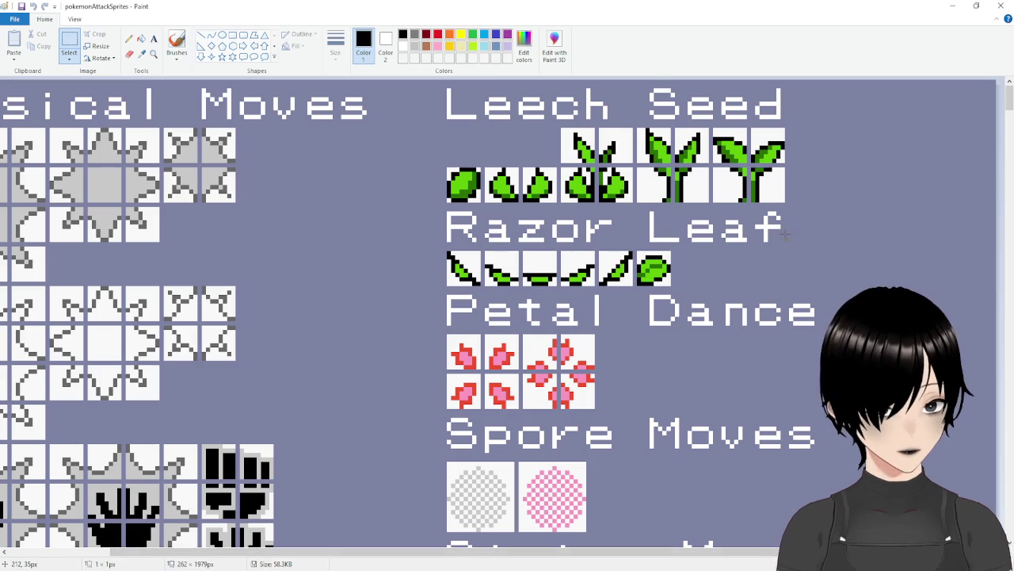
{"action": "scroll", "coordinate": [786, 231], "scroll_direction": "down", "scroll_amount": 3}
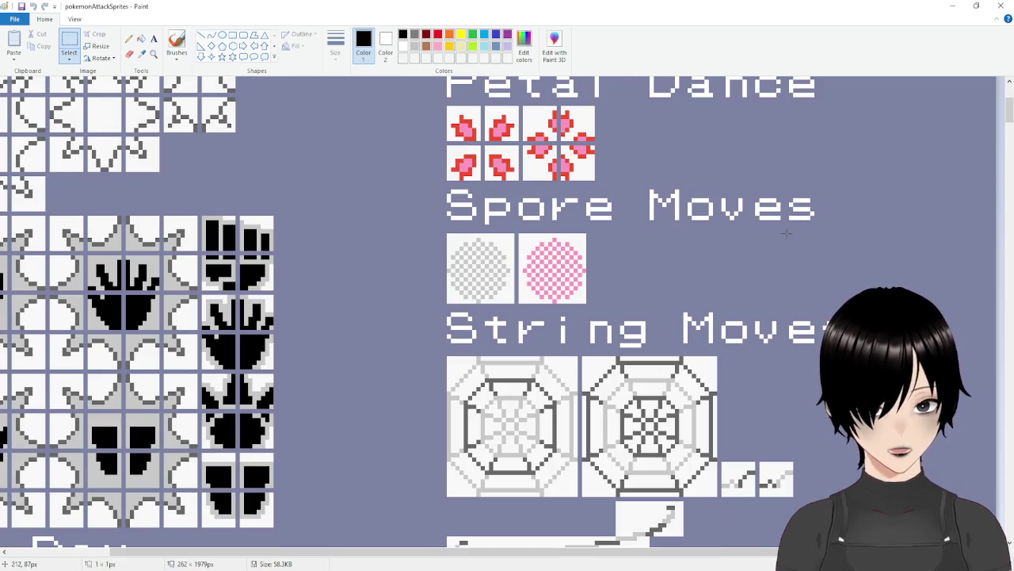
{"action": "scroll", "coordinate": [786, 231], "scroll_direction": "down", "scroll_amount": 6}
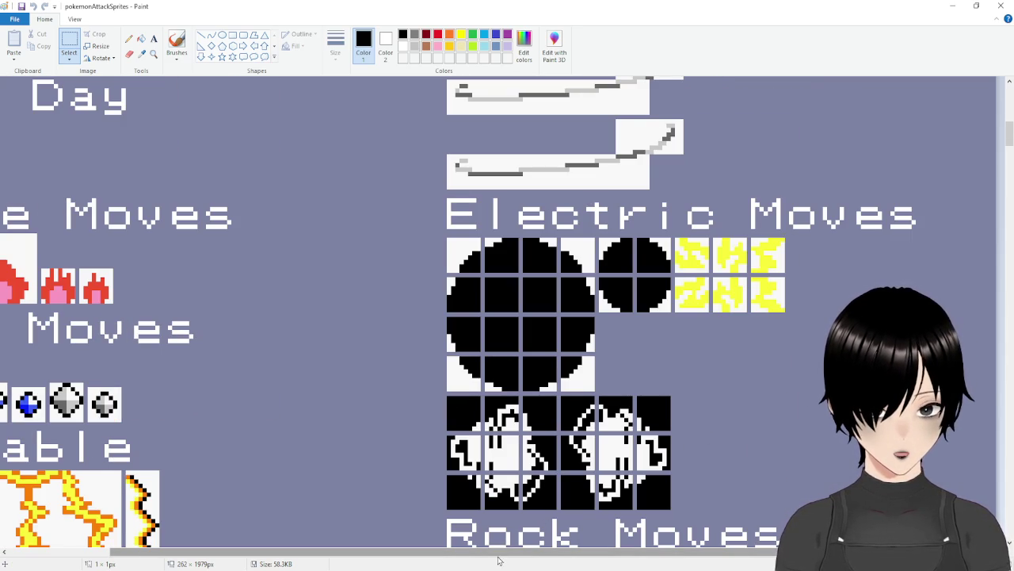
{"action": "left_click_drag", "start_coordinate": [499, 552], "coordinate": [195, 551]}
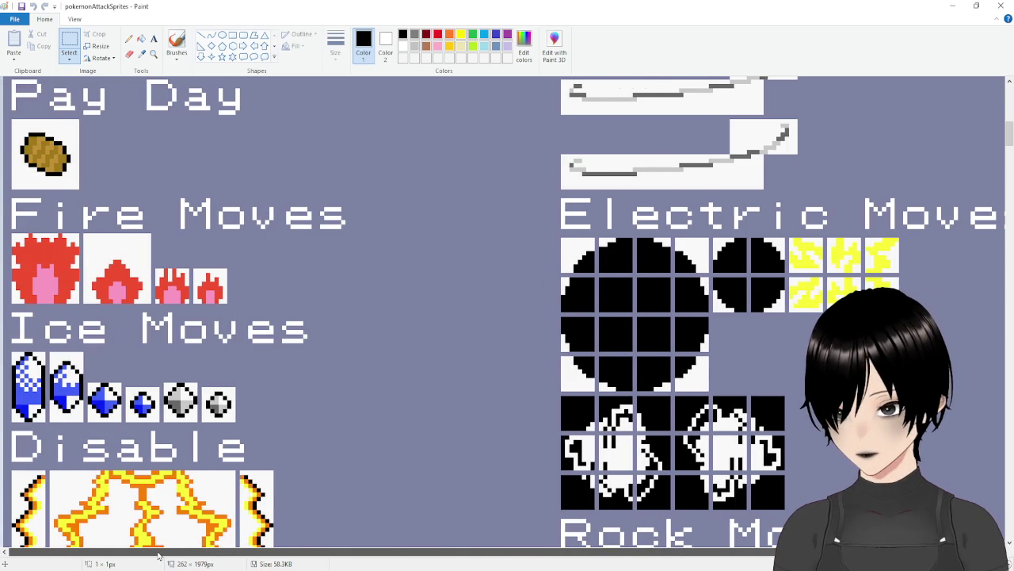
Scroll past Slashing Moves, Mimic and Lock-On down to the Particles, Vocal, Smog and Protect sprites
{"action": "scroll", "coordinate": [368, 299], "scroll_direction": "down", "scroll_amount": 3}
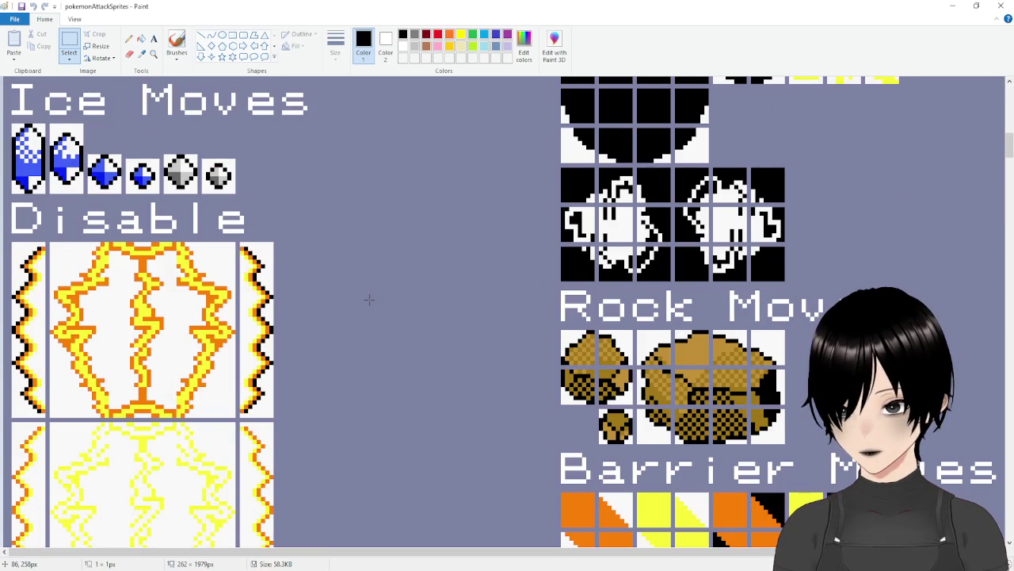
{"action": "scroll", "coordinate": [369, 300], "scroll_direction": "down", "scroll_amount": 2}
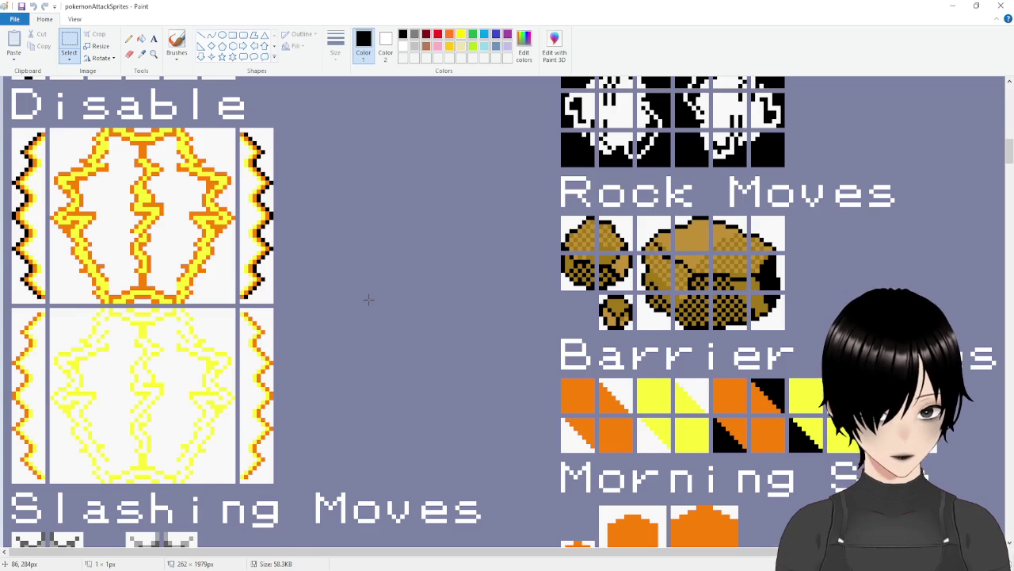
{"action": "scroll", "coordinate": [368, 299], "scroll_direction": "down", "scroll_amount": 2}
{"action": "scroll", "coordinate": [368, 300], "scroll_direction": "down", "scroll_amount": 4}
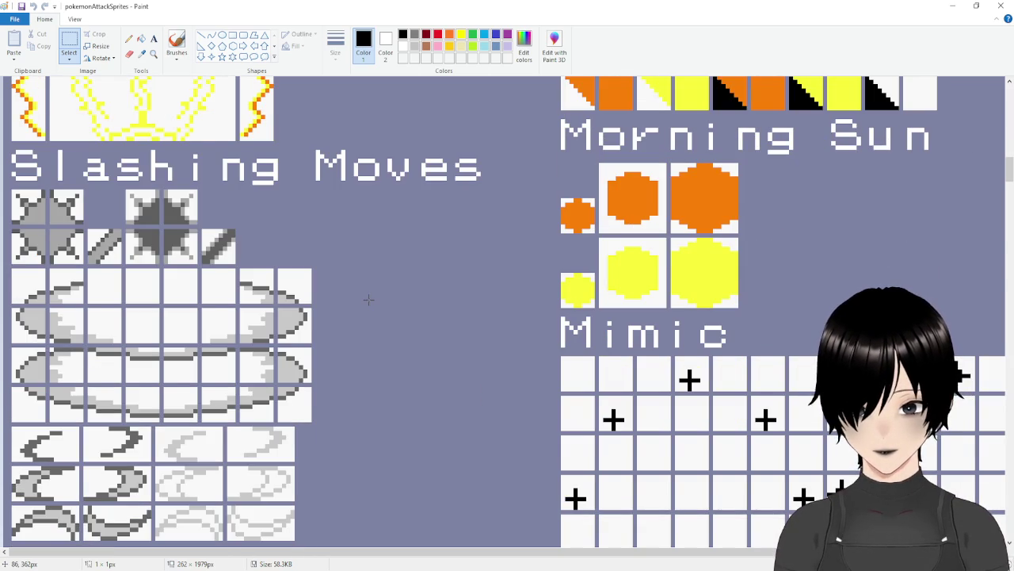
{"action": "scroll", "coordinate": [368, 300], "scroll_direction": "down", "scroll_amount": 4}
{"action": "scroll", "coordinate": [369, 300], "scroll_direction": "down", "scroll_amount": 2}
{"action": "scroll", "coordinate": [368, 299], "scroll_direction": "up", "scroll_amount": 2}
{"action": "scroll", "coordinate": [369, 299], "scroll_direction": "down", "scroll_amount": 4}
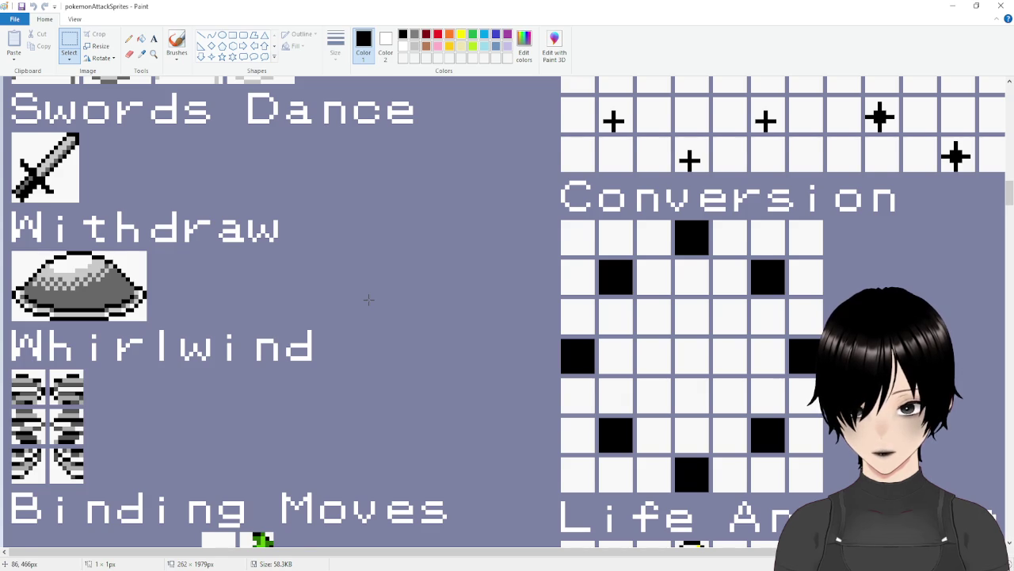
{"action": "scroll", "coordinate": [368, 300], "scroll_direction": "down", "scroll_amount": 8}
{"action": "scroll", "coordinate": [369, 300], "scroll_direction": "up", "scroll_amount": 2}
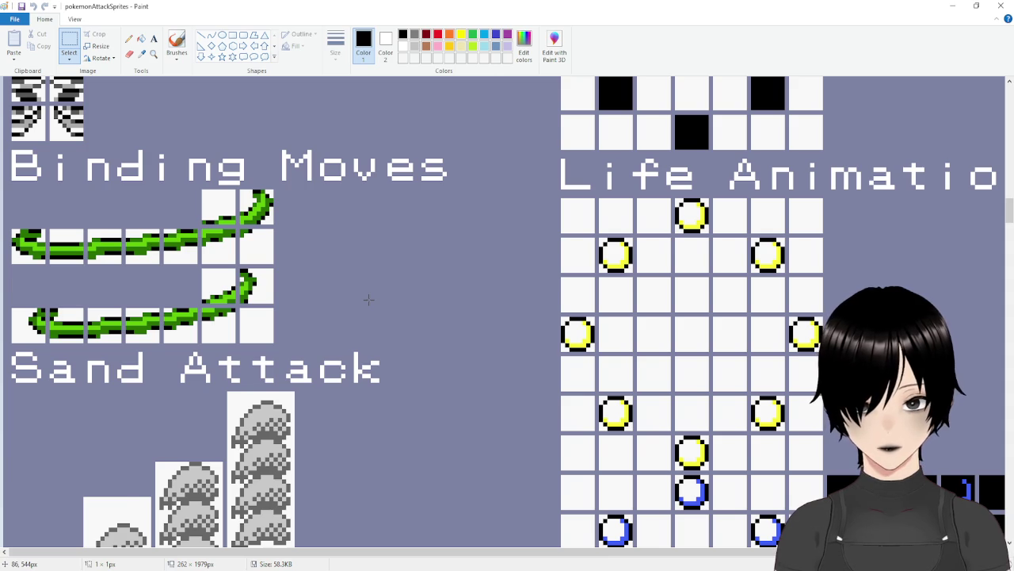
{"action": "scroll", "coordinate": [369, 300], "scroll_direction": "down", "scroll_amount": 14}
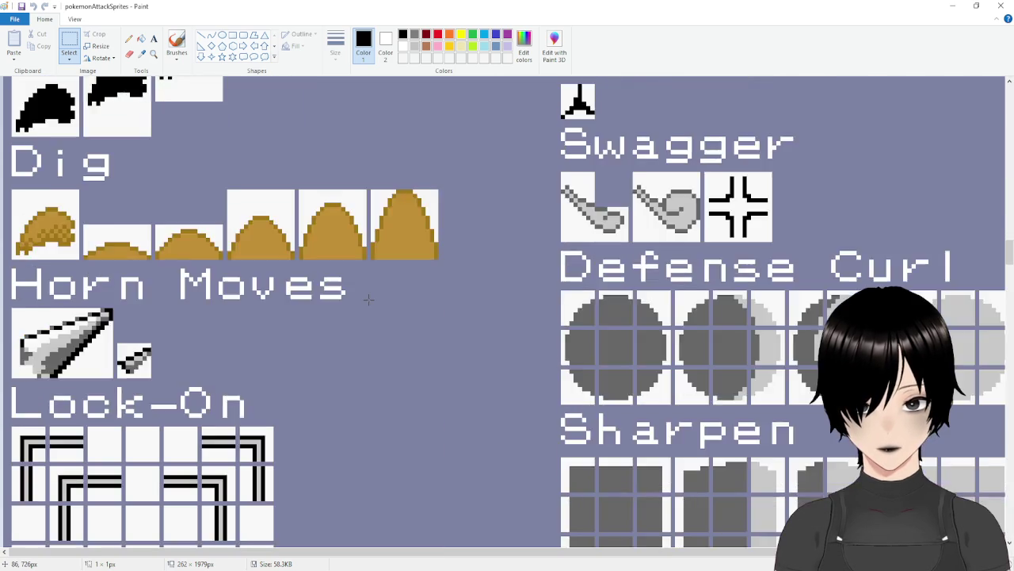
{"action": "scroll", "coordinate": [368, 299], "scroll_direction": "down", "scroll_amount": 4}
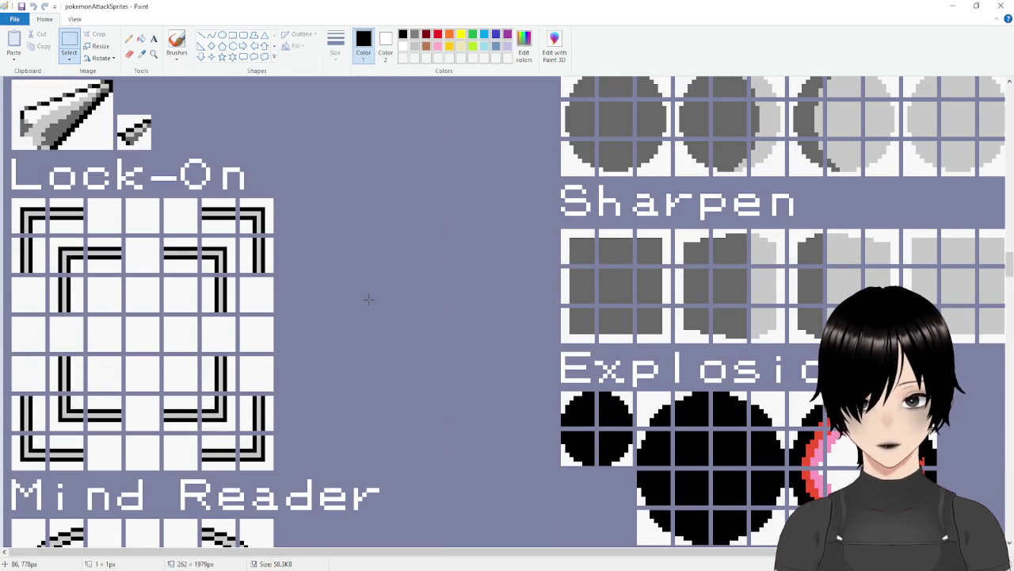
{"action": "scroll", "coordinate": [368, 299], "scroll_direction": "down", "scroll_amount": 4}
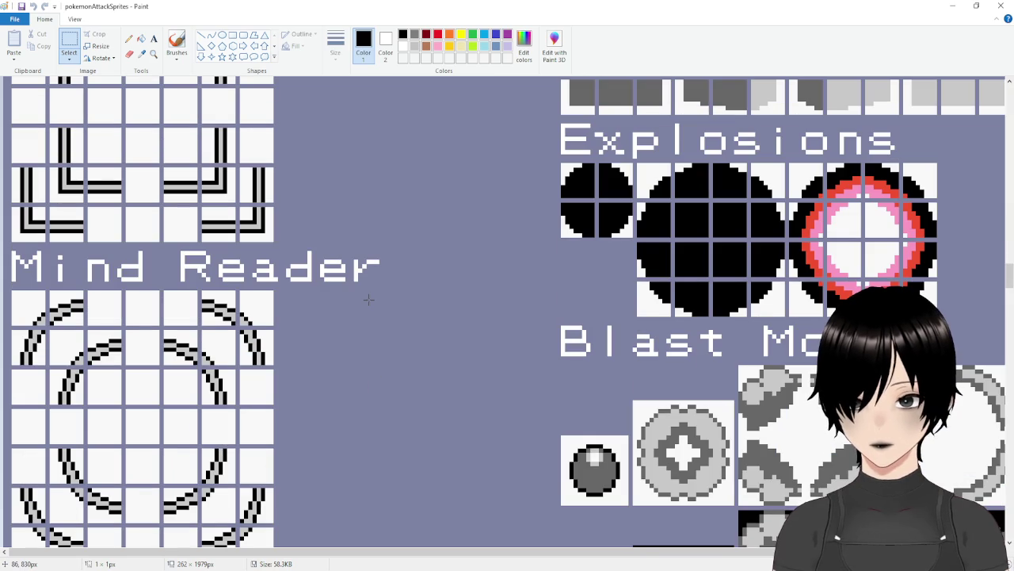
{"action": "scroll", "coordinate": [369, 300], "scroll_direction": "down", "scroll_amount": 6}
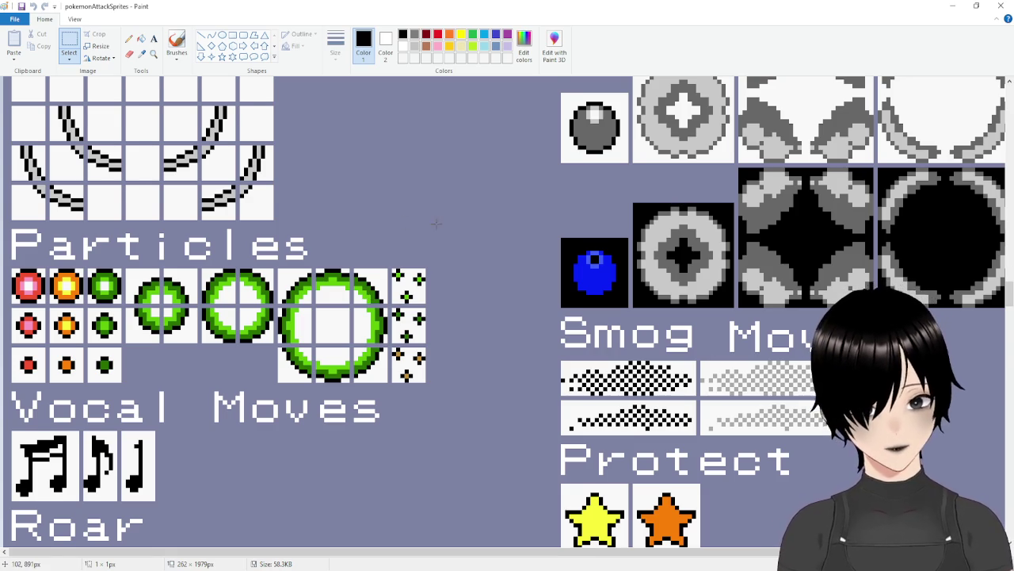
Scroll past Biting Moves and Surf to Hydro Pump and select its bottom-left 8×8 tile
{"action": "scroll", "coordinate": [435, 225], "scroll_direction": "up", "scroll_amount": 3}
{"action": "scroll", "coordinate": [468, 243], "scroll_direction": "down", "scroll_amount": 9}
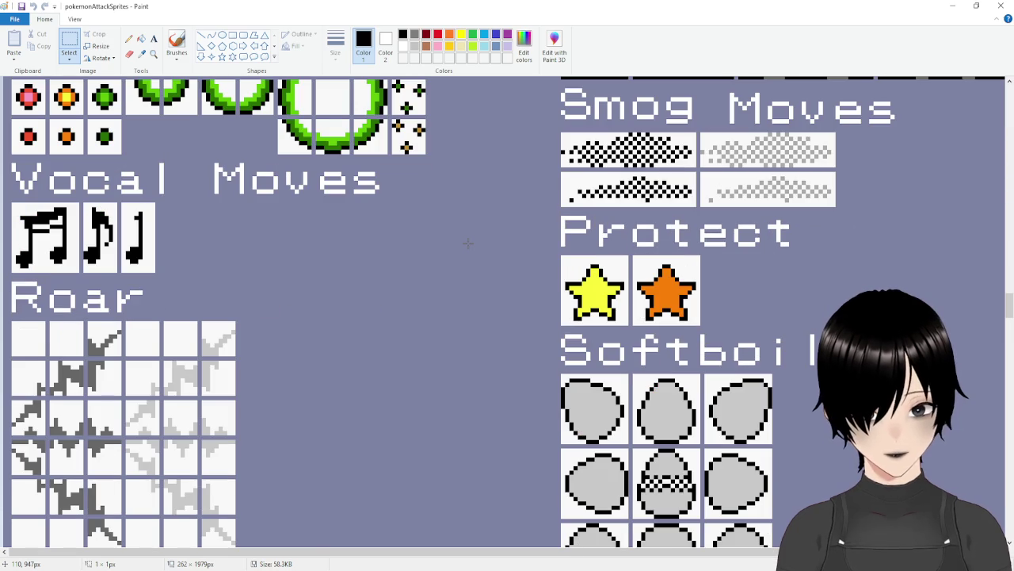
{"action": "scroll", "coordinate": [468, 244], "scroll_direction": "down", "scroll_amount": 6}
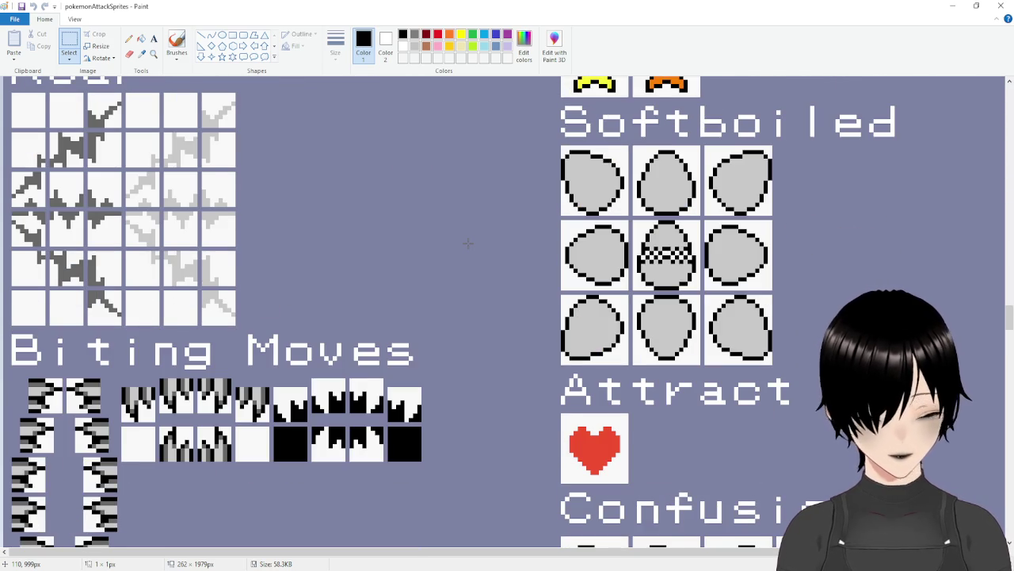
{"action": "scroll", "coordinate": [468, 243], "scroll_direction": "down", "scroll_amount": 6}
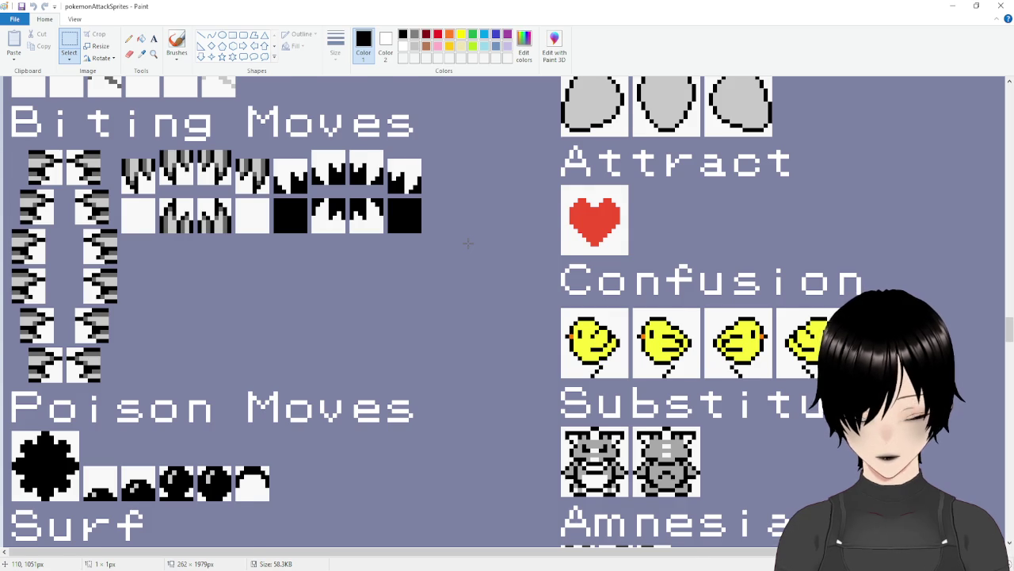
{"action": "scroll", "coordinate": [467, 244], "scroll_direction": "down", "scroll_amount": 5}
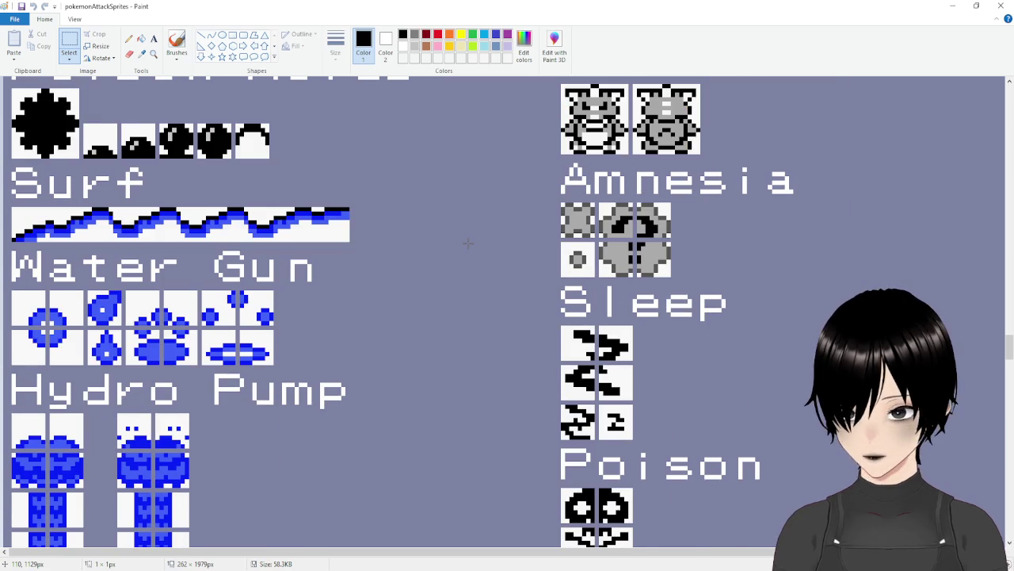
{"action": "scroll", "coordinate": [467, 244], "scroll_direction": "down", "scroll_amount": 3}
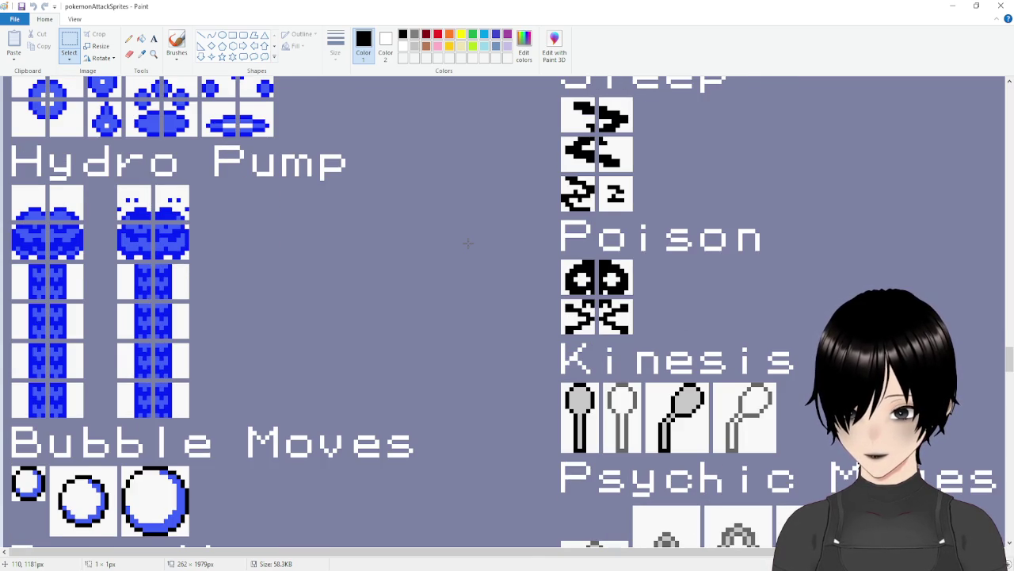
{"action": "scroll", "coordinate": [467, 244], "scroll_direction": "down", "scroll_amount": 3}
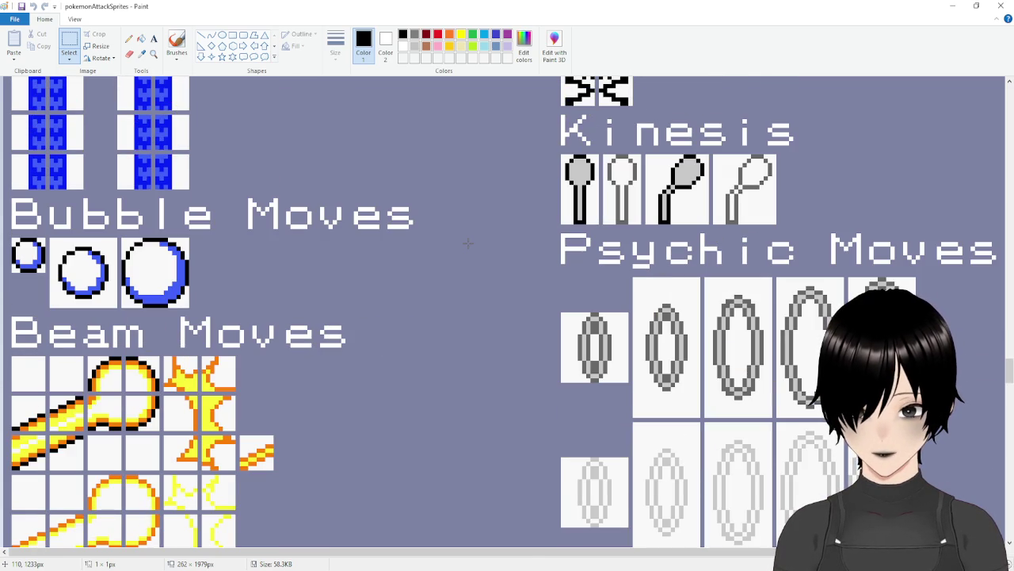
{"action": "scroll", "coordinate": [467, 244], "scroll_direction": "up", "scroll_amount": 5}
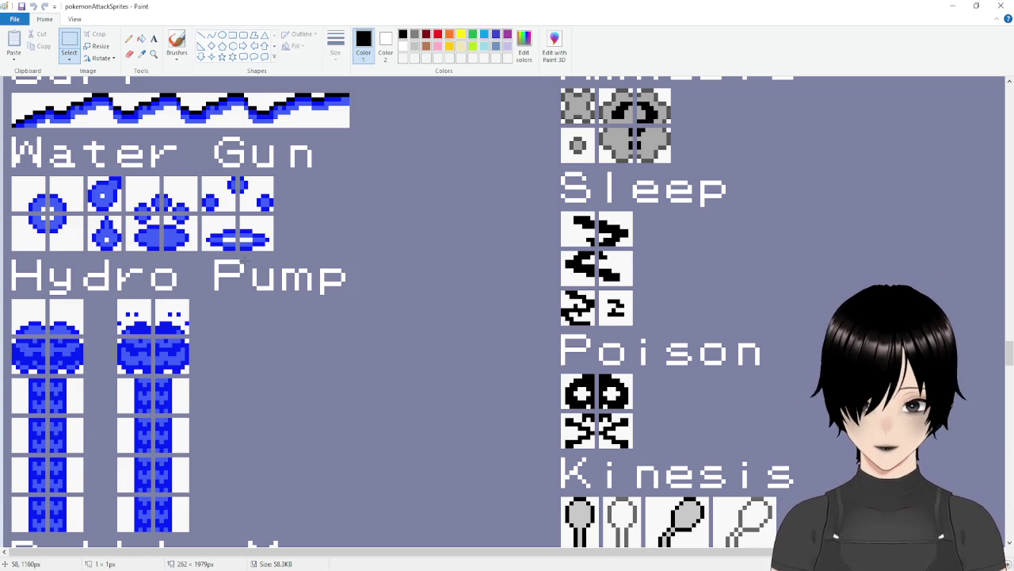
{"action": "scroll", "coordinate": [267, 327], "scroll_direction": "down", "scroll_amount": 3}
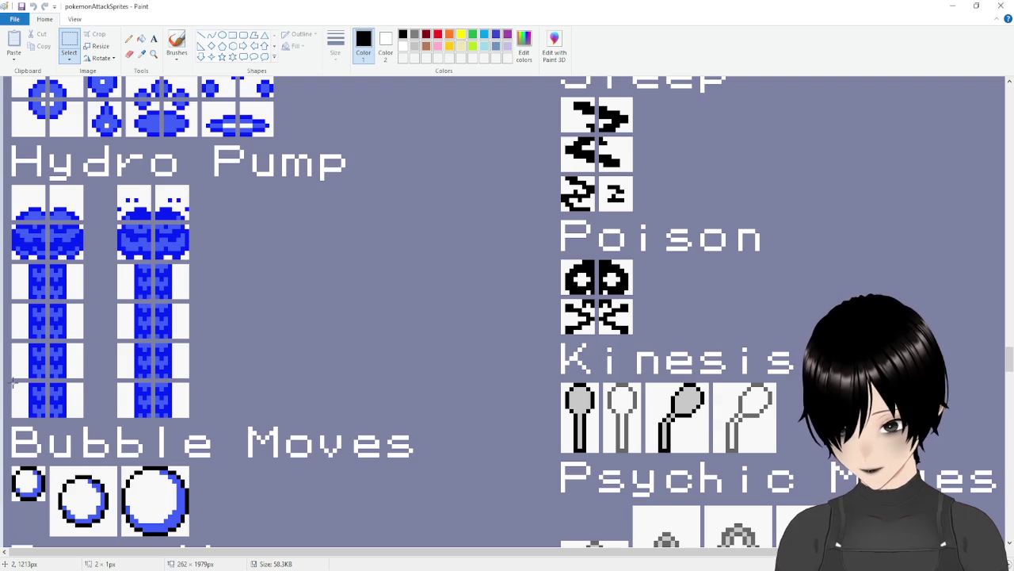
{"action": "left_click_drag", "start_coordinate": [12, 382], "coordinate": [47, 417]}
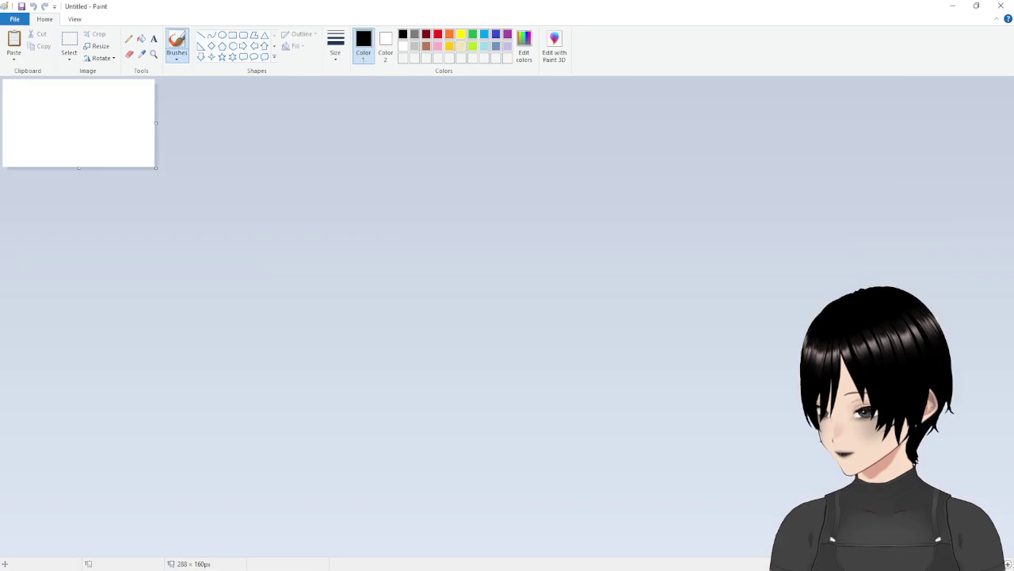
Shrink the blank new canvas to sprite size, paste the first Hydro Pump tile and widen the canvas
{"action": "scroll", "coordinate": [140, 154], "scroll_direction": "up", "scroll_amount": 2}
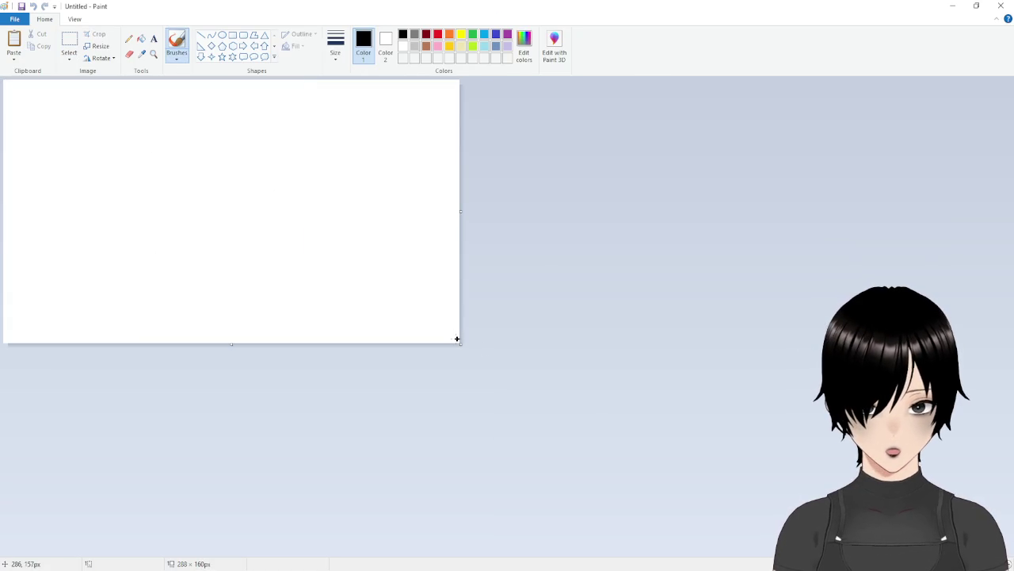
{"action": "mouse_move", "coordinate": [460, 343]}
{"action": "left_mouse_down"}
{"action": "mouse_move", "coordinate": [226, 265]}
{"action": "mouse_move", "coordinate": [15, 102]}
{"action": "mouse_move", "coordinate": [11, 81]}
{"action": "left_mouse_up"}
{"action": "key", "text": "ctrl+v"}
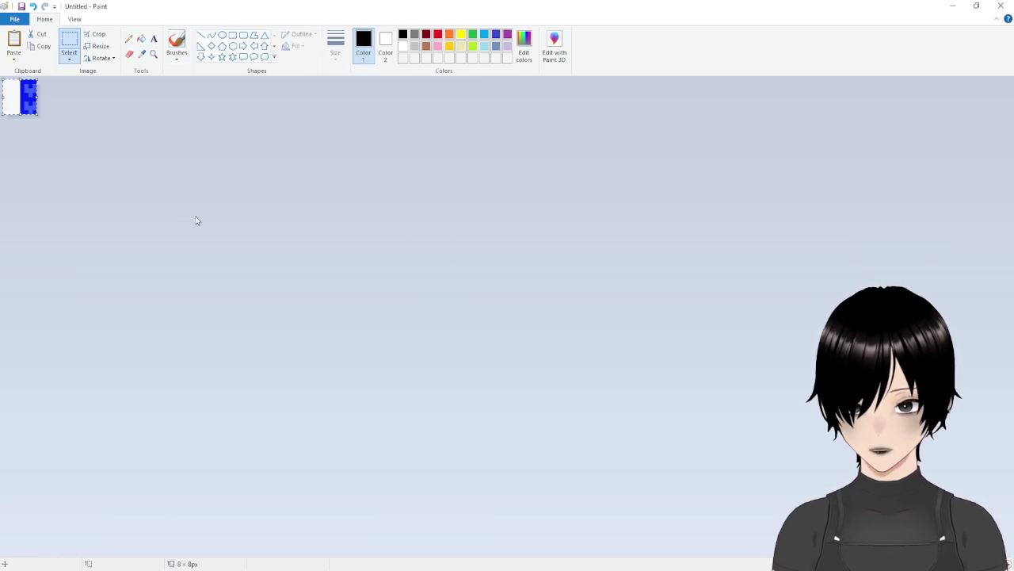
{"action": "mouse_move", "coordinate": [41, 95]}
{"action": "left_mouse_down"}
{"action": "mouse_move", "coordinate": [168, 99]}
{"action": "mouse_move", "coordinate": [58, 101]}
{"action": "mouse_move", "coordinate": [73, 101]}
{"action": "left_mouse_up"}
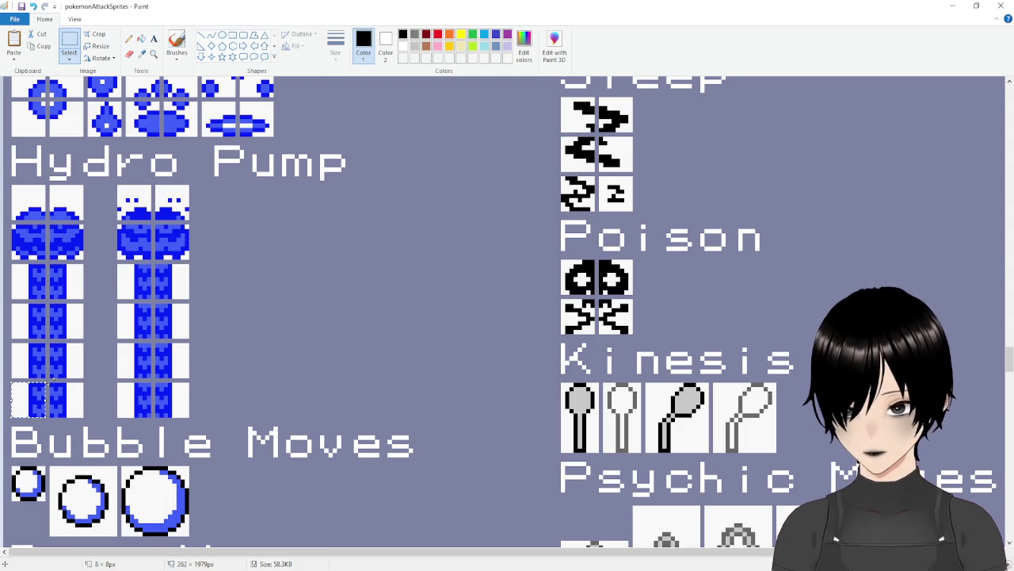
{"action": "left_click", "coordinate": [71, 395]}
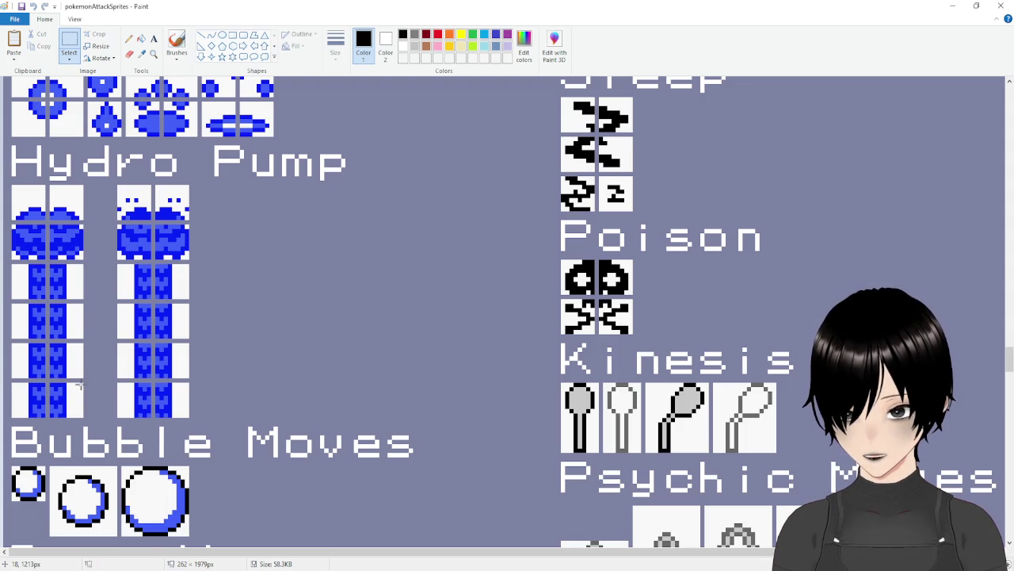
Paste a second 8×8 Hydro Pump tile beside the first, then select the whole 16×8 image
{"action": "left_click_drag", "start_coordinate": [83, 383], "coordinate": [50, 417]}
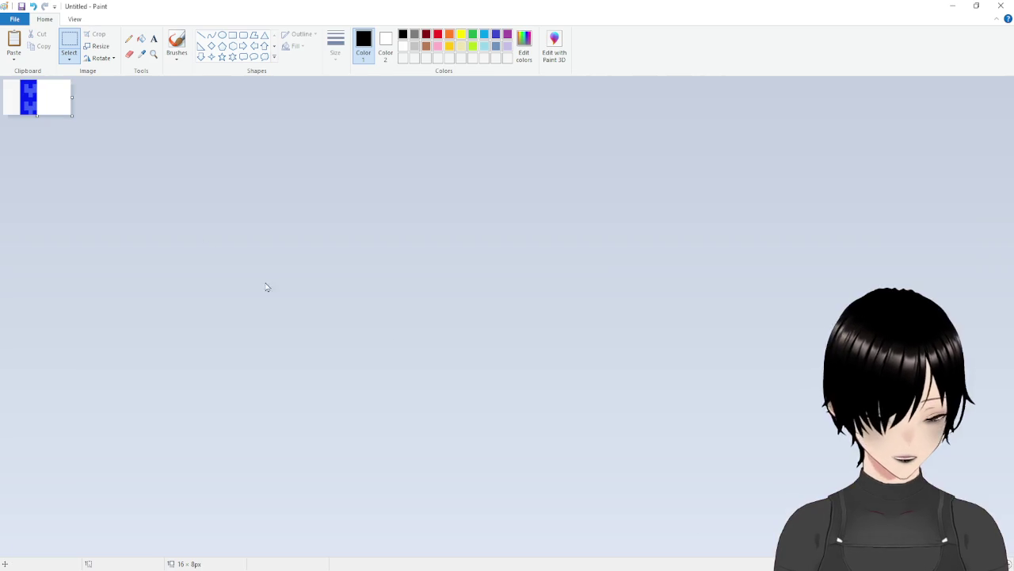
{"action": "key", "text": "ctrl+v"}
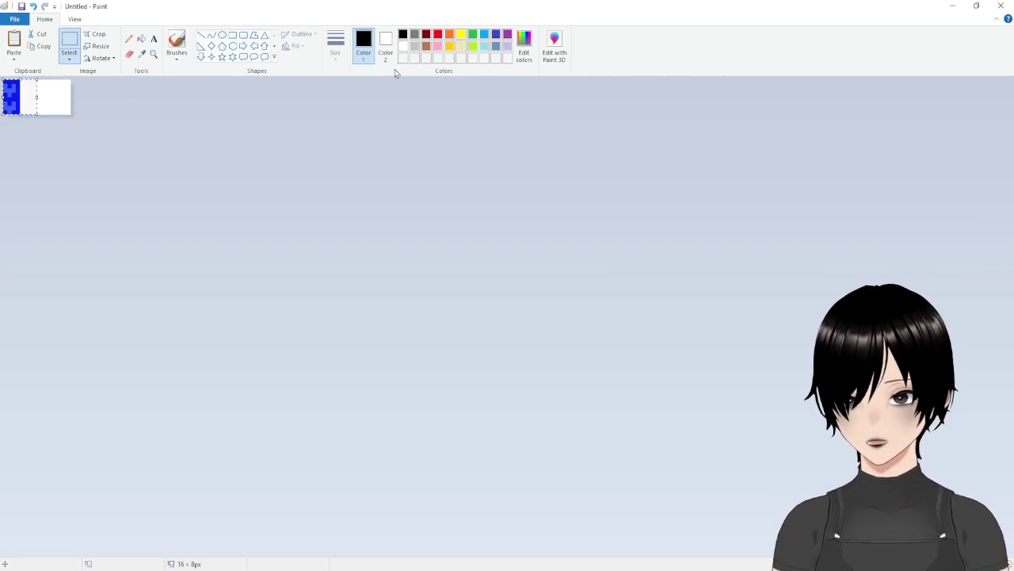
{"action": "key", "text": "Right"}
{"action": "key", "text": "Right"}
{"action": "key", "text": "Right"}
{"action": "key", "text": "Left"}
{"action": "key", "text": "Left"}
{"action": "key", "text": "Left"}
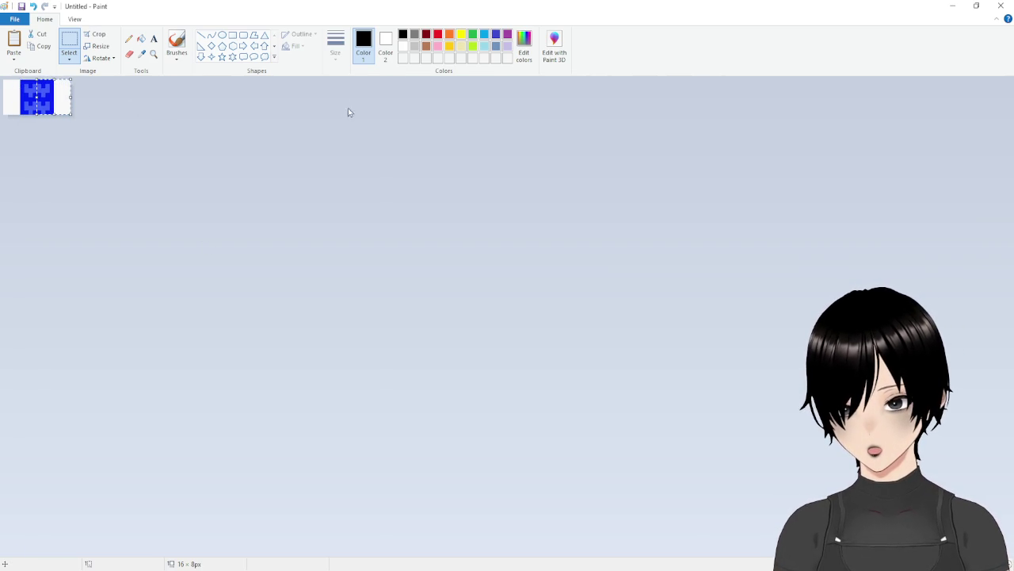
{"action": "left_click", "coordinate": [69, 41]}
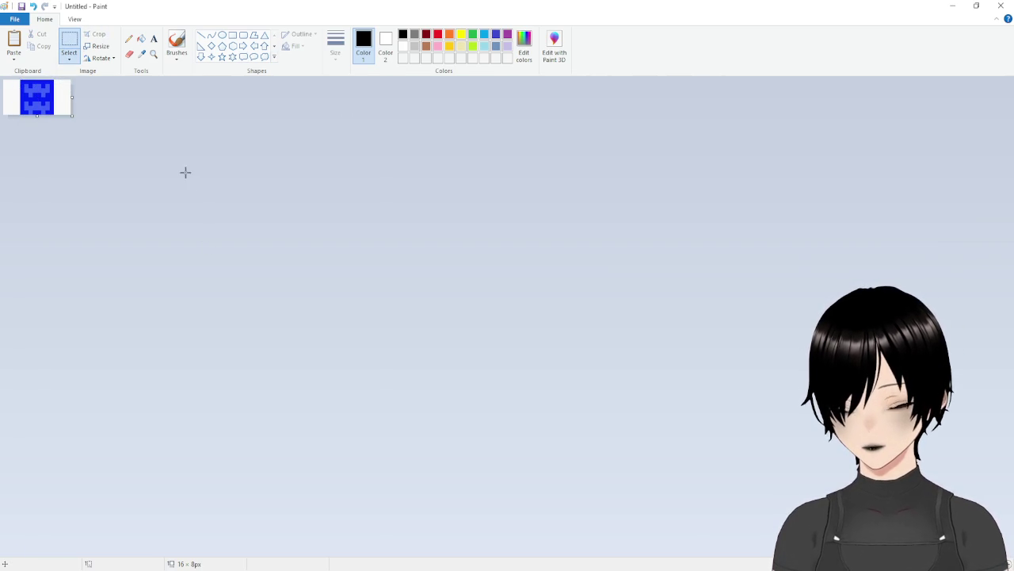
{"action": "key", "text": "ctrl+a"}
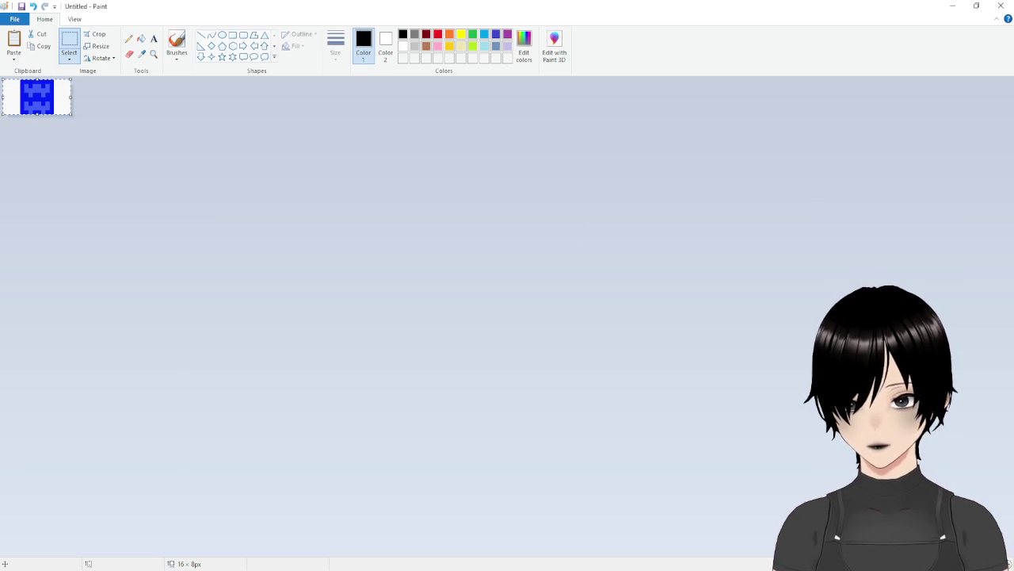
{"action": "key", "text": "alt+Tab"}
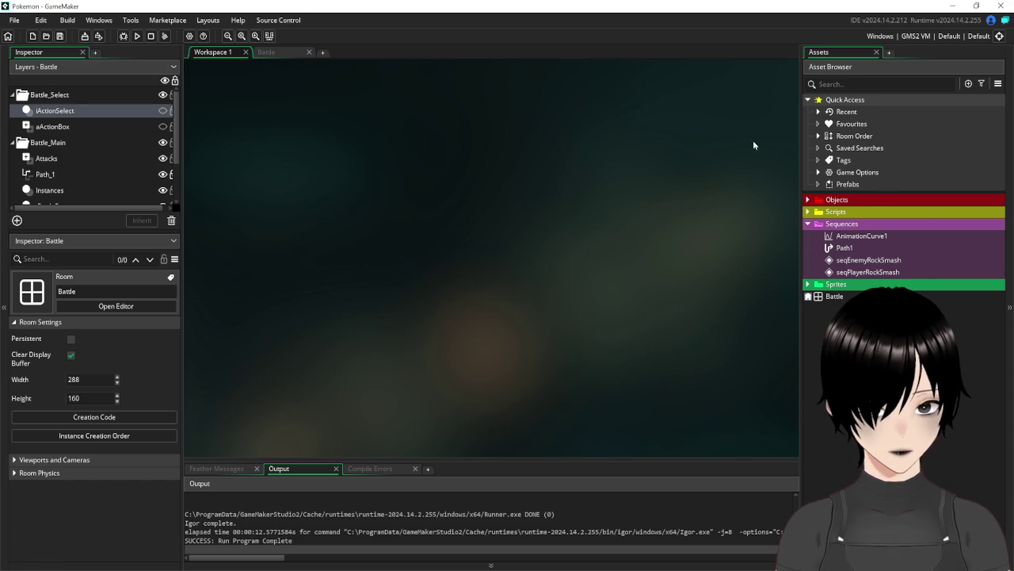
Expand Sprites > PokemonAttacks and create a new sprite, Sprite19, inside that folder
{"action": "left_click", "coordinate": [808, 224]}
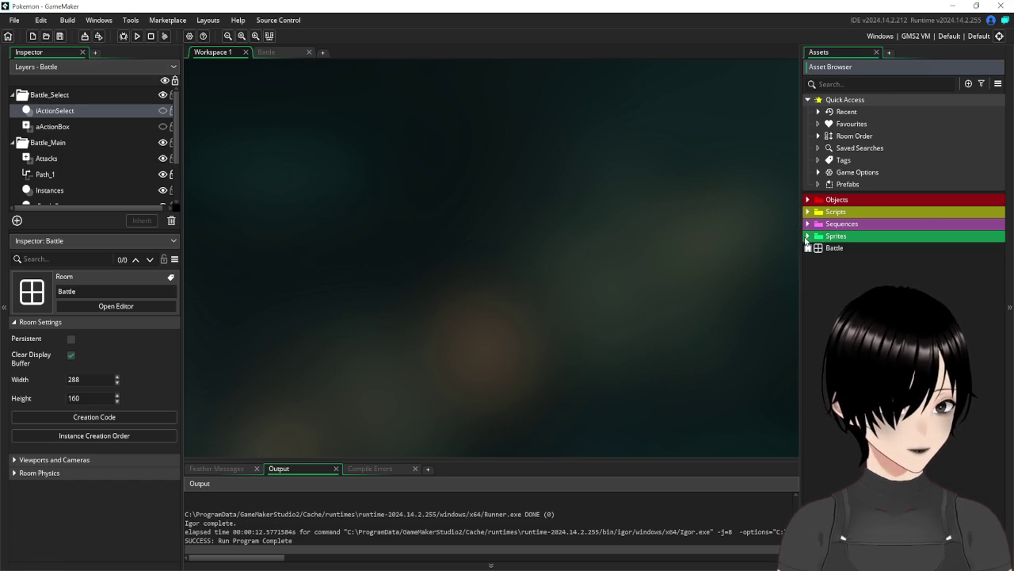
{"action": "left_click", "coordinate": [808, 236]}
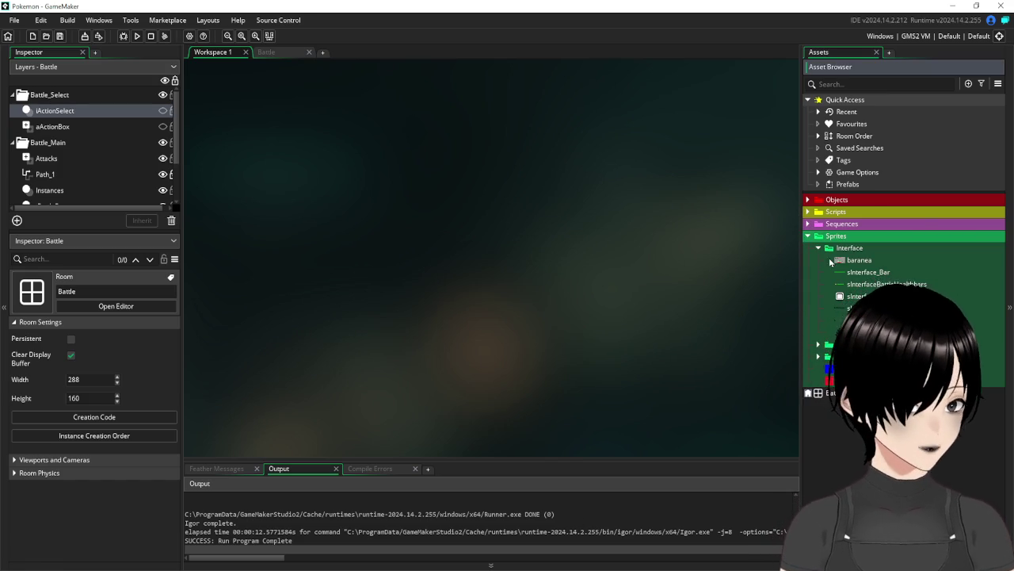
{"action": "left_click", "coordinate": [818, 247]}
{"action": "left_click", "coordinate": [819, 271]}
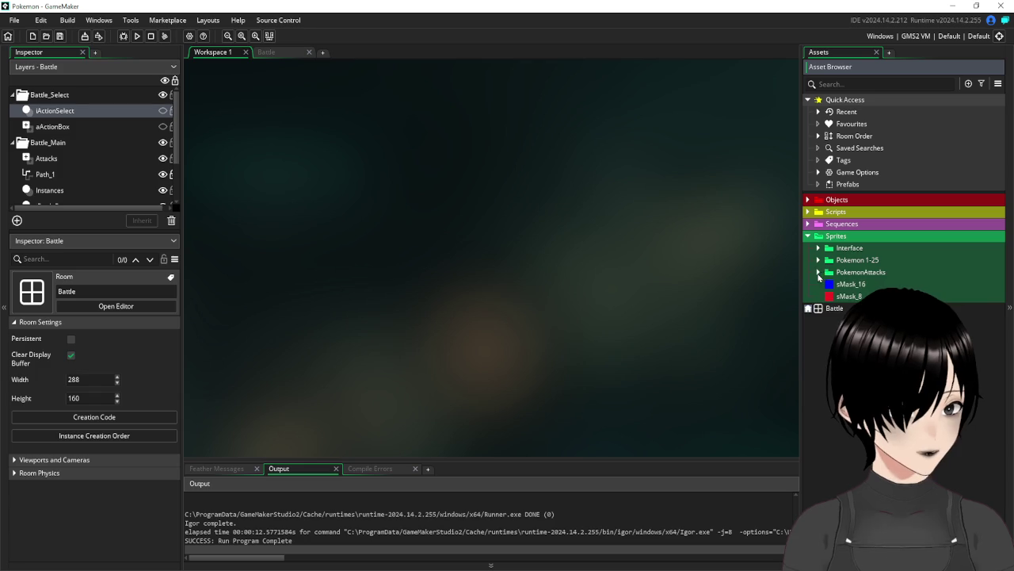
{"action": "right_click", "coordinate": [860, 275]}
{"action": "mouse_move", "coordinate": [895, 281]}
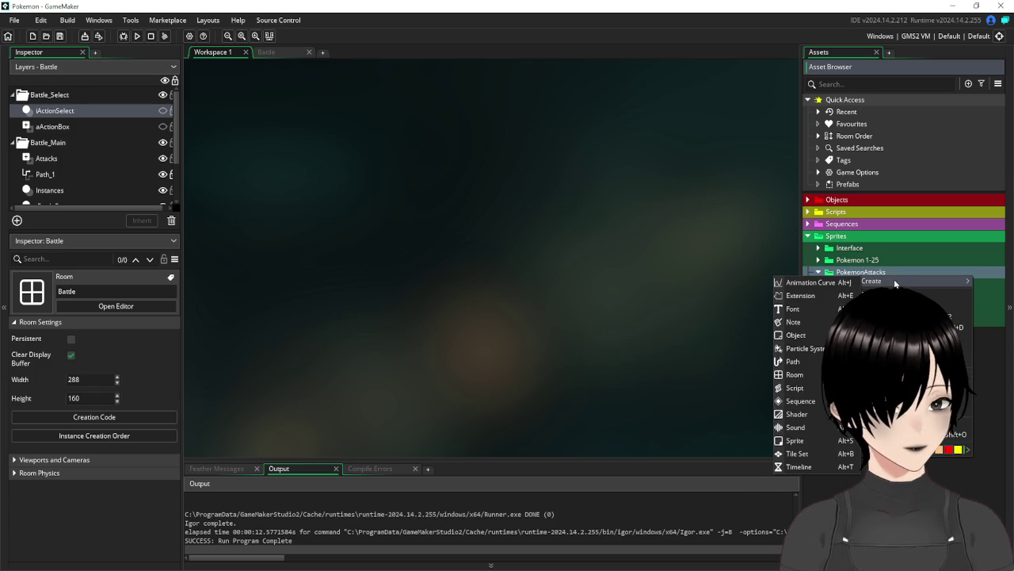
{"action": "left_click", "coordinate": [800, 441]}
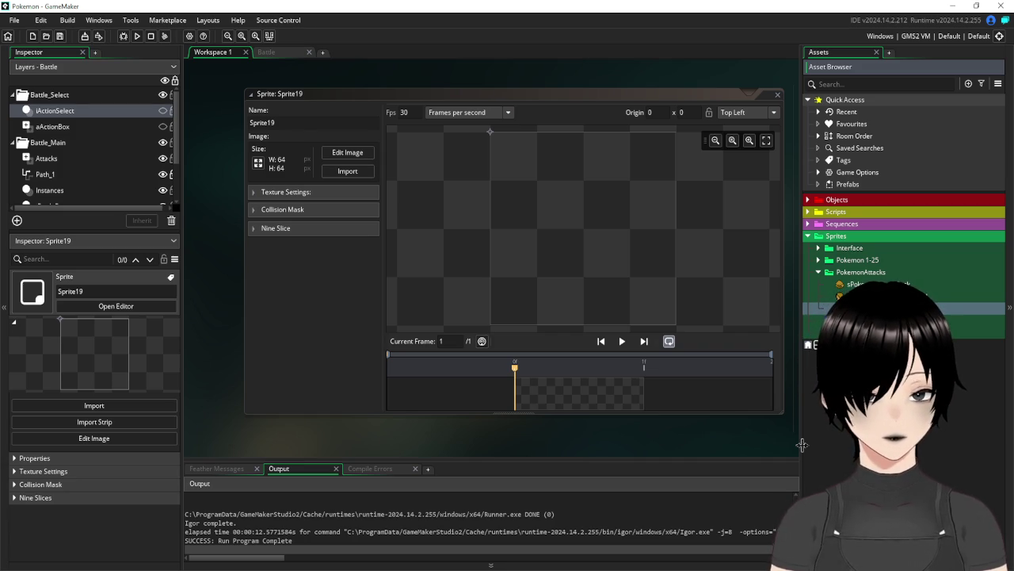
Name the sprite sAttackHydro1, resize it to 16×8 without keeping aspect ratio, and open its image
{"action": "left_click", "coordinate": [317, 296]}
{"action": "left_click", "coordinate": [257, 164]}
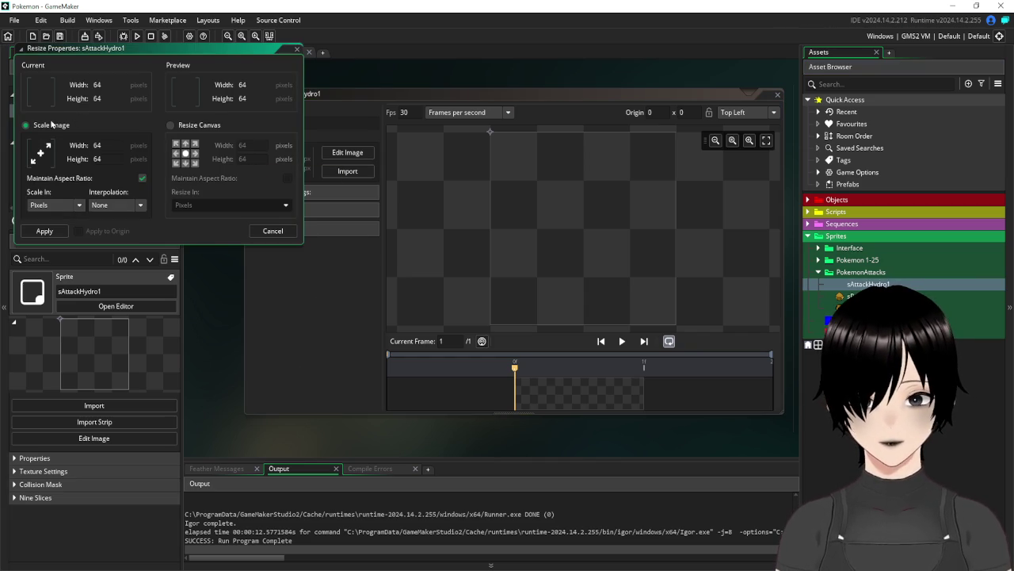
{"action": "left_click", "coordinate": [142, 177]}
{"action": "type", "text": "16"}
{"action": "key", "text": "Tab"}
{"action": "type", "text": "9"}
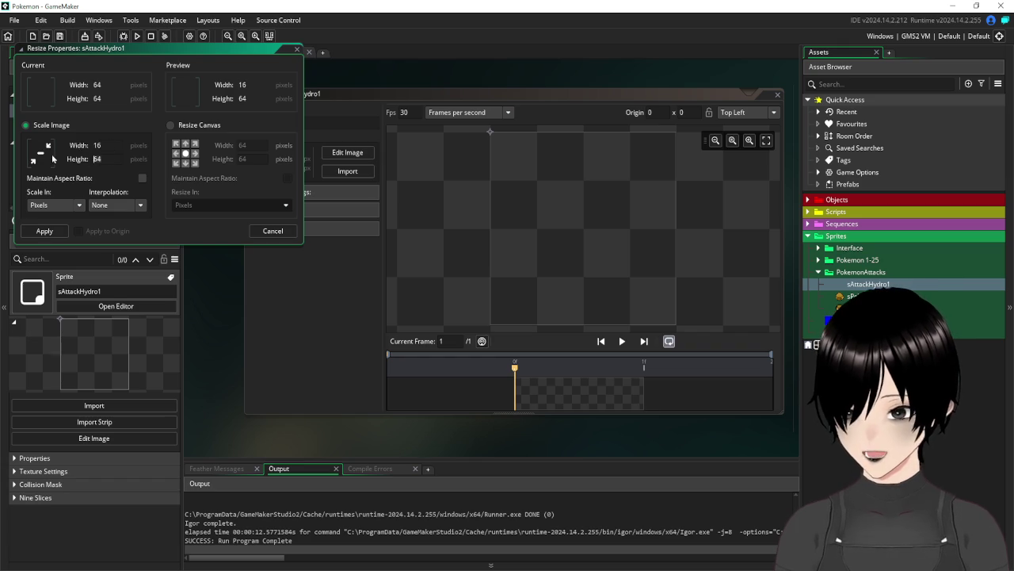
{"action": "key", "text": "BackSpace"}
{"action": "type", "text": "8"}
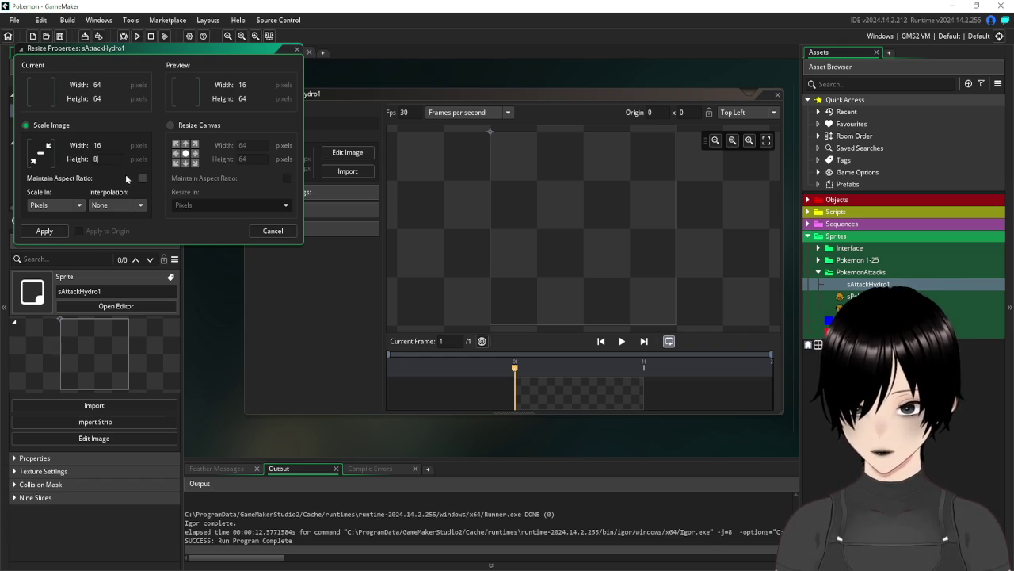
{"action": "left_click", "coordinate": [44, 231]}
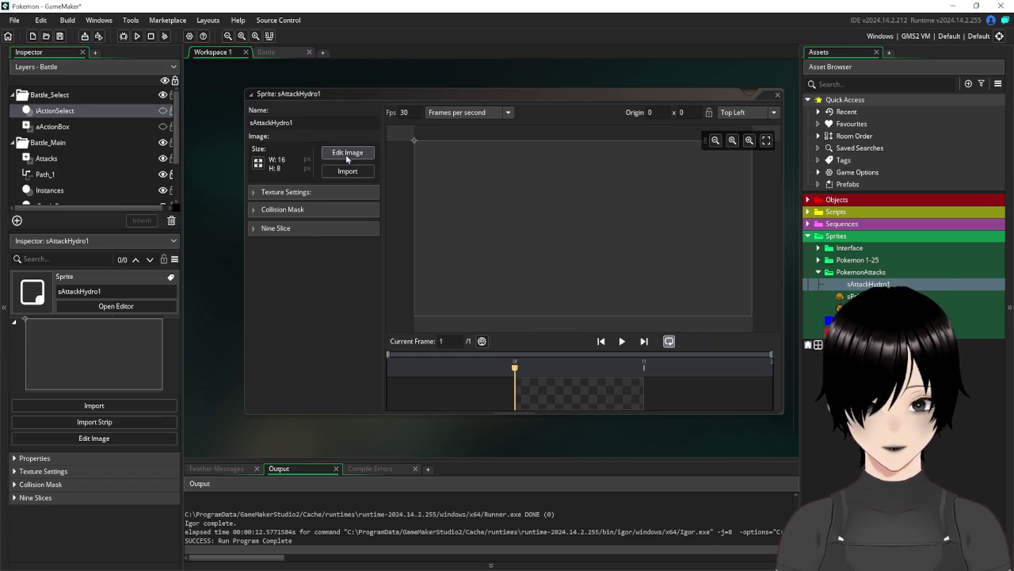
{"action": "left_click", "coordinate": [348, 154]}
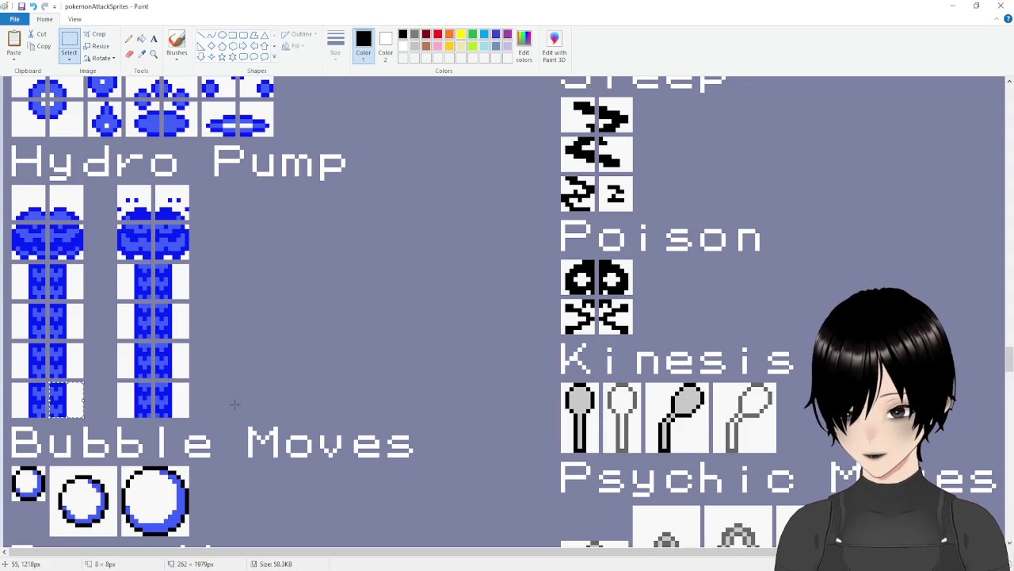
Copy the bottom tile of the second Hydro Pump column and paste it into the Untitled image
{"action": "left_click", "coordinate": [233, 380]}
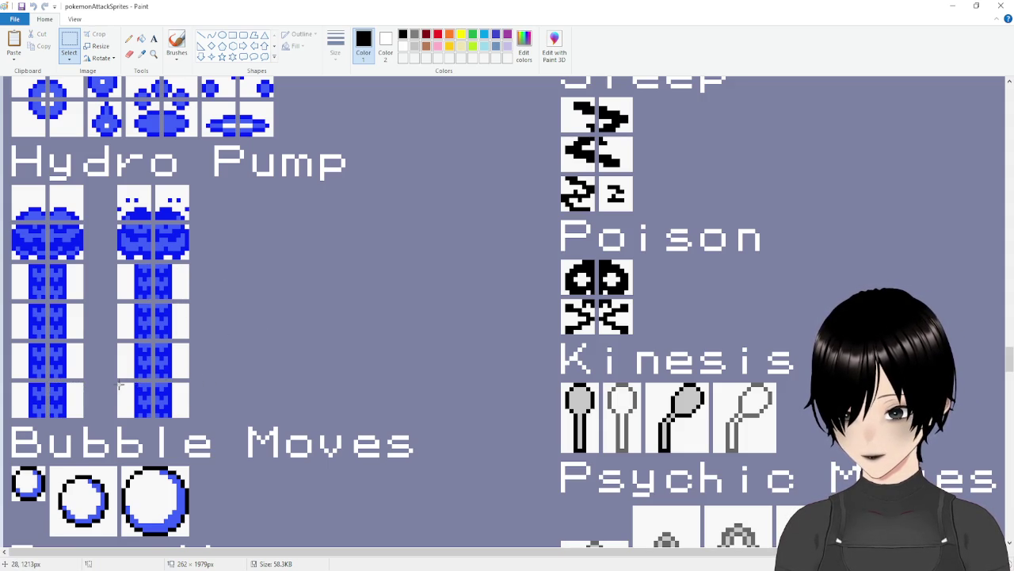
{"action": "left_click_drag", "start_coordinate": [118, 383], "coordinate": [151, 417]}
{"action": "key", "text": "ctrl+z"}
{"action": "key", "text": "ctrl+n"}
{"action": "key", "text": "ctrl+v"}
{"action": "left_click", "coordinate": [495, 370]}
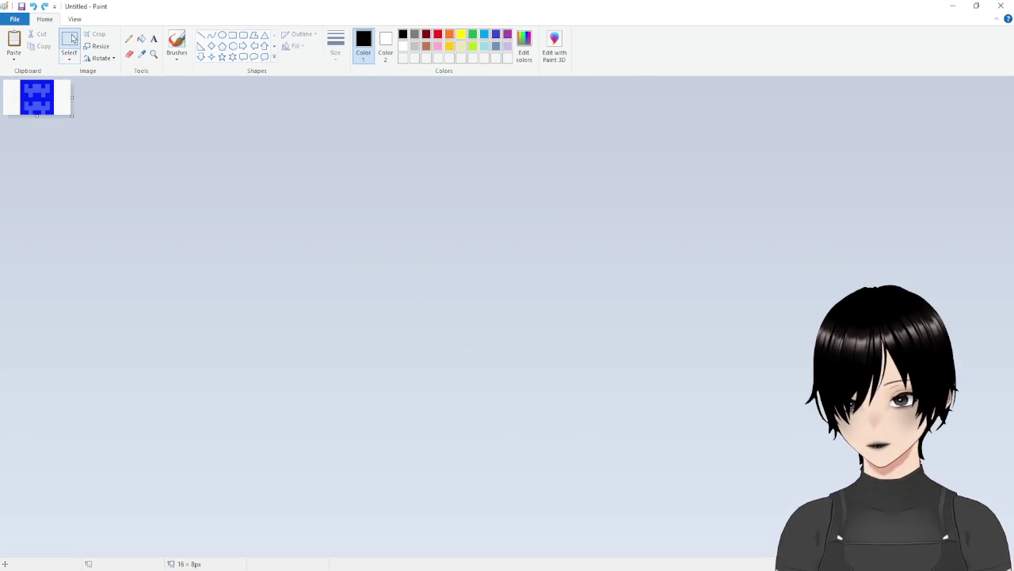
Paste another copy of the tile and nudge it right and up into the canvas's left half
{"action": "key", "text": "ctrl+v"}
{"action": "key", "text": "Escape"}
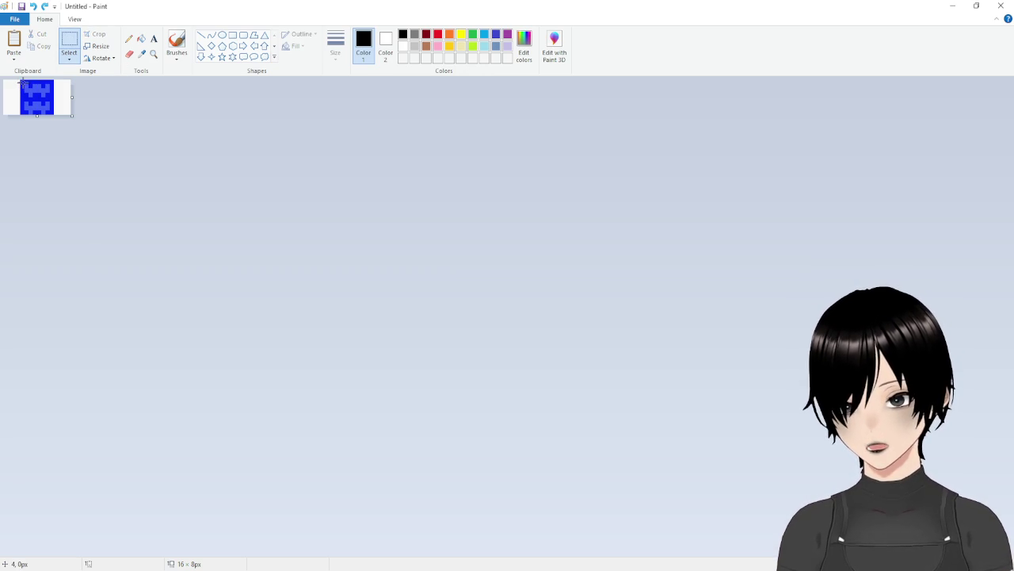
{"action": "left_click_drag", "start_coordinate": [20, 79], "coordinate": [54, 115]}
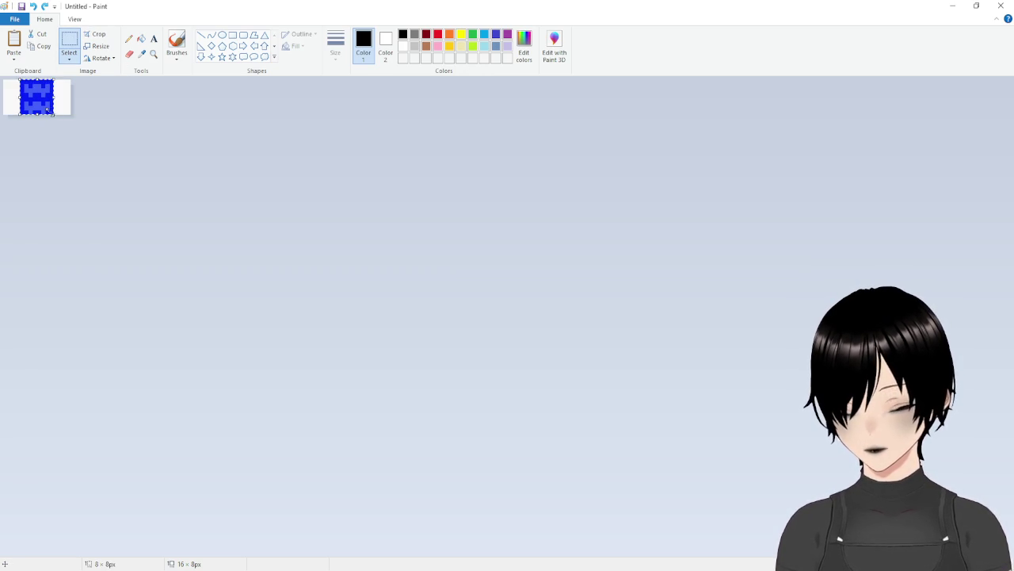
{"action": "left_click", "coordinate": [286, 149]}
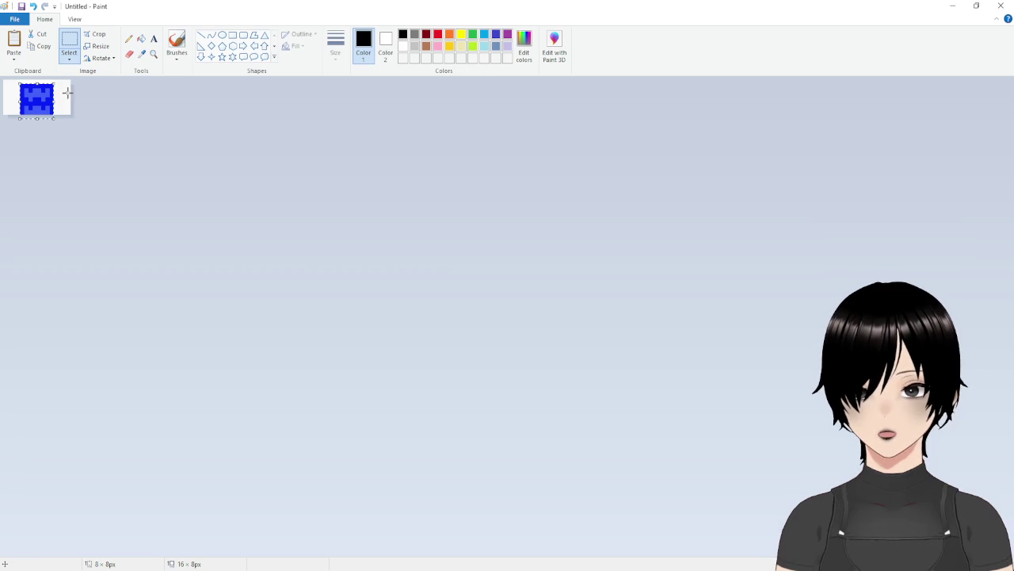
{"action": "key", "text": "ctrl+v"}
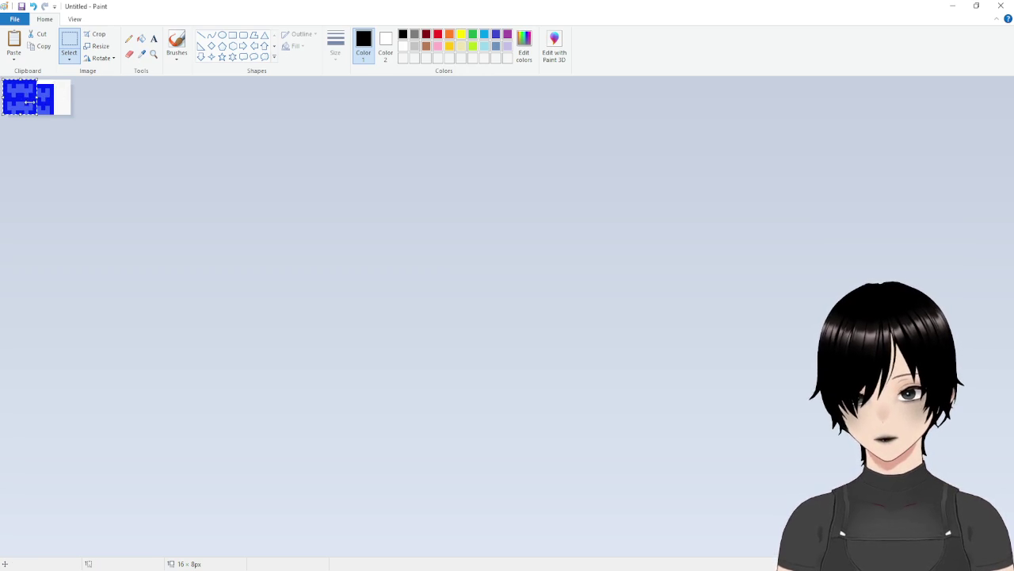
{"action": "key", "text": "Right"}
{"action": "key", "text": "Right"}
{"action": "key", "text": "Right"}
{"action": "key", "text": "Up"}
{"action": "key", "text": "Up"}
{"action": "key", "text": "Up"}
{"action": "key", "text": "Up"}
{"action": "key", "text": "Up"}
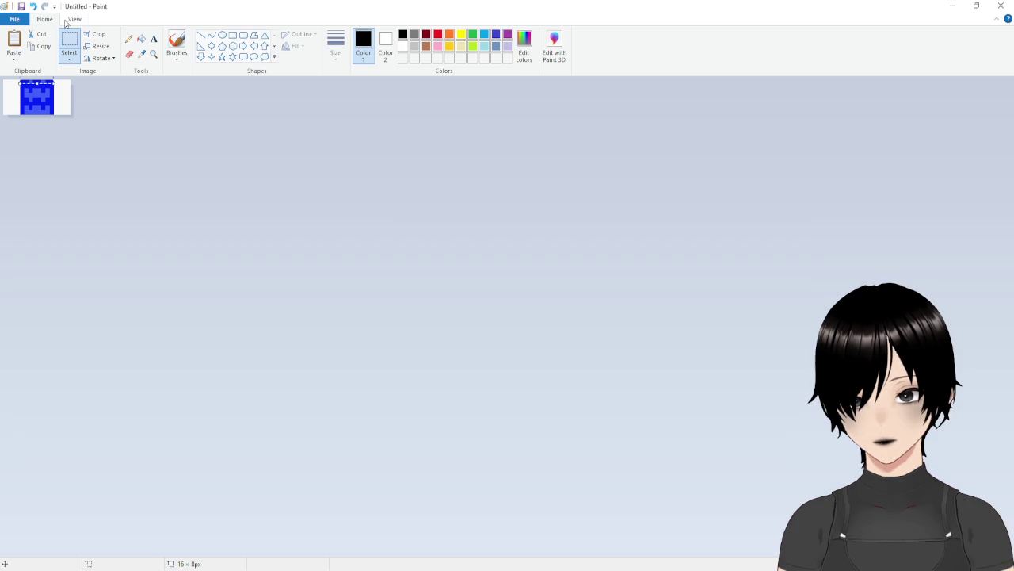
{"action": "left_click", "coordinate": [182, 148]}
{"action": "key", "text": "ctrl+a"}
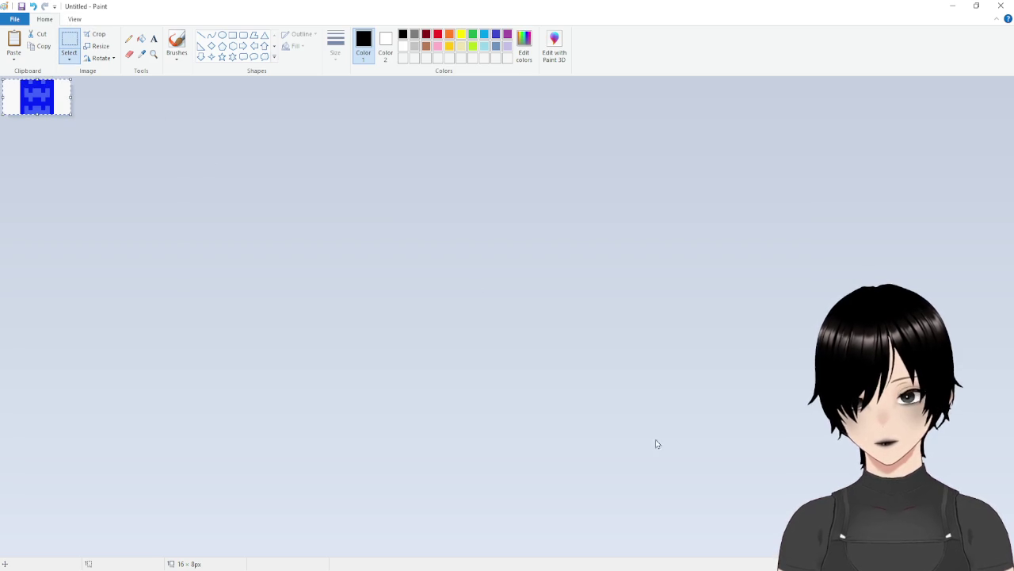
Shift the whole image down a pixel, step through undo/redo, and nudge it back up
{"action": "key", "text": "alt+Tab"}
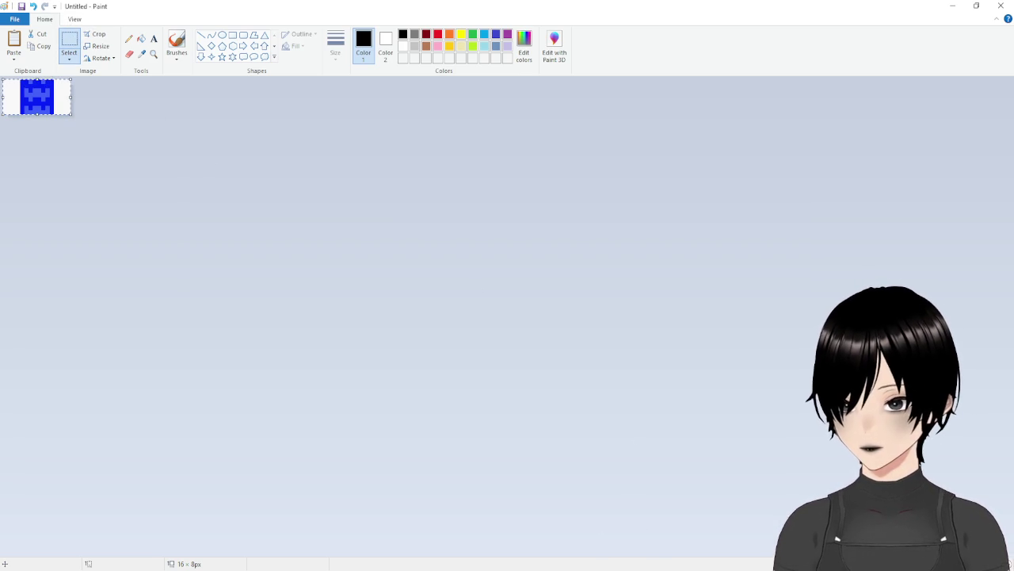
{"action": "left_click", "coordinate": [74, 36]}
{"action": "key", "text": "ctrl+a"}
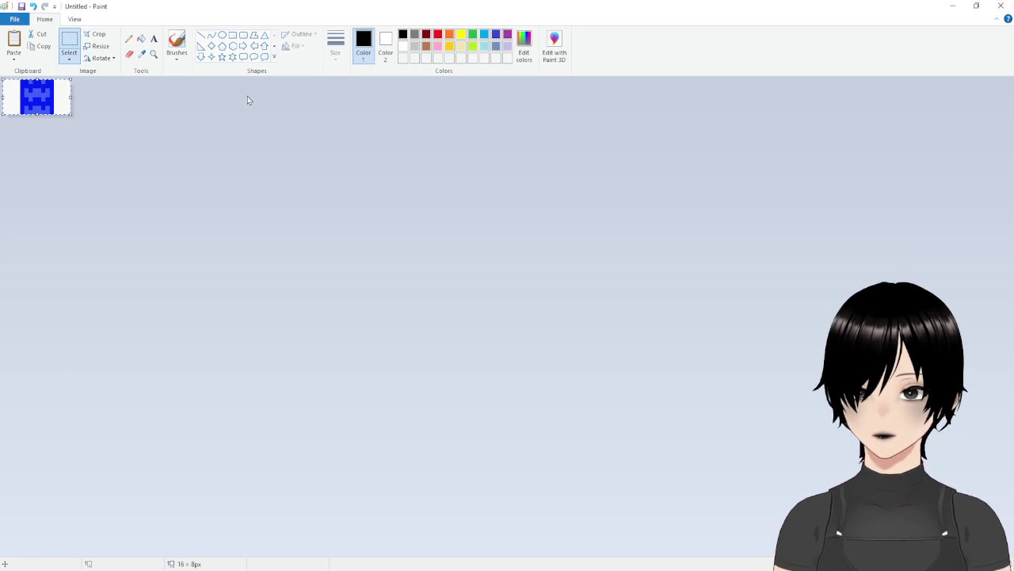
{"action": "key", "text": "Down"}
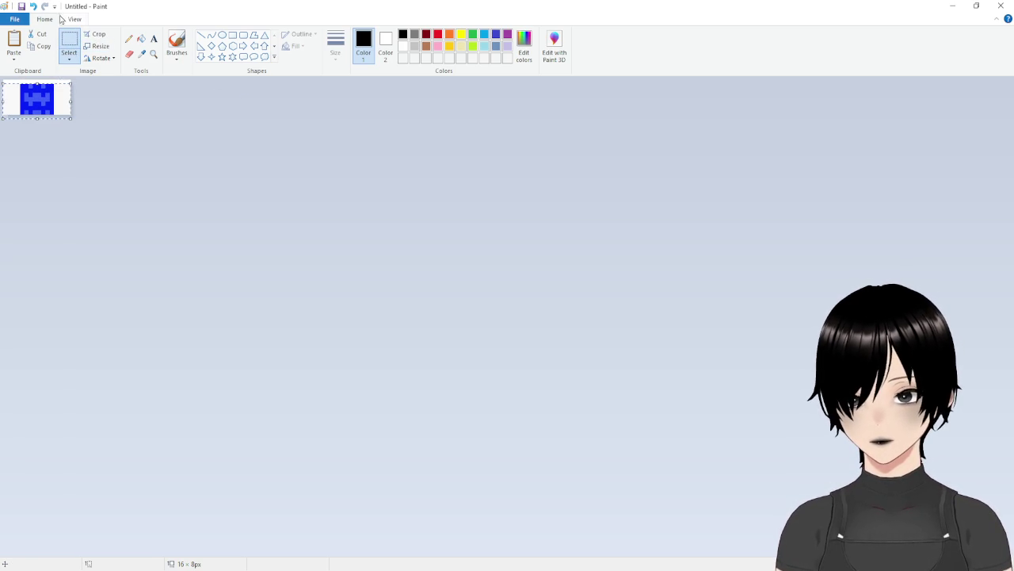
{"action": "left_click", "coordinate": [70, 43]}
{"action": "key", "text": "ctrl+z"}
{"action": "key", "text": "ctrl+z"}
{"action": "key", "text": "ctrl+z"}
{"action": "key", "text": "ctrl+a"}
{"action": "key", "text": "ctrl+y"}
{"action": "key", "text": "ctrl+y"}
{"action": "key", "text": "ctrl+z"}
{"action": "key", "text": "Up"}
{"action": "key", "text": "Up"}
{"action": "key", "text": "Up"}
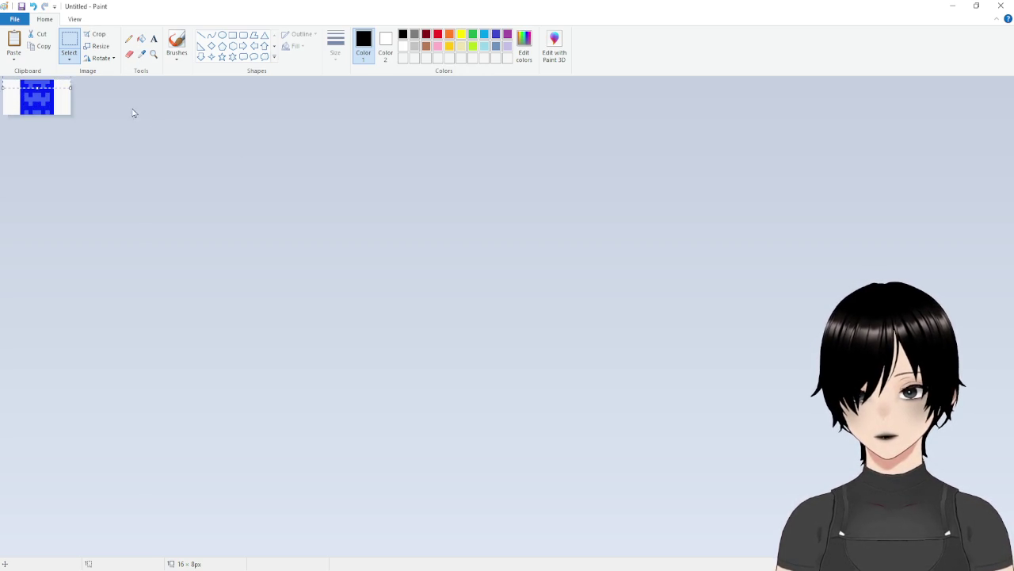
Commit the shifted image, then copy a Hydro Pump column piece from the sheet into a new image
{"action": "left_click", "coordinate": [197, 137]}
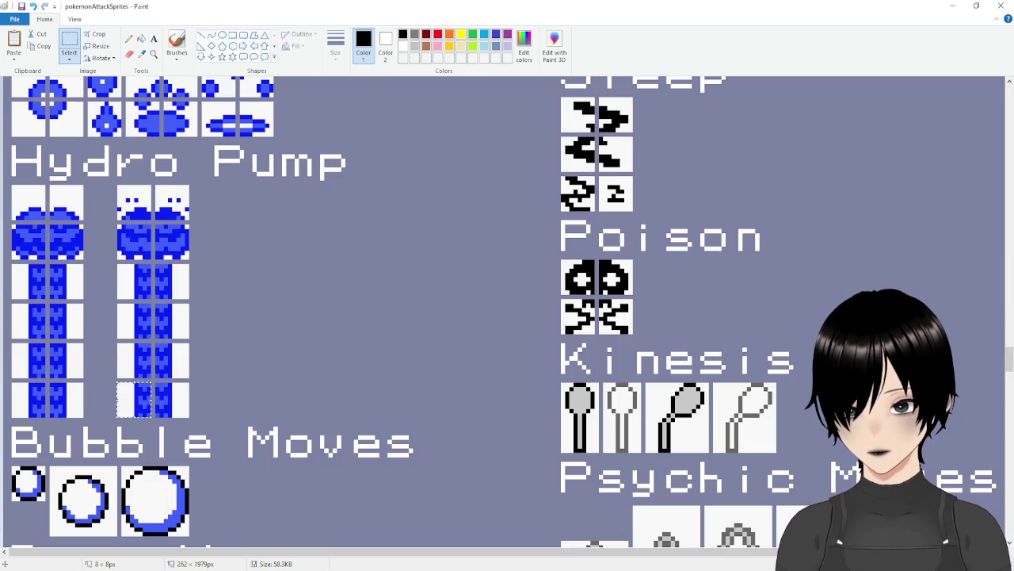
{"action": "key", "text": "alt+Tab"}
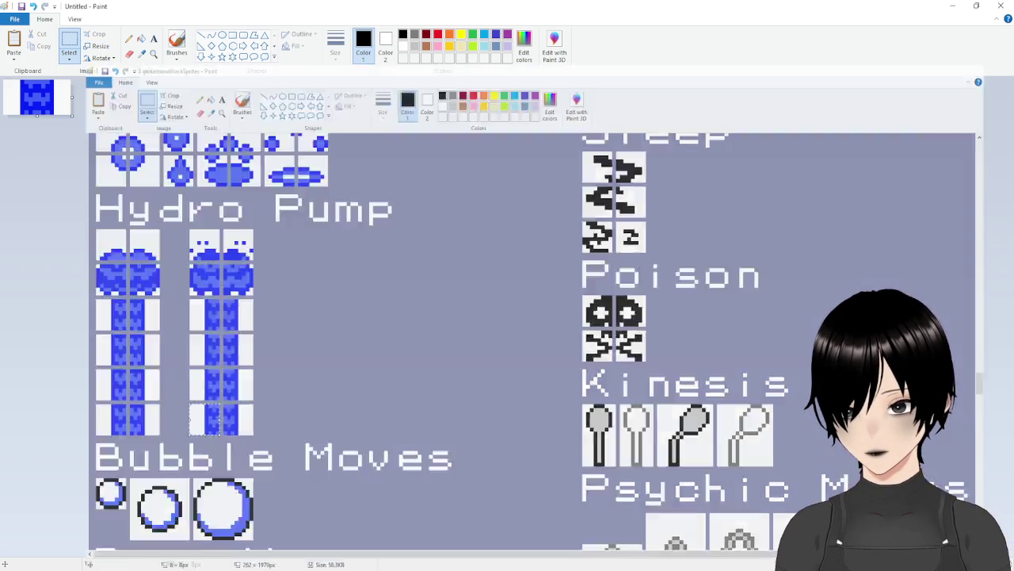
{"action": "key", "text": "alt+Tab"}
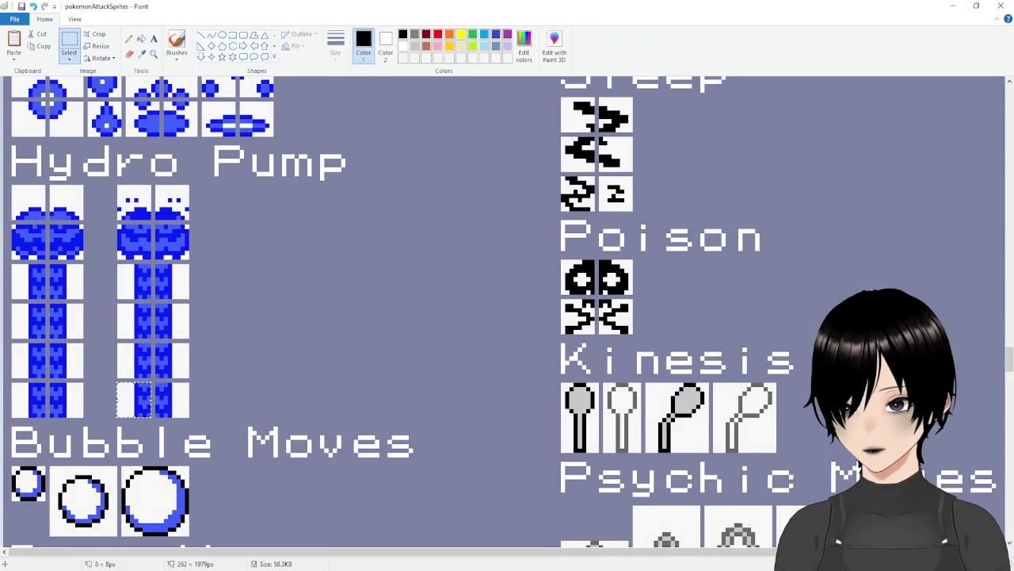
{"action": "left_click", "coordinate": [265, 322]}
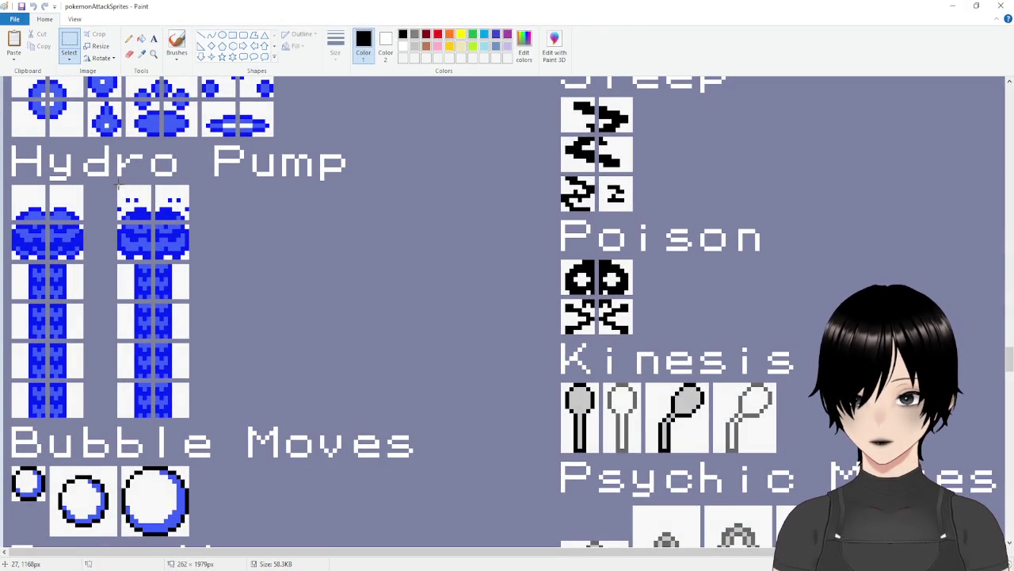
{"action": "left_click_drag", "start_coordinate": [117, 186], "coordinate": [189, 260]}
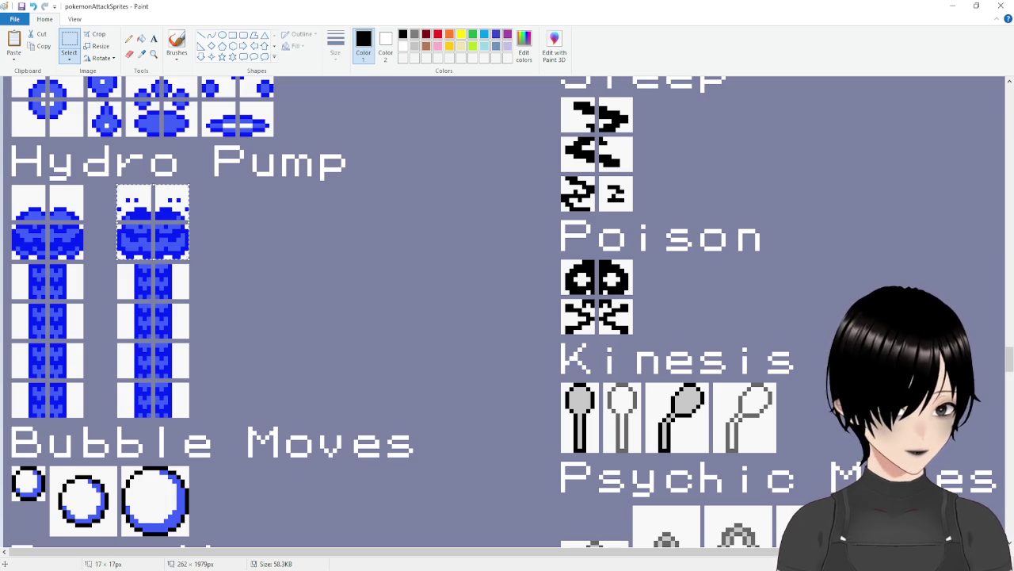
{"action": "key", "text": "ctrl+n"}
{"action": "key", "text": "ctrl+v"}
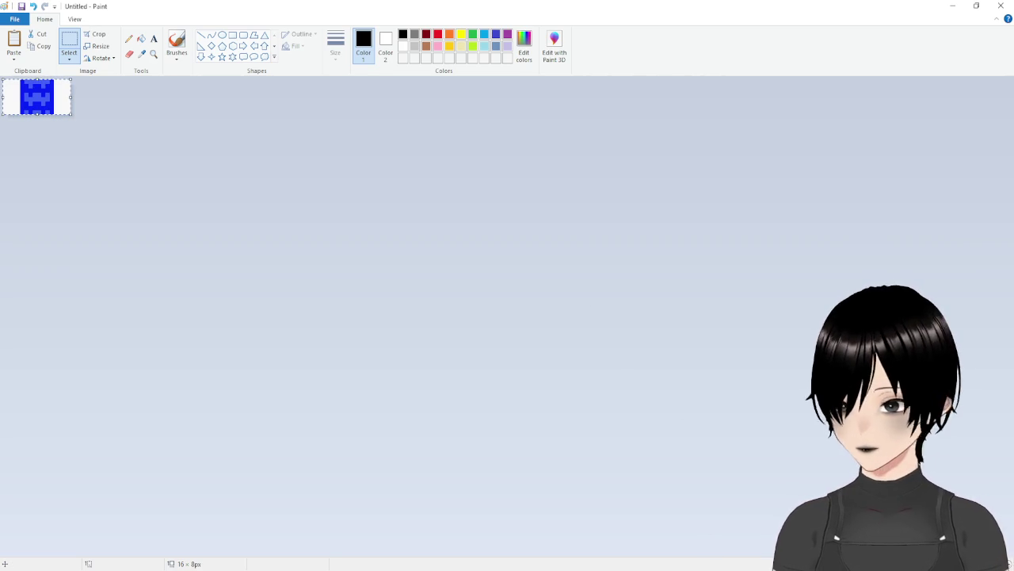
{"action": "key", "text": "alt+Tab"}
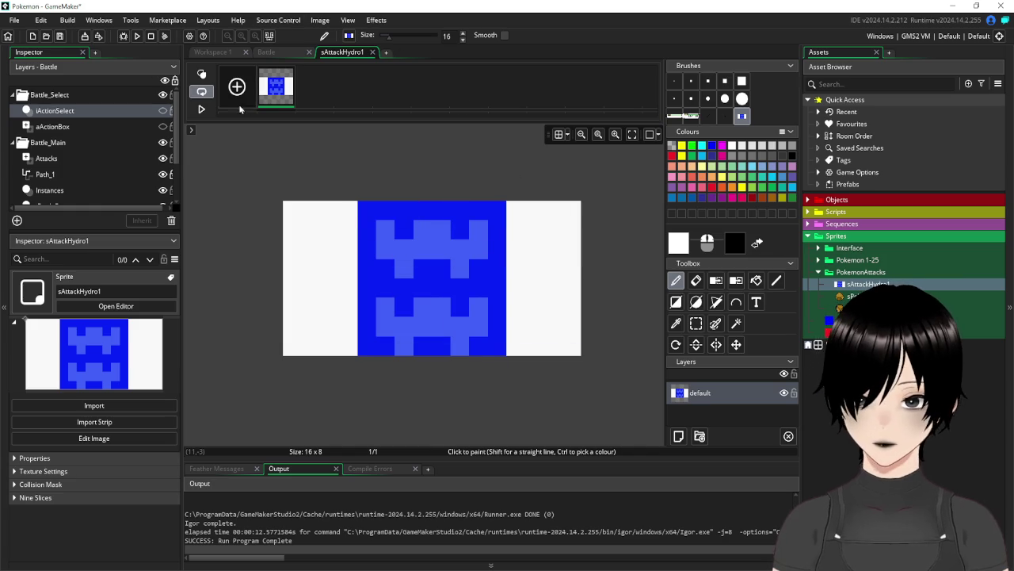
Add a second frame to sAttackHydro1 and paste the Hydro Pump column into it, shifted right
{"action": "left_click", "coordinate": [236, 92]}
{"action": "left_click", "coordinate": [316, 99]}
{"action": "key", "text": "ctrl+v"}
{"action": "key", "text": "ctrl+z"}
{"action": "key", "text": "ctrl+v"}
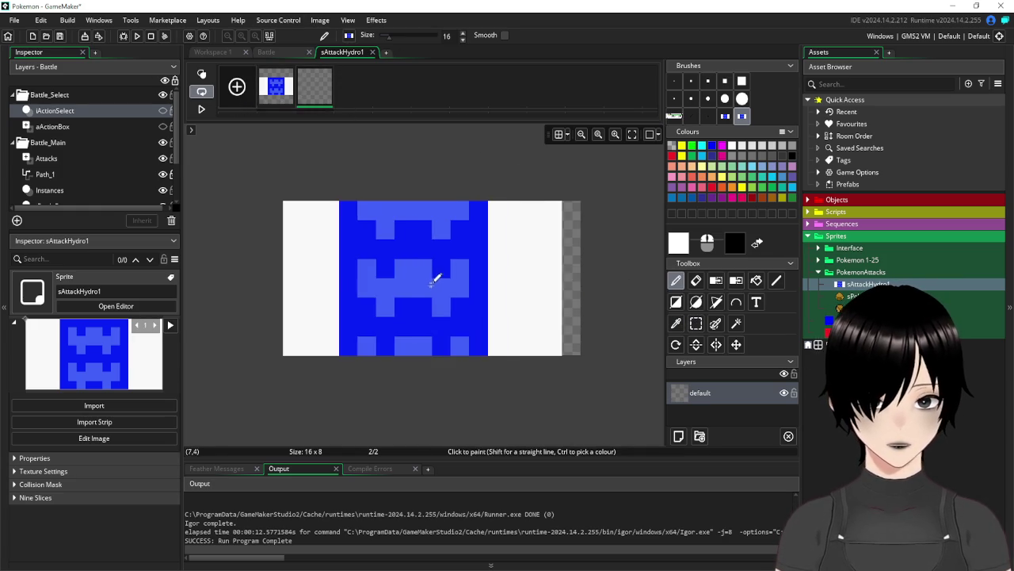
{"action": "left_click_drag", "start_coordinate": [433, 269], "coordinate": [448, 272]}
{"action": "key", "text": "p"}
Clear the white areas in both frames to transparency with the Magic Wand and Delete
{"action": "left_click", "coordinate": [736, 324]}
{"action": "left_click", "coordinate": [527, 229]}
{"action": "key", "text": "Delete"}
{"action": "left_click", "coordinate": [328, 254]}
{"action": "key", "text": "Delete"}
{"action": "left_click", "coordinate": [277, 86]}
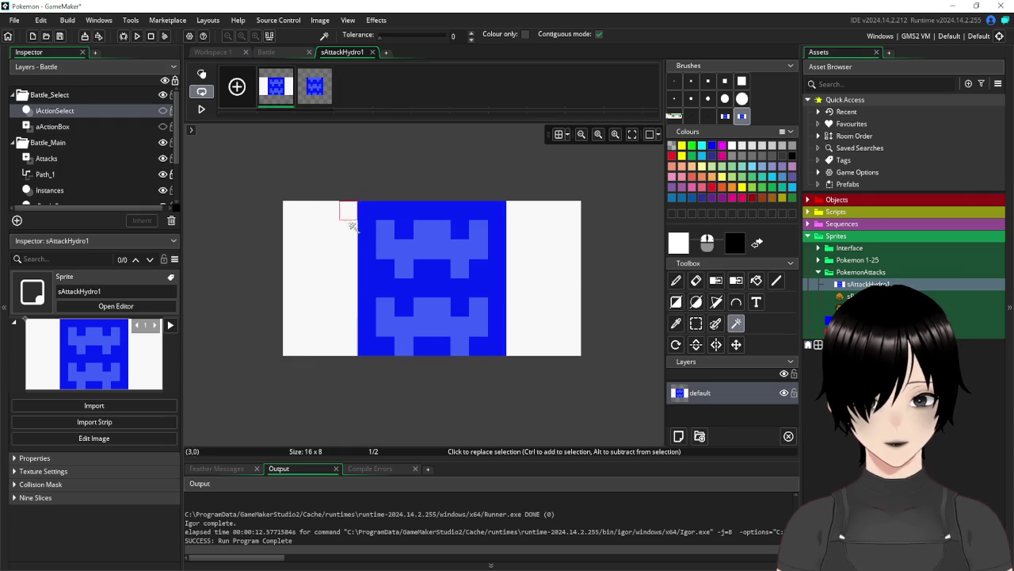
{"action": "left_click", "coordinate": [351, 210]}
{"action": "key", "text": "Delete"}
{"action": "left_click", "coordinate": [569, 238]}
{"action": "key", "text": "Delete"}
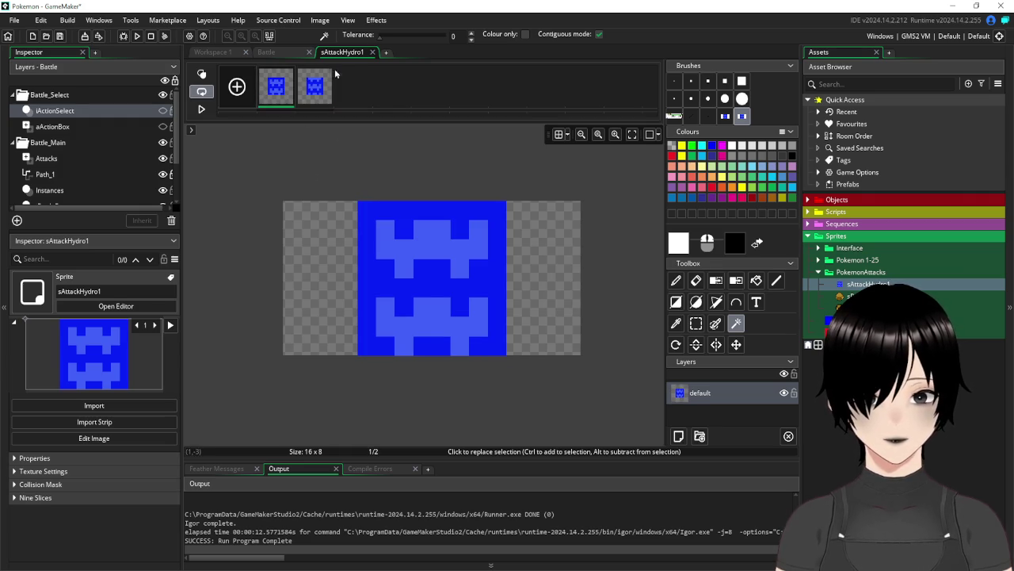
{"action": "left_click", "coordinate": [372, 52]}
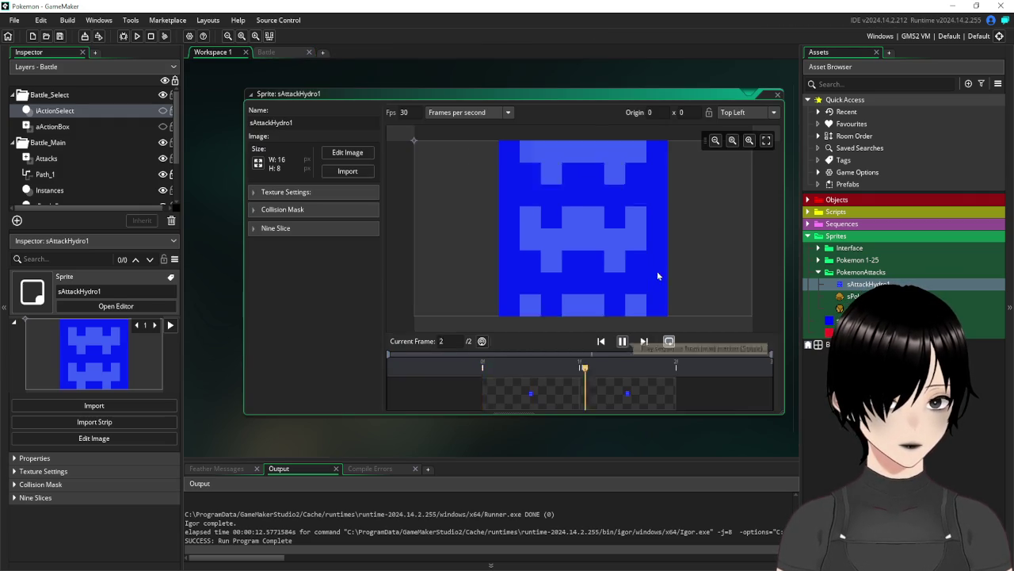
Close the sAttackHydro1 window, duplicate the sprite and rename the copy sAttackHydro2
{"action": "double_click", "coordinate": [753, 94]}
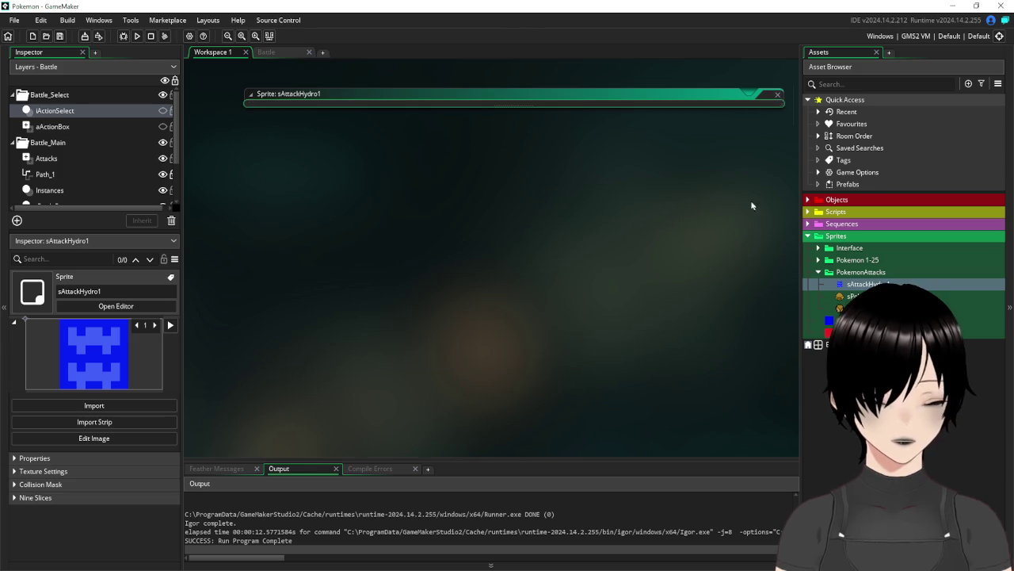
{"action": "key", "text": "ctrl+w"}
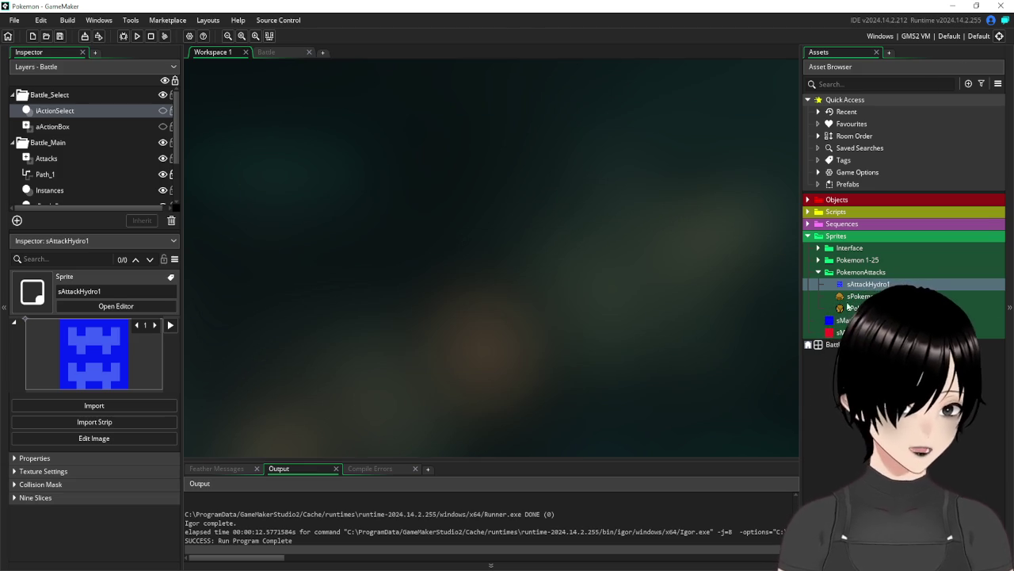
{"action": "right_click", "coordinate": [864, 284]}
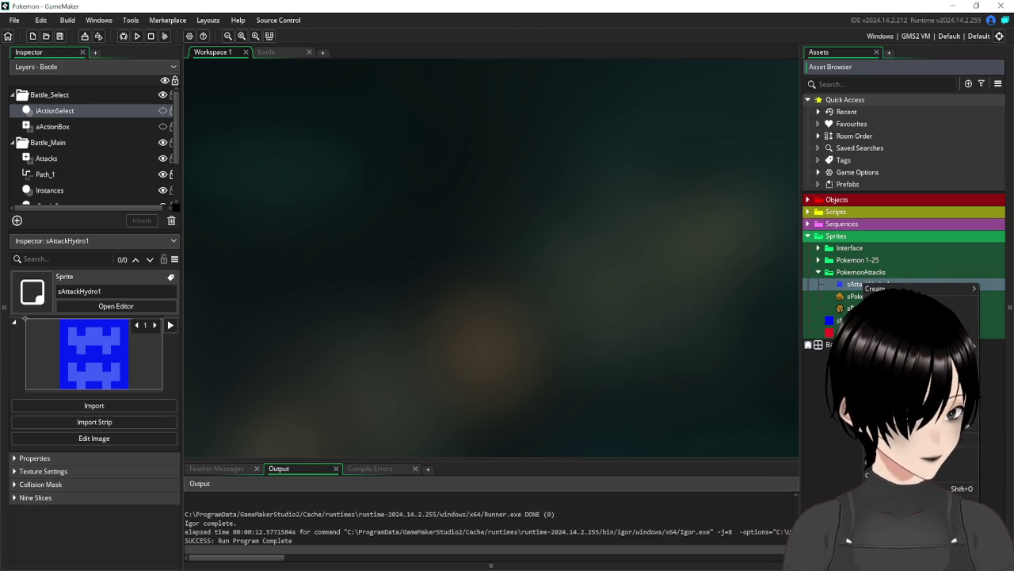
{"action": "key", "text": "ctrl+d"}
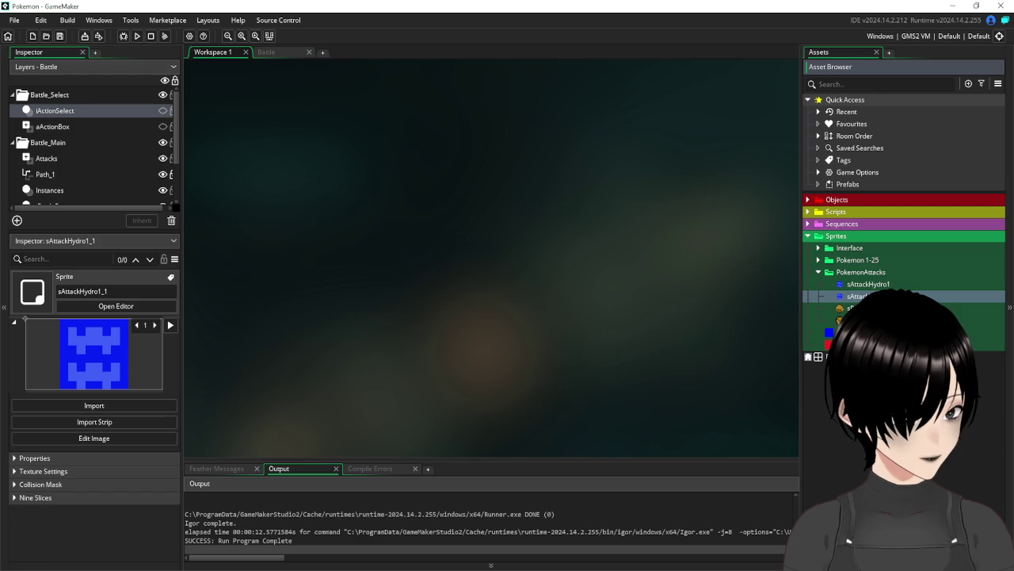
{"action": "key", "text": "F2"}
{"action": "type", "text": "sAttackHydro2"}
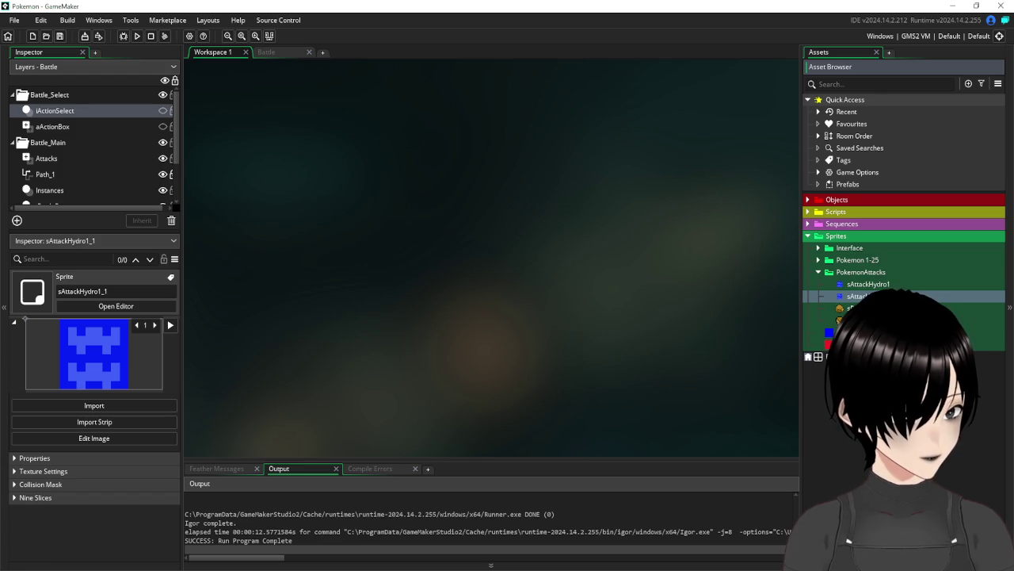
{"action": "key", "text": "Return"}
Resize sAttackHydro2 to 16×16 and clear its first frame in the image editor
{"action": "double_click", "coordinate": [856, 296]}
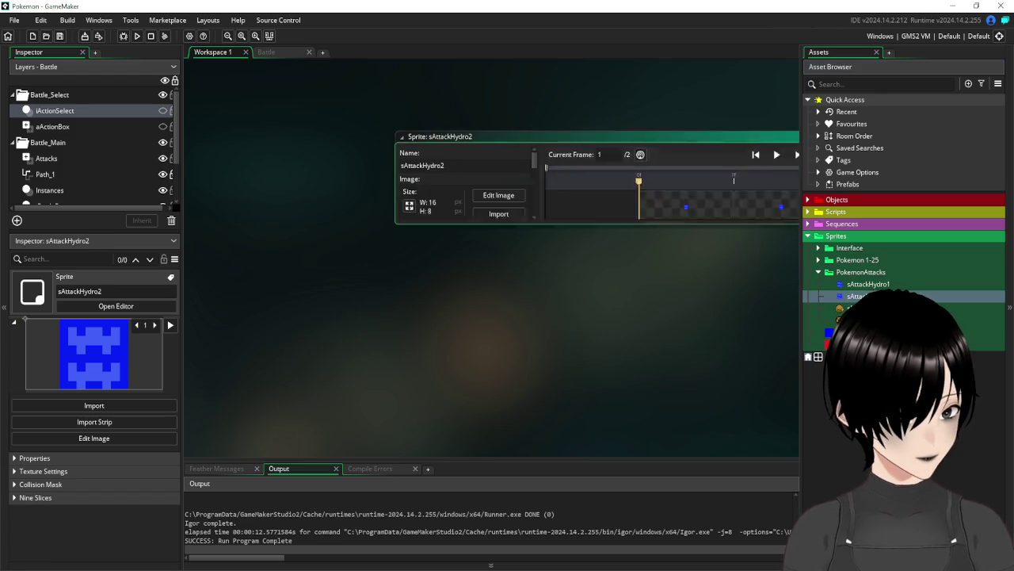
{"action": "left_click", "coordinate": [258, 163]}
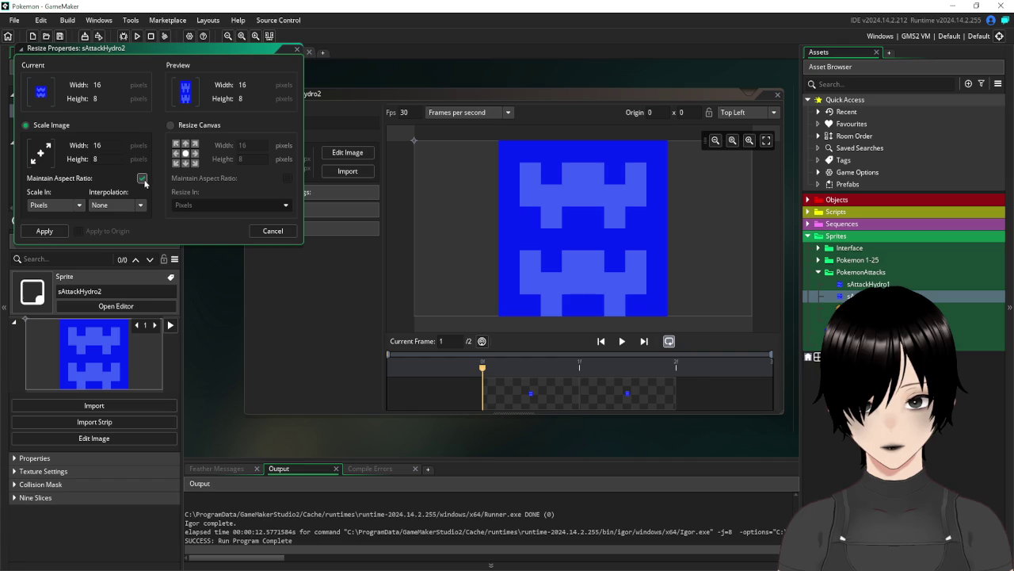
{"action": "type", "text": "16"}
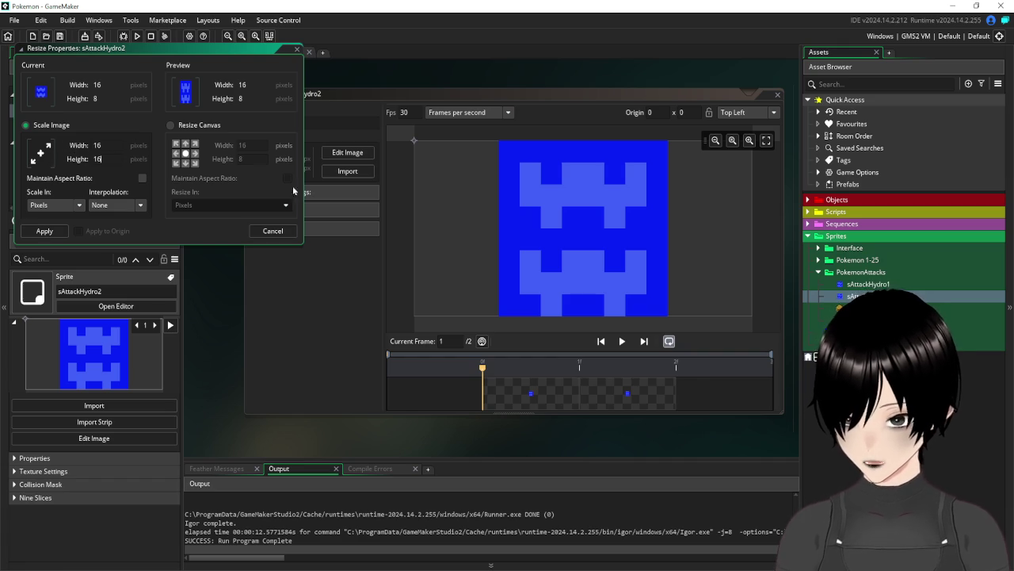
{"action": "left_click", "coordinate": [44, 231]}
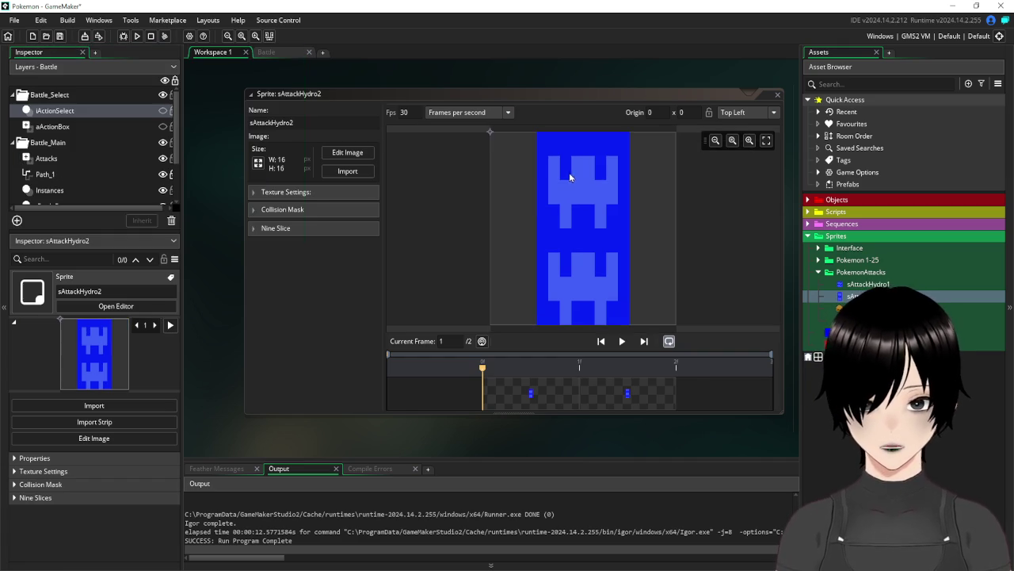
{"action": "left_click", "coordinate": [347, 152]}
{"action": "key", "text": "Delete"}
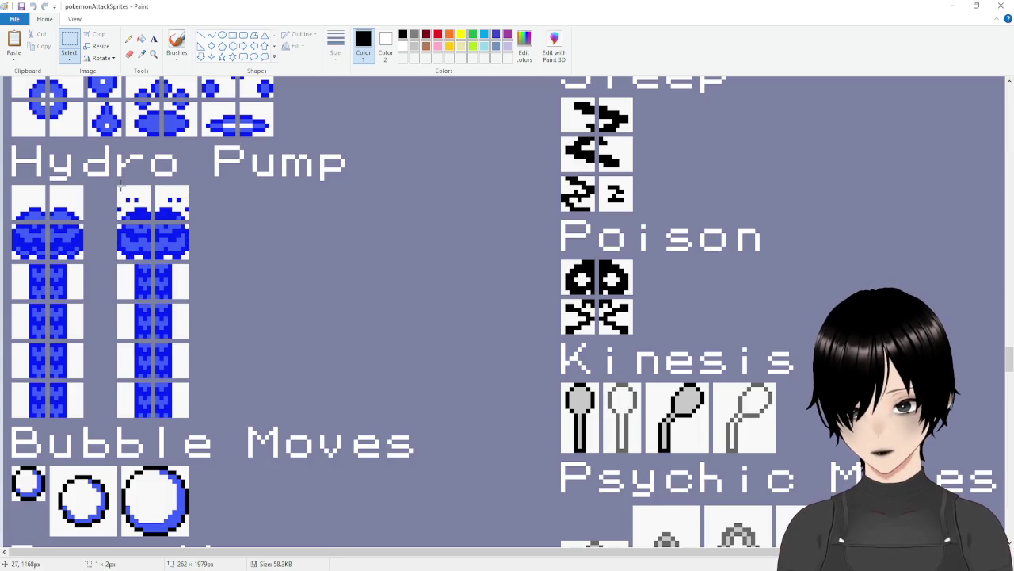
Copy the second Hydro Pump spout tile, close its grid-line gaps and trim it to 16×16
{"action": "left_click_drag", "start_coordinate": [117, 186], "coordinate": [190, 260]}
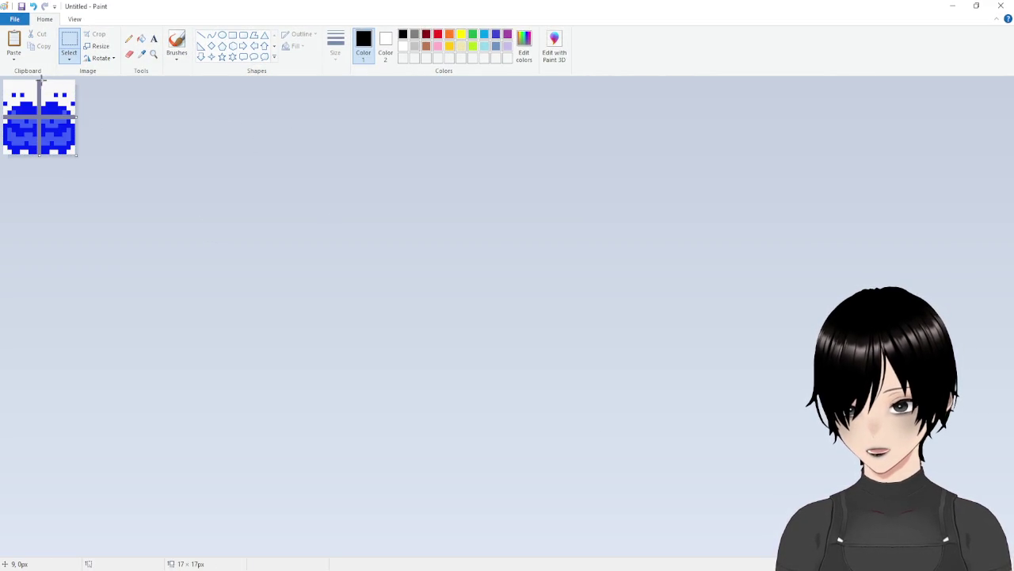
{"action": "left_click_drag", "start_coordinate": [44, 79], "coordinate": [118, 198]}
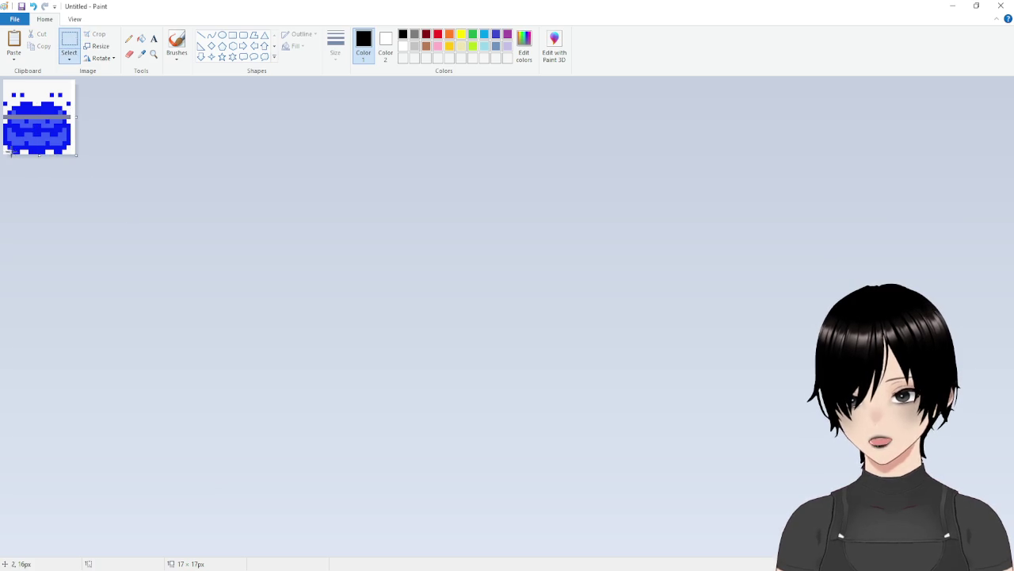
{"action": "left_click_drag", "start_coordinate": [5, 151], "coordinate": [74, 119]}
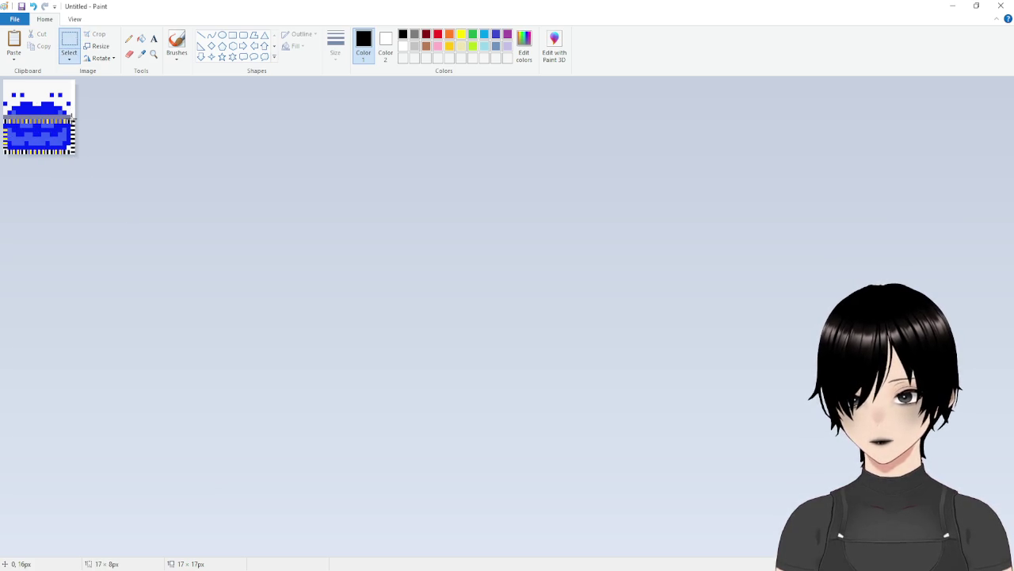
{"action": "left_click", "coordinate": [70, 39]}
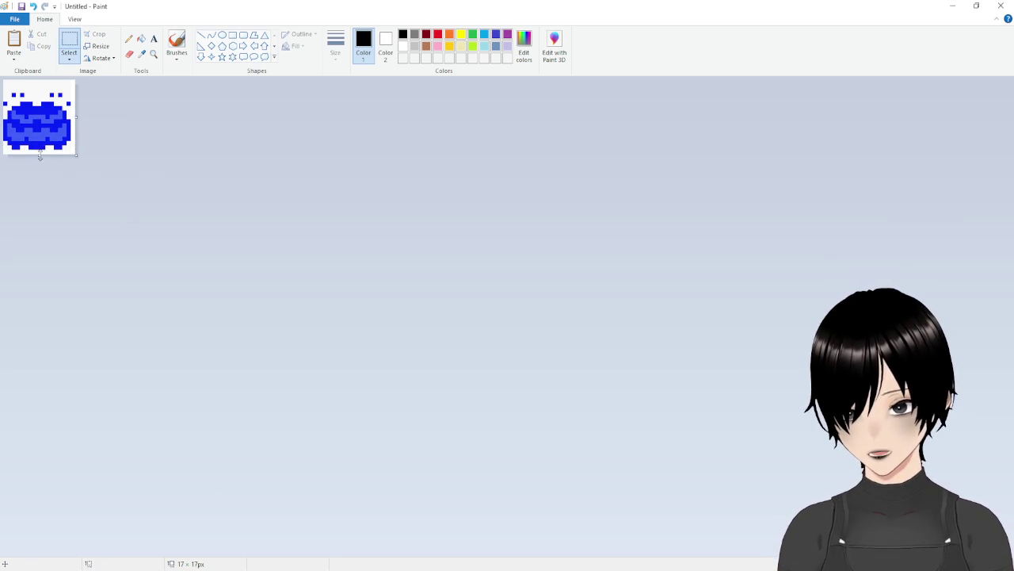
{"action": "left_click_drag", "start_coordinate": [40, 153], "coordinate": [40, 150]}
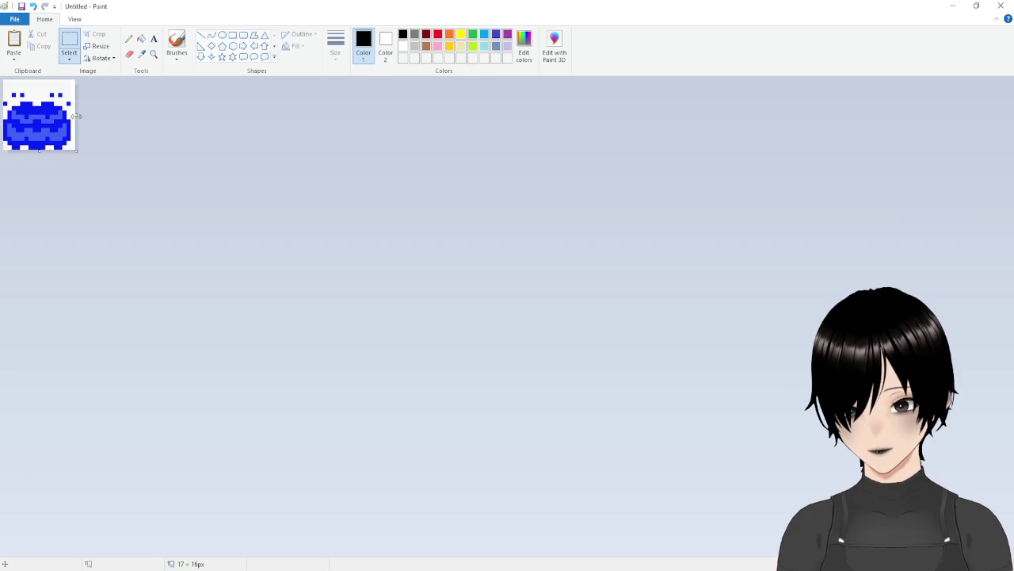
{"action": "left_click_drag", "start_coordinate": [76, 116], "coordinate": [72, 115]}
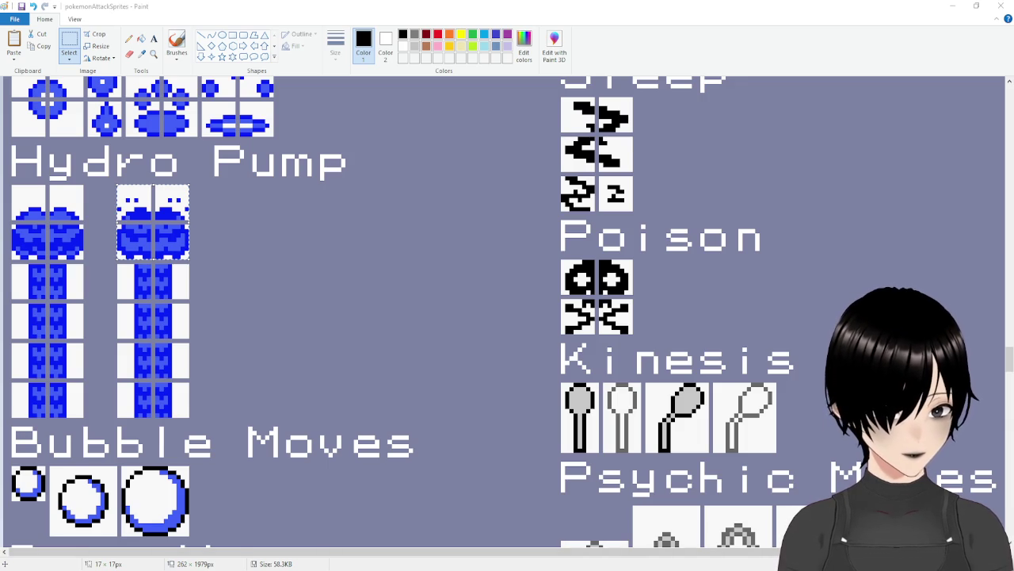
Stamp the copied spout tile onto frames 1 and 2 of sAttackHydro2
{"action": "key", "text": "alt+Tab"}
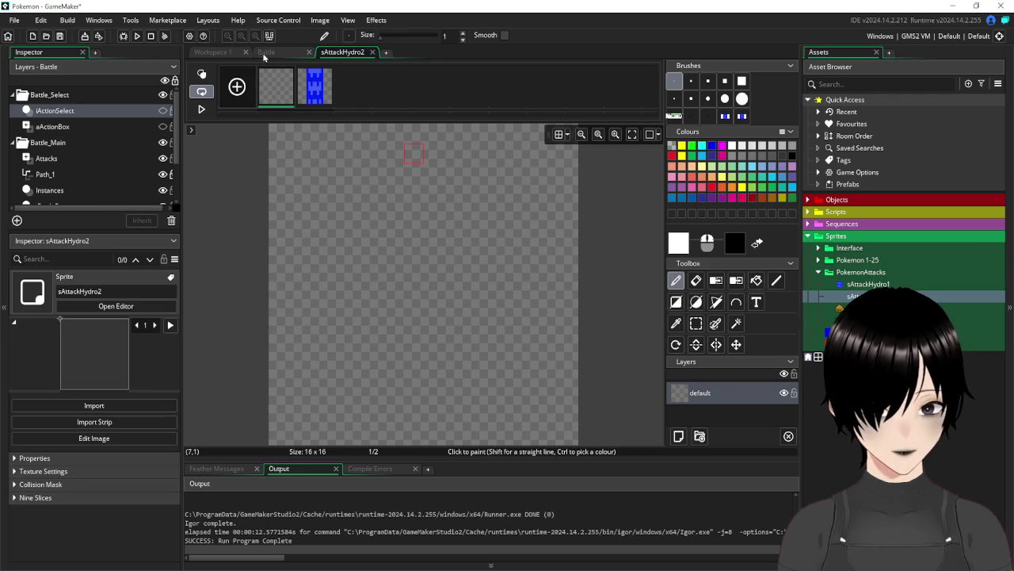
{"action": "key", "text": "ctrl+v"}
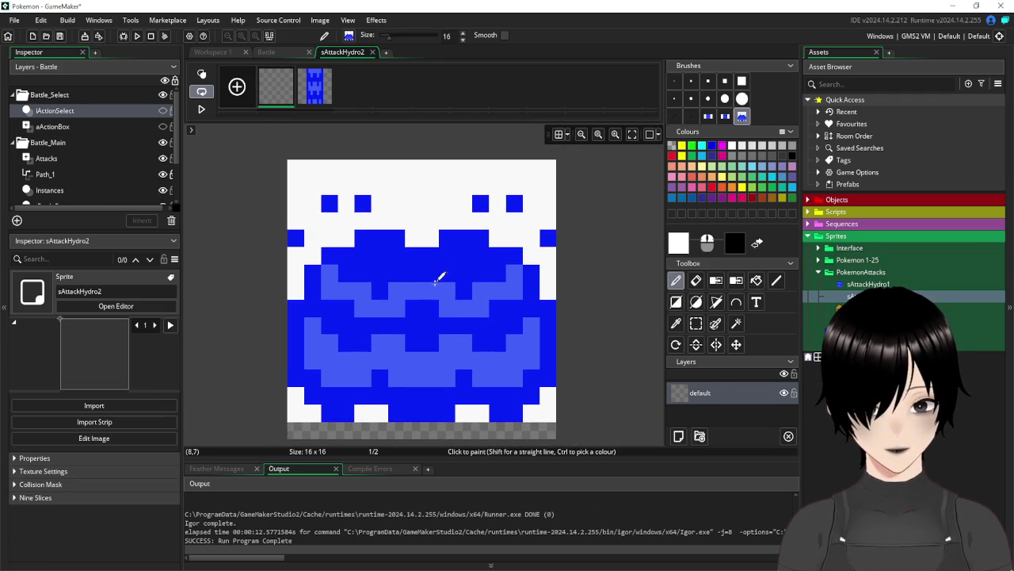
{"action": "left_click", "coordinate": [440, 307]}
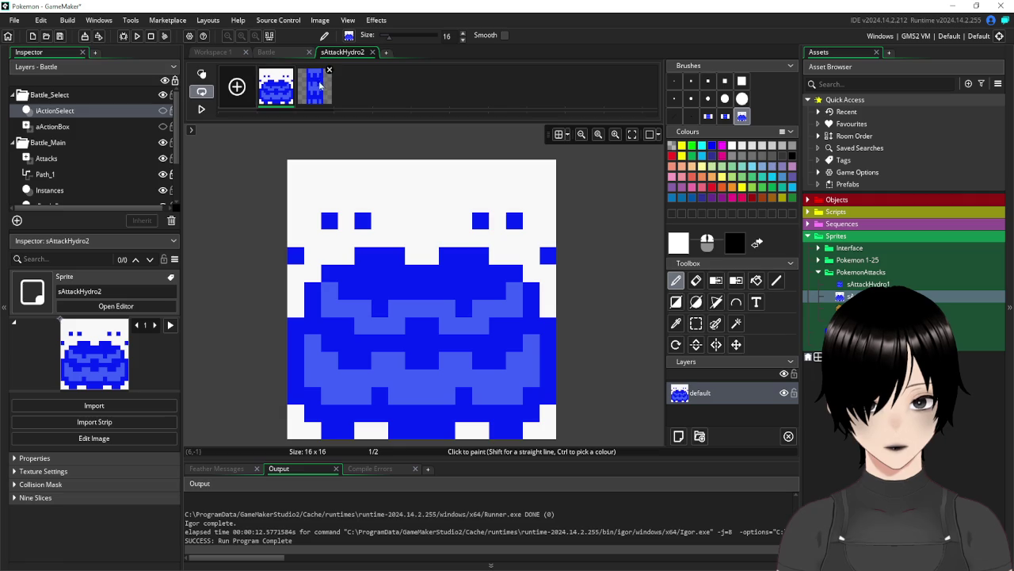
{"action": "left_click", "coordinate": [314, 89]}
{"action": "left_click", "coordinate": [444, 306]}
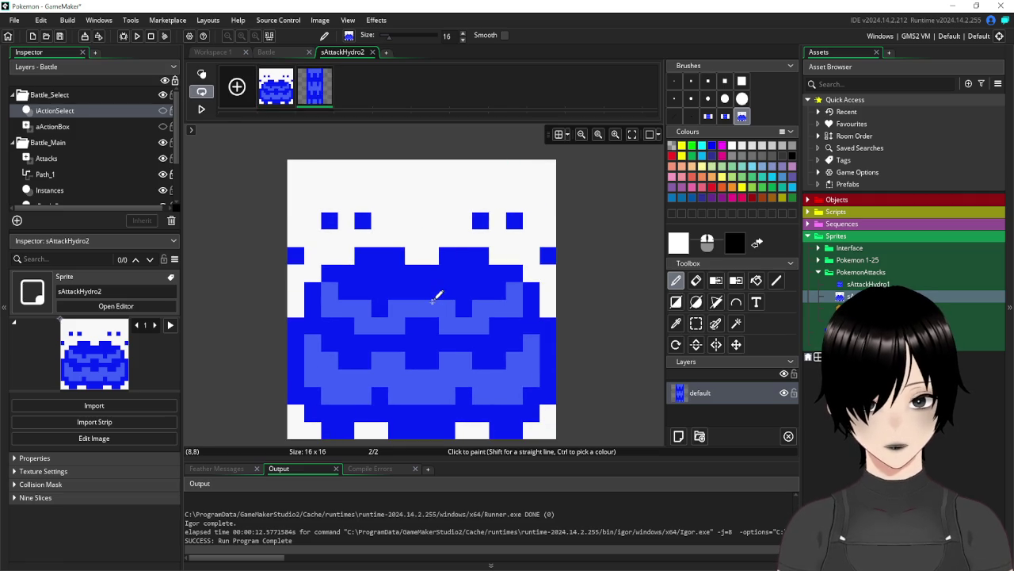
Clear the white background and bottom patches in frame 2 to transparency with Magic Wand
{"action": "left_click", "coordinate": [736, 323]}
{"action": "left_click", "coordinate": [495, 195]}
{"action": "key", "text": "Delete"}
{"action": "left_click", "coordinate": [549, 422]}
{"action": "key", "text": "Delete"}
{"action": "left_click", "coordinate": [472, 428]}
{"action": "key", "text": "Delete"}
{"action": "left_click", "coordinate": [371, 428]}
{"action": "key", "text": "Delete"}
{"action": "left_click", "coordinate": [304, 425]}
{"action": "key", "text": "Delete"}
Empty frame 1 entirely, then return to Paint
{"action": "left_click", "coordinate": [273, 96]}
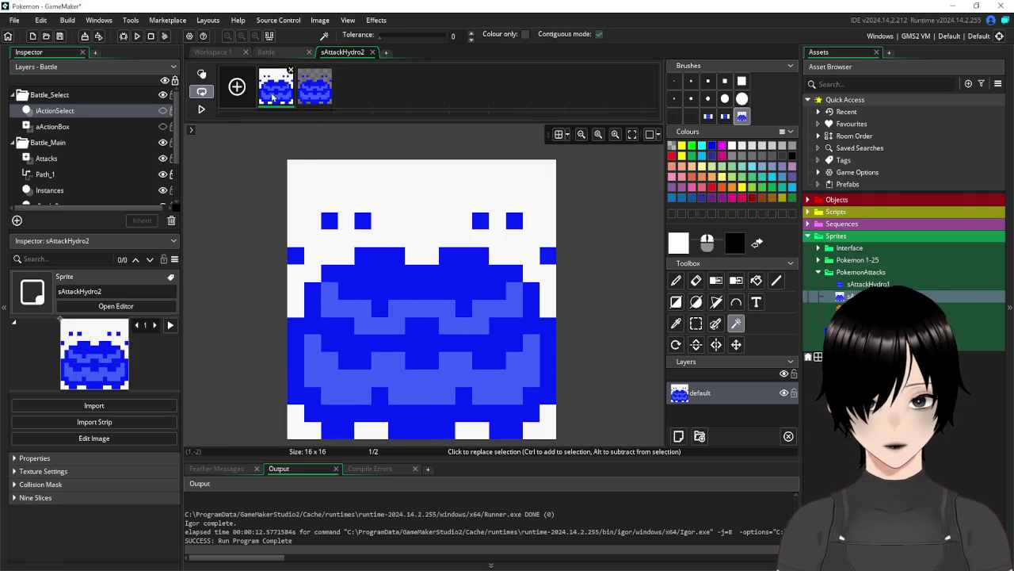
{"action": "key", "text": "ctrl+a"}
{"action": "key", "text": "Delete"}
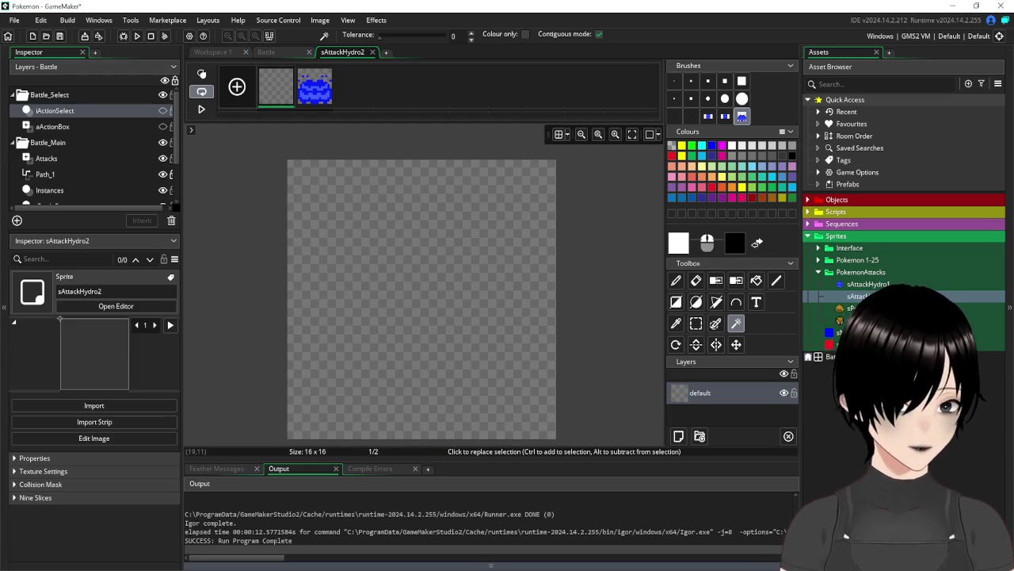
{"action": "key", "text": "alt+Tab"}
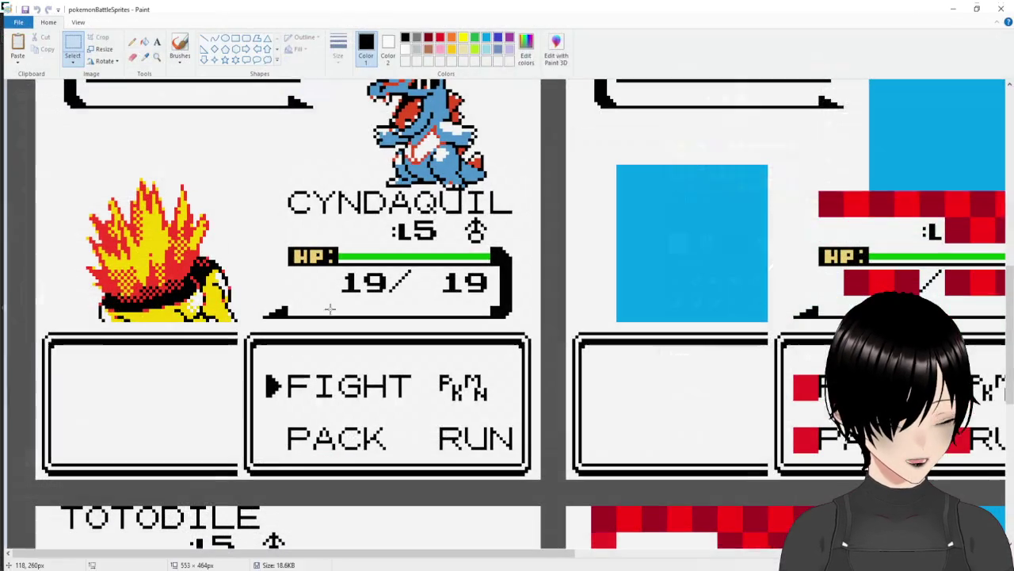
Close the battle sprites image and select the top tile of the dotted Hydro Pump column
{"action": "left_click", "coordinate": [1001, 6]}
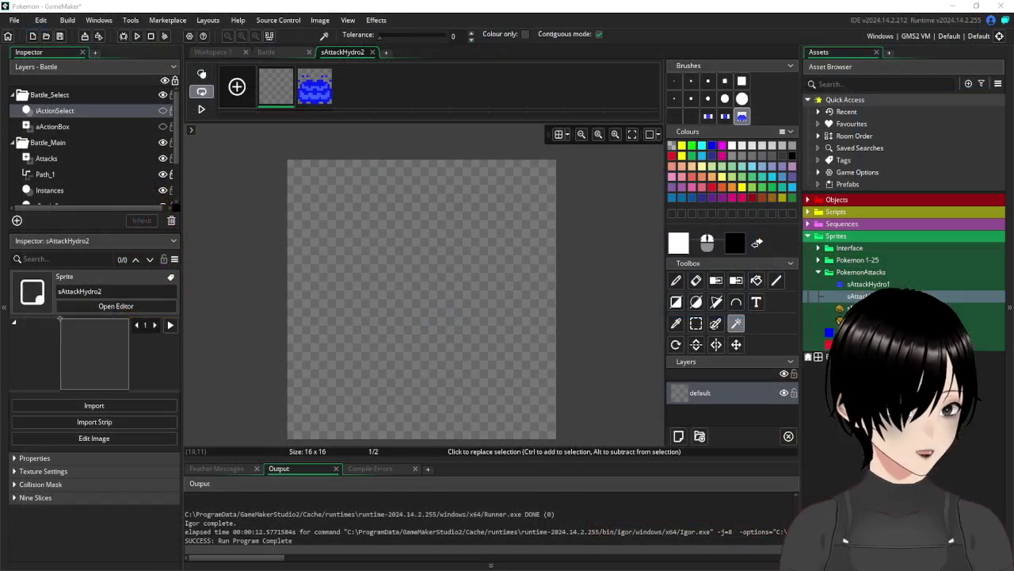
{"action": "key", "text": "alt+Tab"}
{"action": "left_click", "coordinate": [2, 250]}
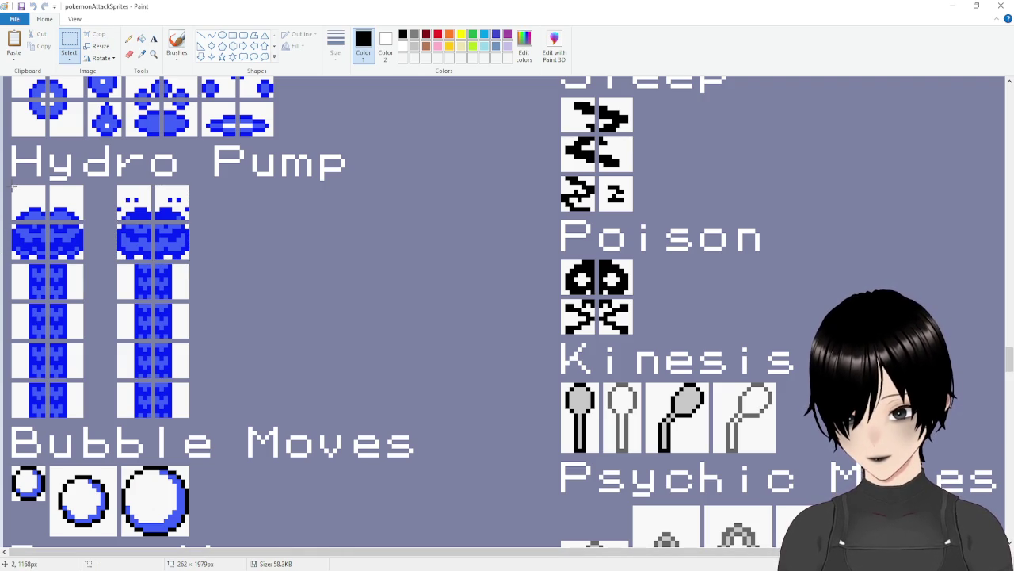
{"action": "left_click_drag", "start_coordinate": [46, 245], "coordinate": [83, 260]}
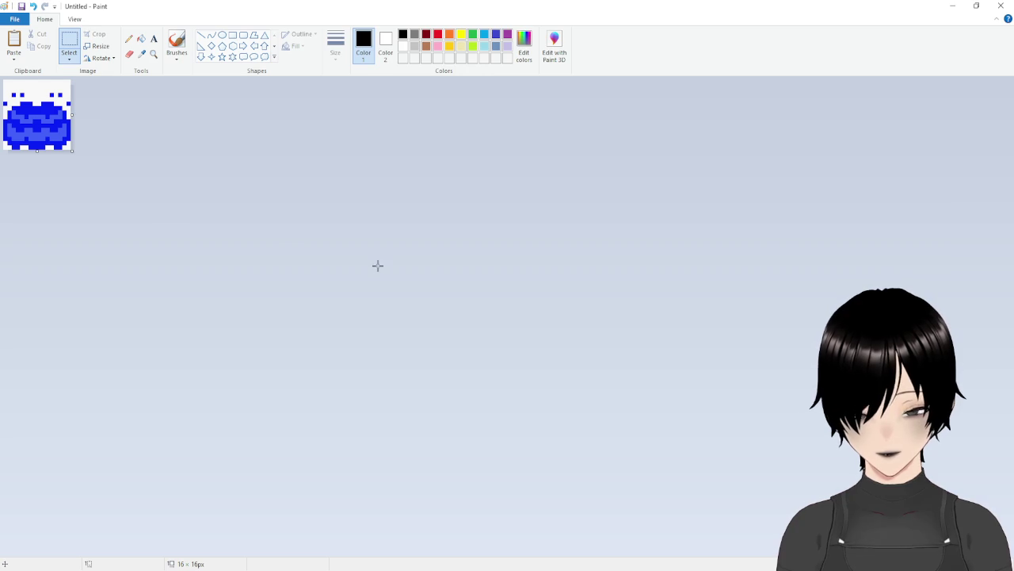
Paste the column top into the blank image, close the gap between halves, trim to 16×16
{"action": "key", "text": "ctrl+v"}
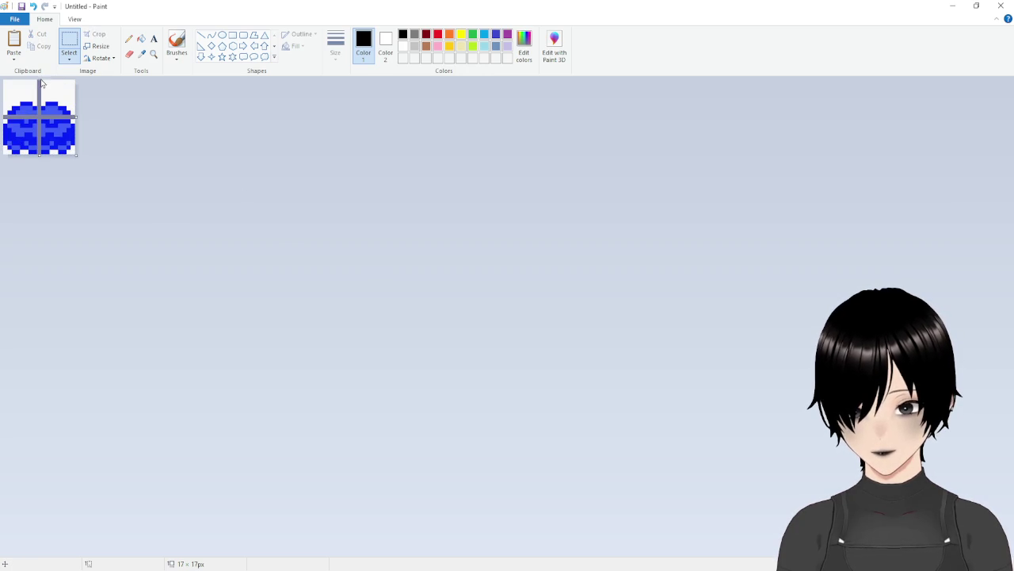
{"action": "left_click_drag", "start_coordinate": [44, 80], "coordinate": [155, 227]}
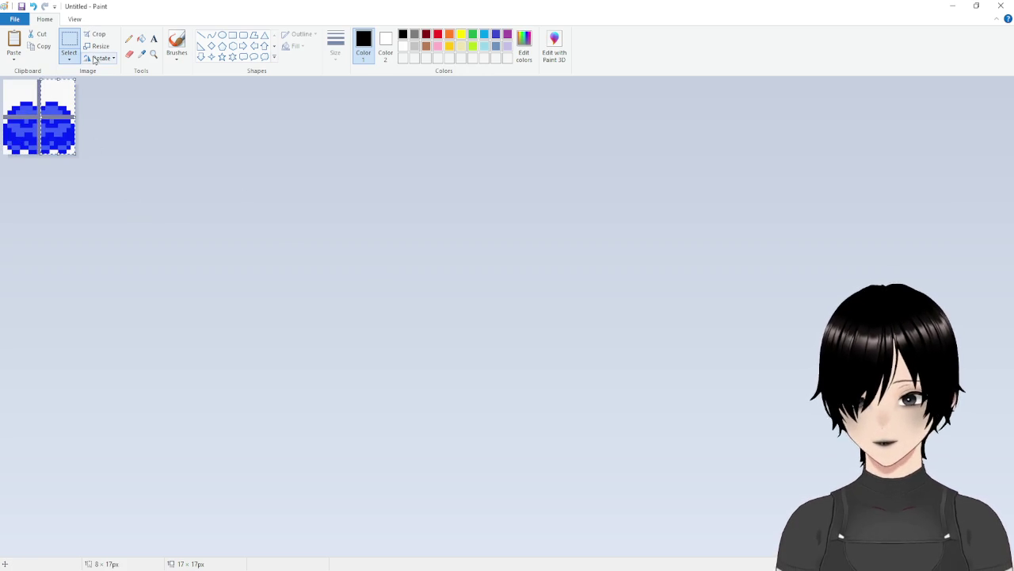
{"action": "key", "text": "Left"}
{"action": "left_click", "coordinate": [99, 202]}
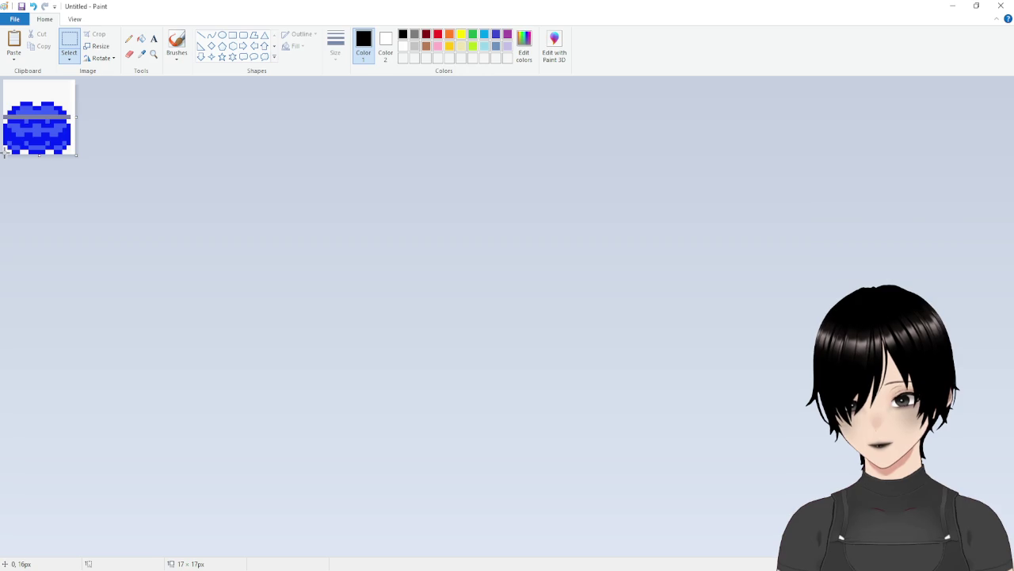
{"action": "left_click_drag", "start_coordinate": [4, 153], "coordinate": [77, 115]}
{"action": "left_click_drag", "start_coordinate": [42, 156], "coordinate": [40, 153]}
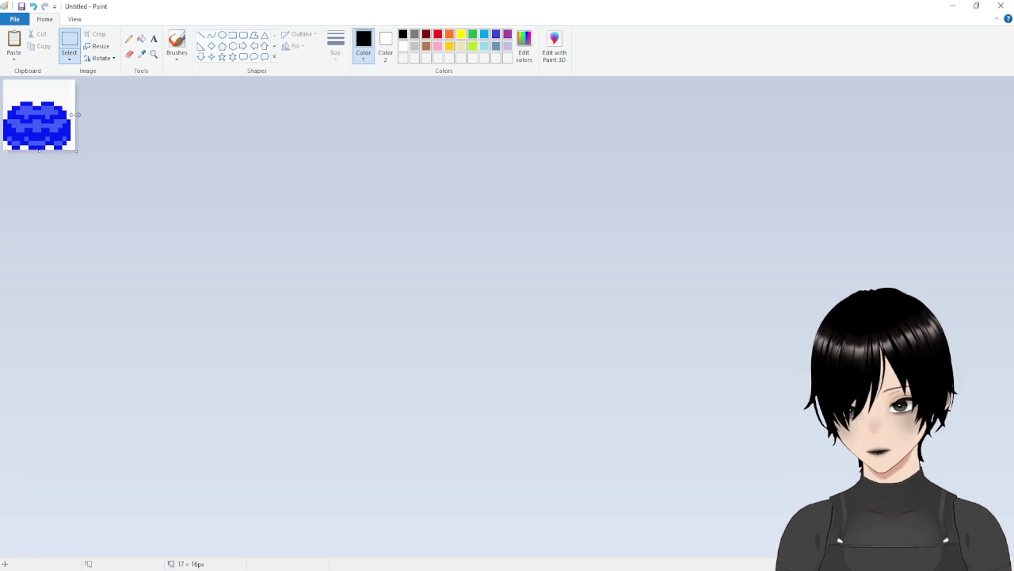
{"action": "left_click_drag", "start_coordinate": [74, 115], "coordinate": [73, 115]}
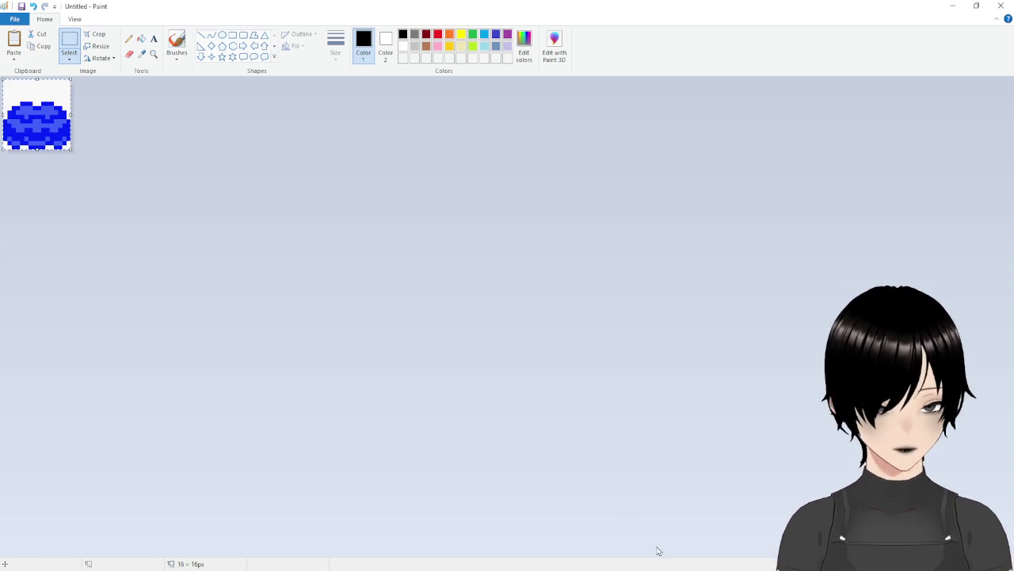
{"action": "key", "text": "alt+Tab"}
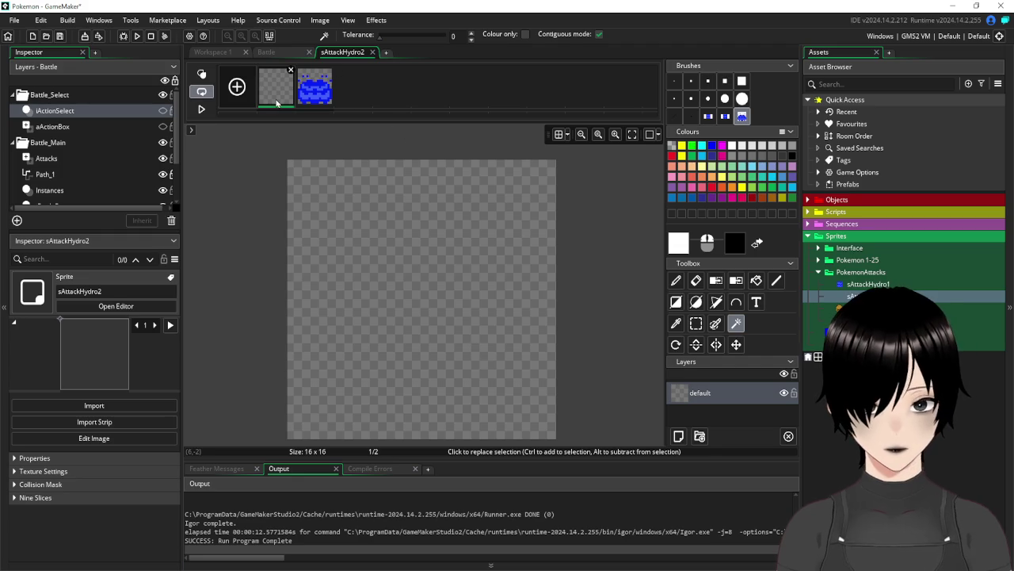
Paste the blue Hydro Pump top into the empty frame, shift it one pixel left, clear the white above
{"action": "key", "text": "ctrl+v"}
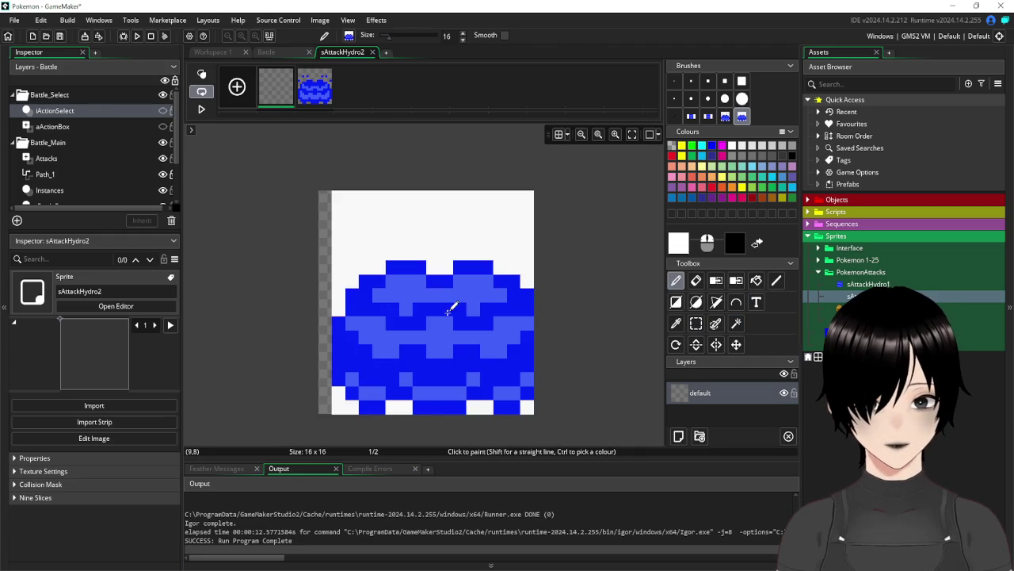
{"action": "mouse_move", "coordinate": [446, 301]}
{"action": "left_mouse_down"}
{"action": "mouse_move", "coordinate": [430, 289]}
{"action": "mouse_move", "coordinate": [435, 301]}
{"action": "left_mouse_up"}
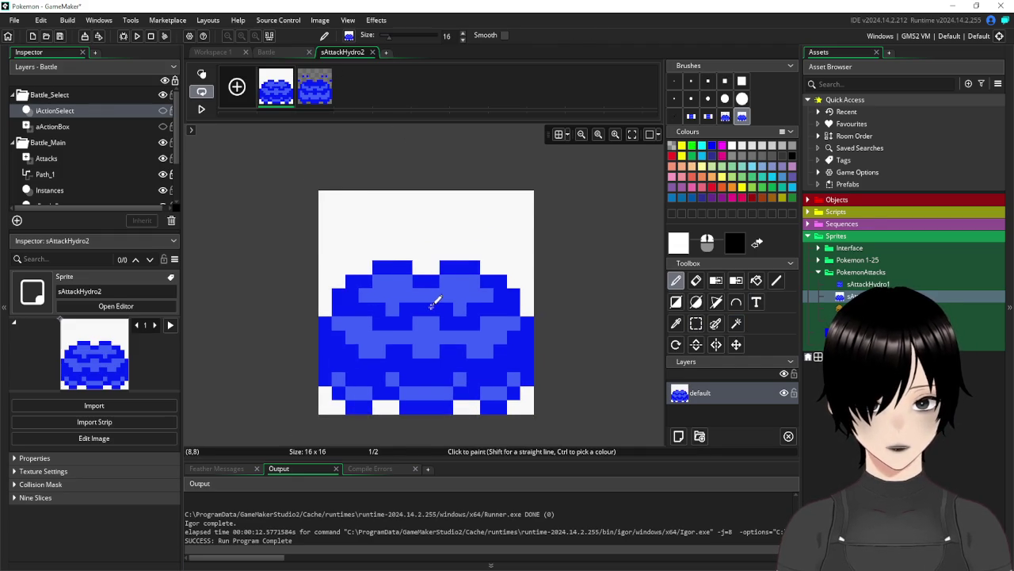
{"action": "left_click", "coordinate": [736, 323]}
{"action": "left_click", "coordinate": [517, 223]}
{"action": "key", "text": "Delete"}
Delete the remaining white patches along the bottom, then close the sAttackHydro2 editor and window
{"action": "left_click", "coordinate": [529, 408]}
{"action": "key", "text": "Delete"}
{"action": "left_click", "coordinate": [467, 407]}
{"action": "key", "text": "Delete"}
{"action": "left_click", "coordinate": [386, 407]}
{"action": "key", "text": "Delete"}
{"action": "left_click", "coordinate": [466, 391]}
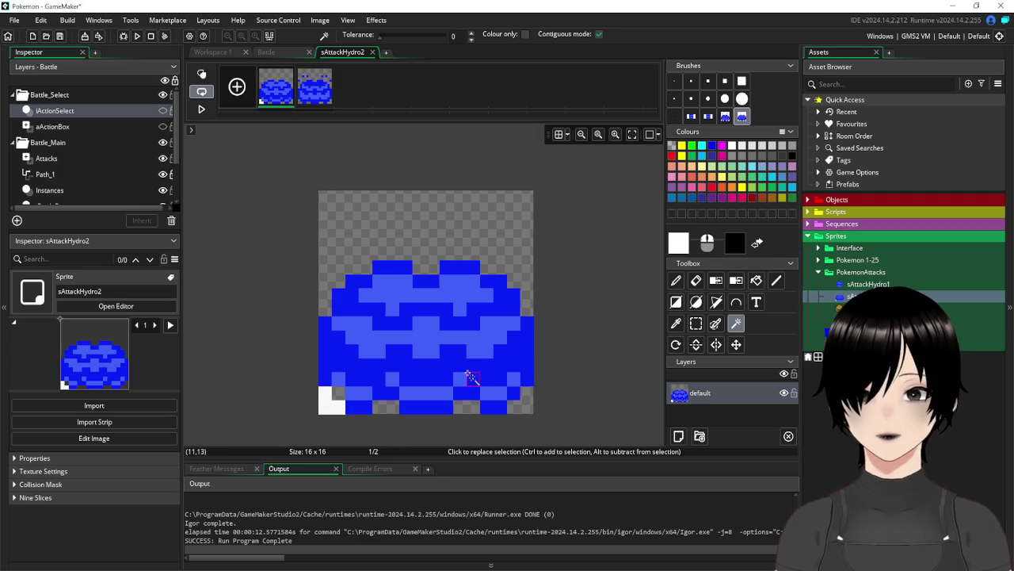
{"action": "left_click", "coordinate": [331, 399]}
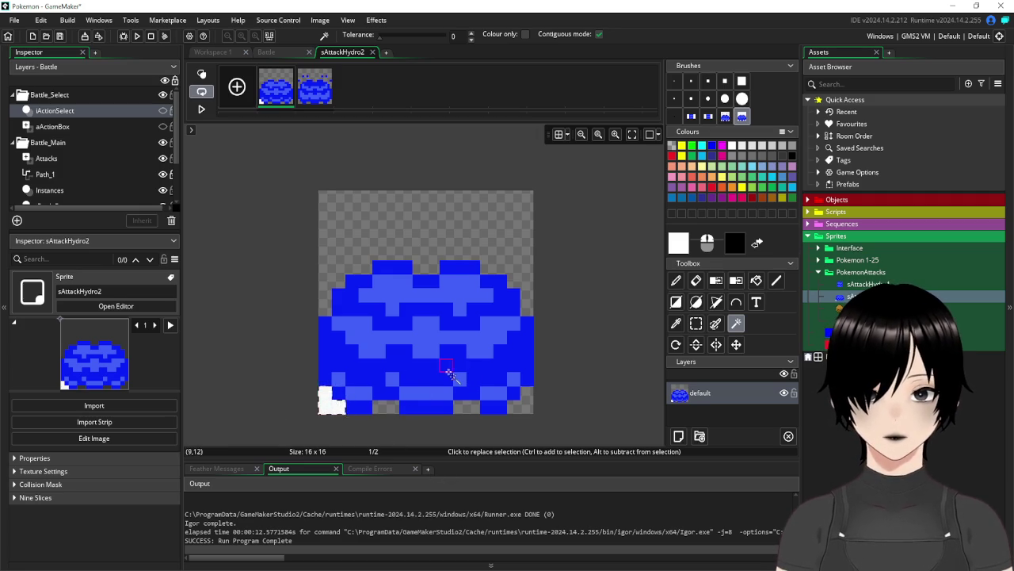
{"action": "key", "text": "Delete"}
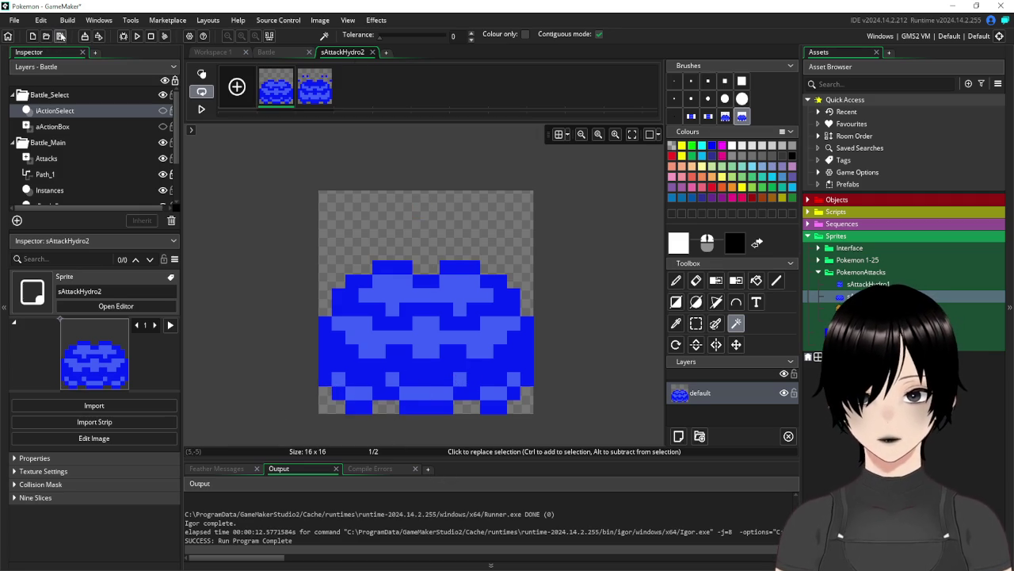
{"action": "left_click", "coordinate": [372, 52]}
{"action": "left_click", "coordinate": [777, 94]}
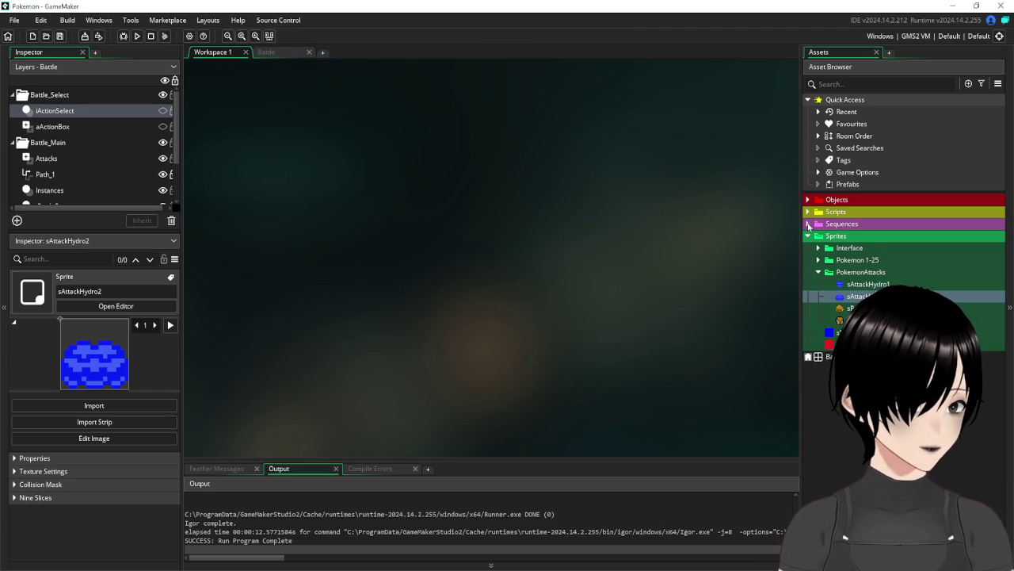
Create a sequence named seqEnemyHydroPump in the Sequences folder and open seqEnemyRockSmash for reference
{"action": "double_click", "coordinate": [874, 226]}
{"action": "right_click", "coordinate": [875, 229]}
{"action": "mouse_move", "coordinate": [883, 235]}
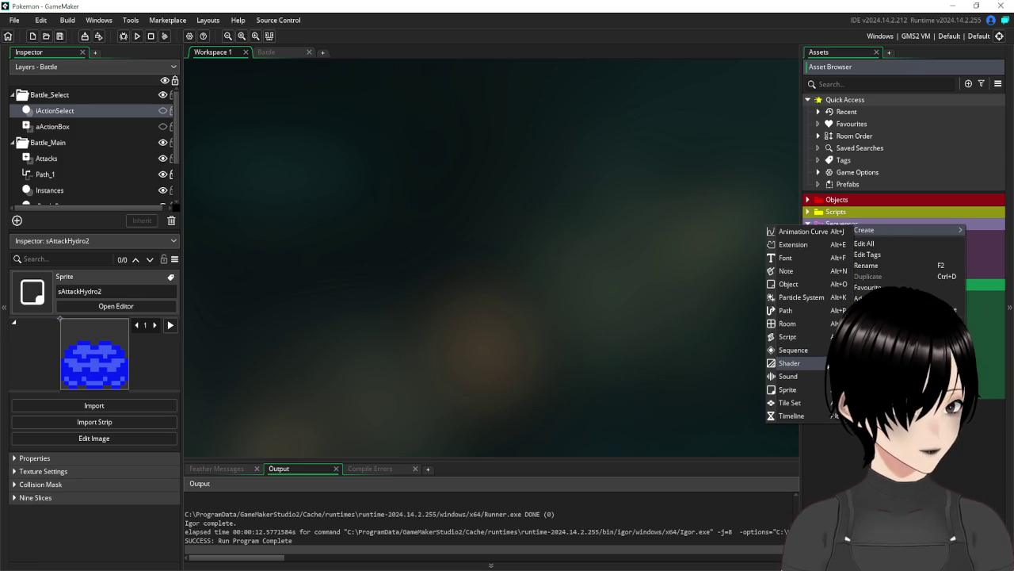
{"action": "left_click", "coordinate": [814, 351]}
{"action": "type", "text": "seqE"}
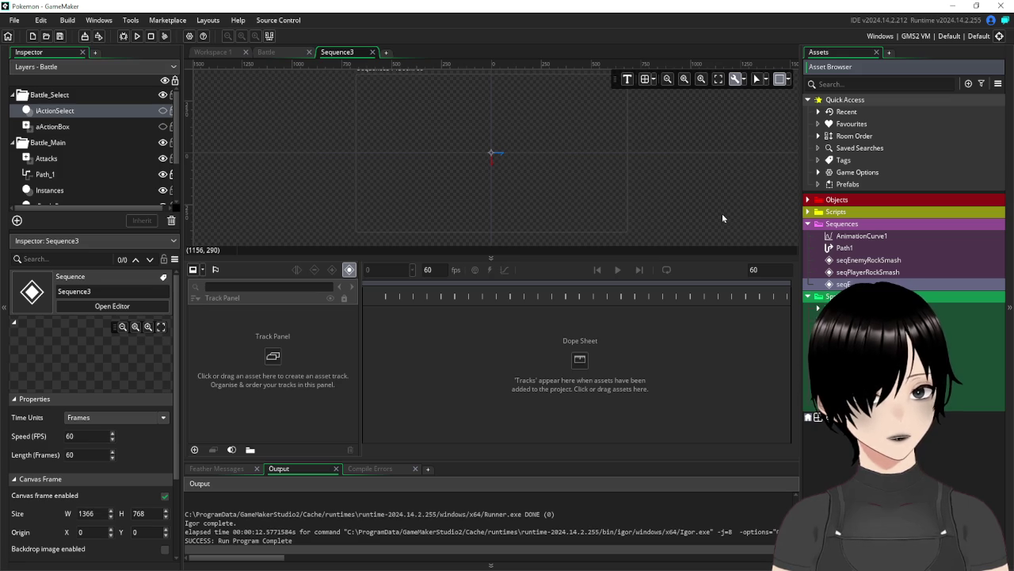
{"action": "type", "text": "FnemyHydroPump"}
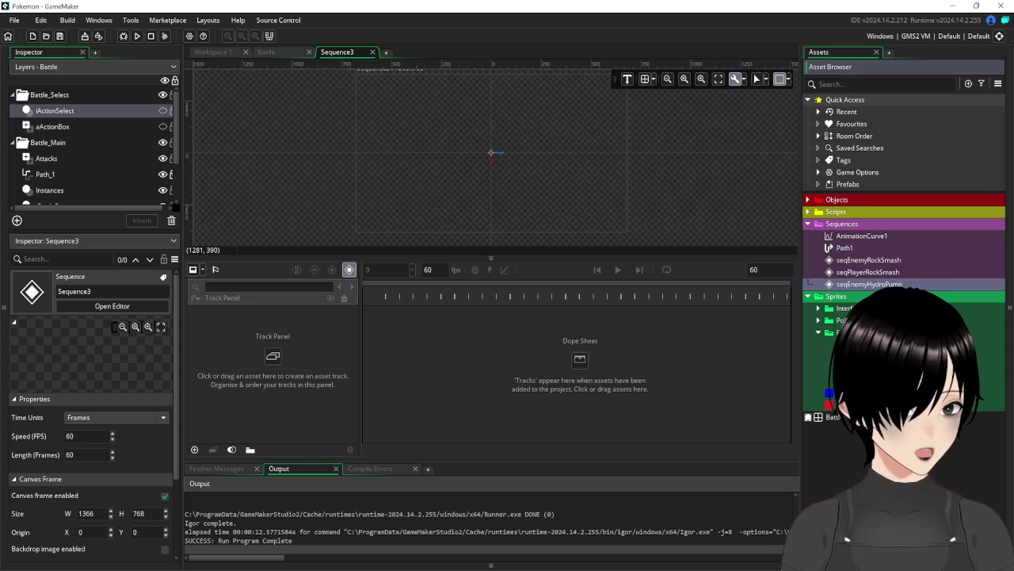
{"action": "key", "text": "Return"}
{"action": "double_click", "coordinate": [876, 272]}
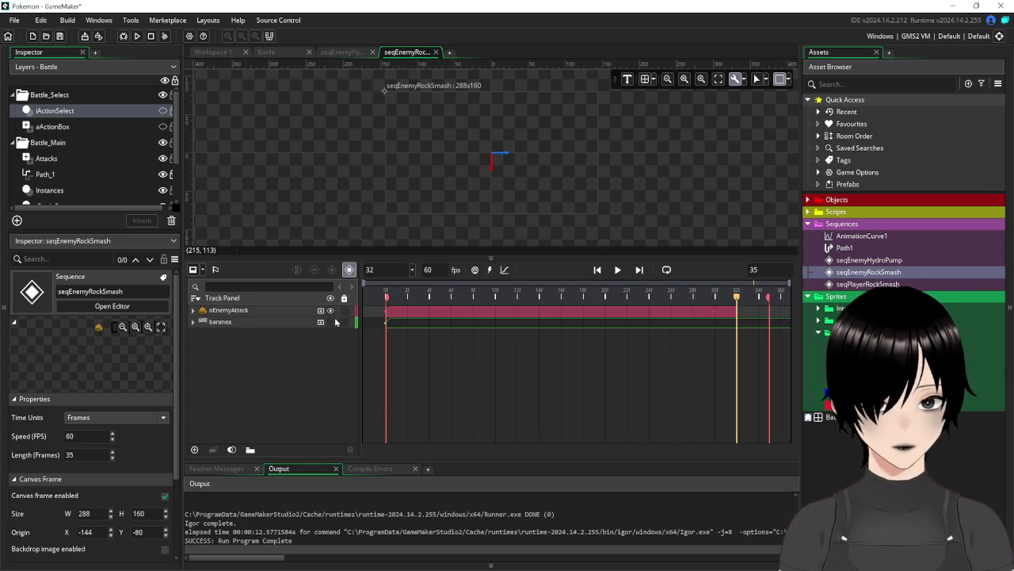
Close the seqEnemyRockSmash and seqEnemyHydroPump sequence editors
{"action": "left_click", "coordinate": [437, 52]}
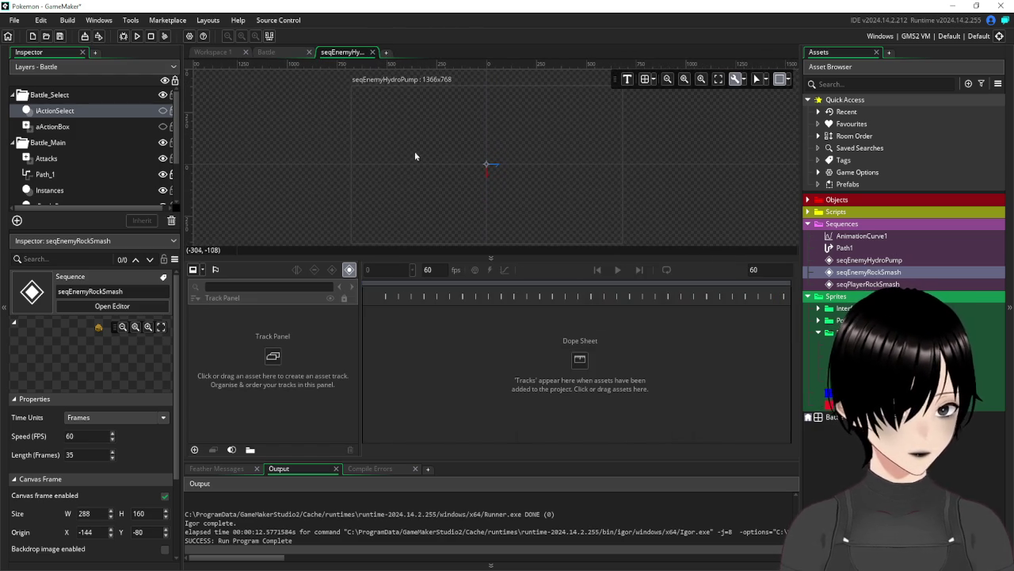
{"action": "left_click_drag", "start_coordinate": [407, 154], "coordinate": [426, 163]}
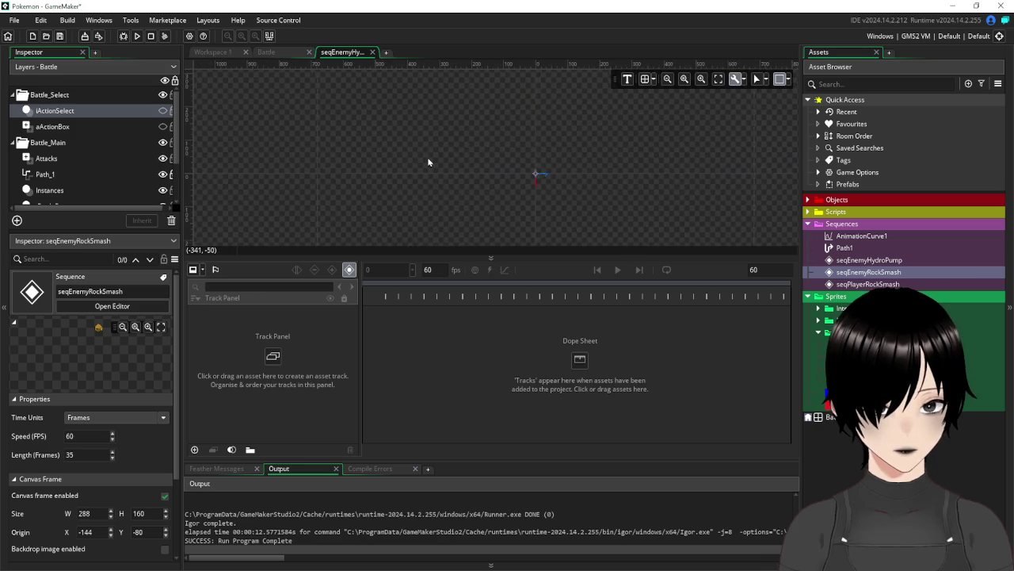
{"action": "left_click", "coordinate": [372, 52]}
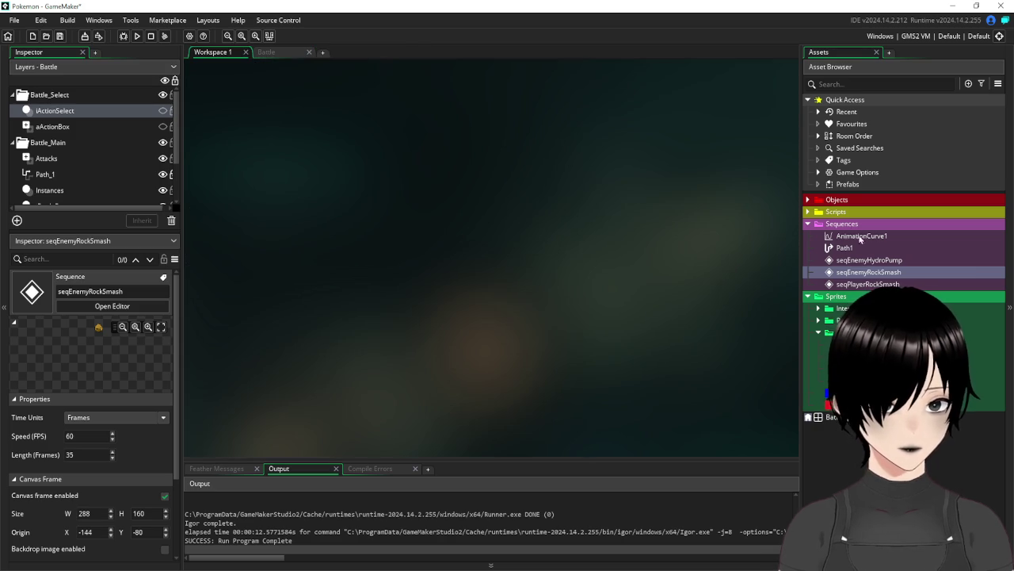
Delete seqEnemyHydroPump and duplicate seqPlayerRockSmash, naming the copy seqPlayerHydroPump
{"action": "right_click", "coordinate": [875, 259]}
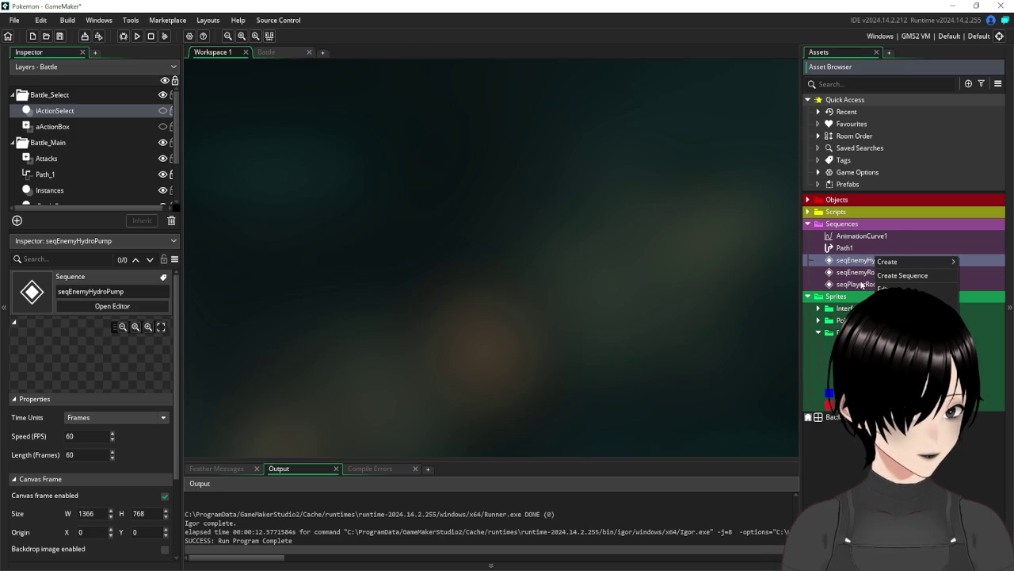
{"action": "left_click", "coordinate": [879, 339]}
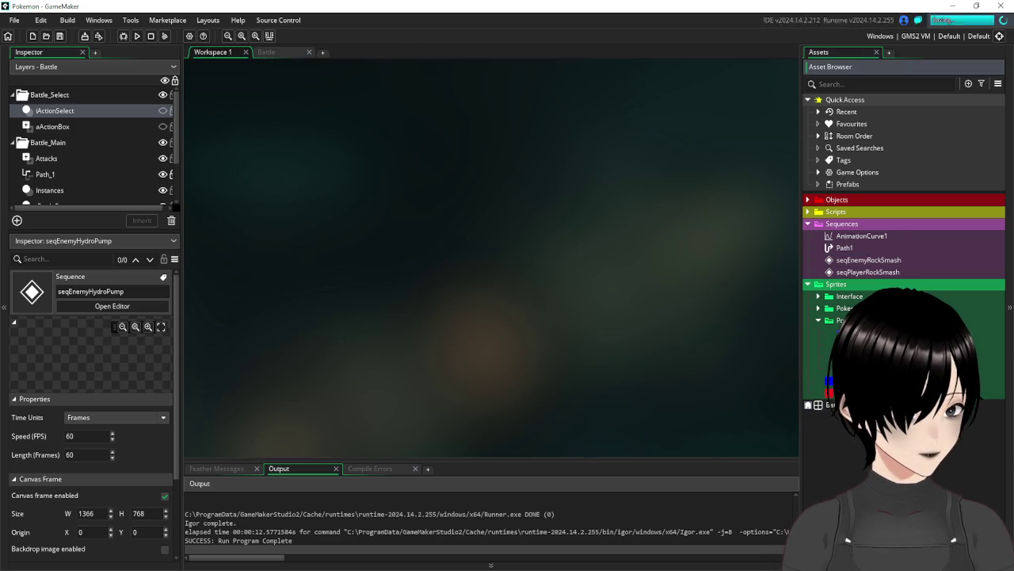
{"action": "right_click", "coordinate": [876, 274]}
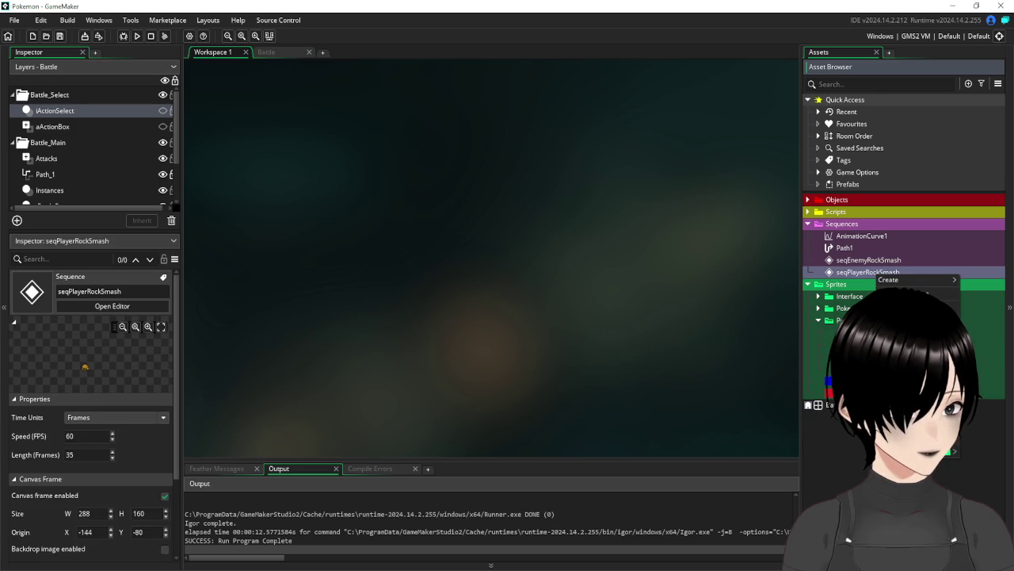
{"action": "left_click", "coordinate": [872, 336]}
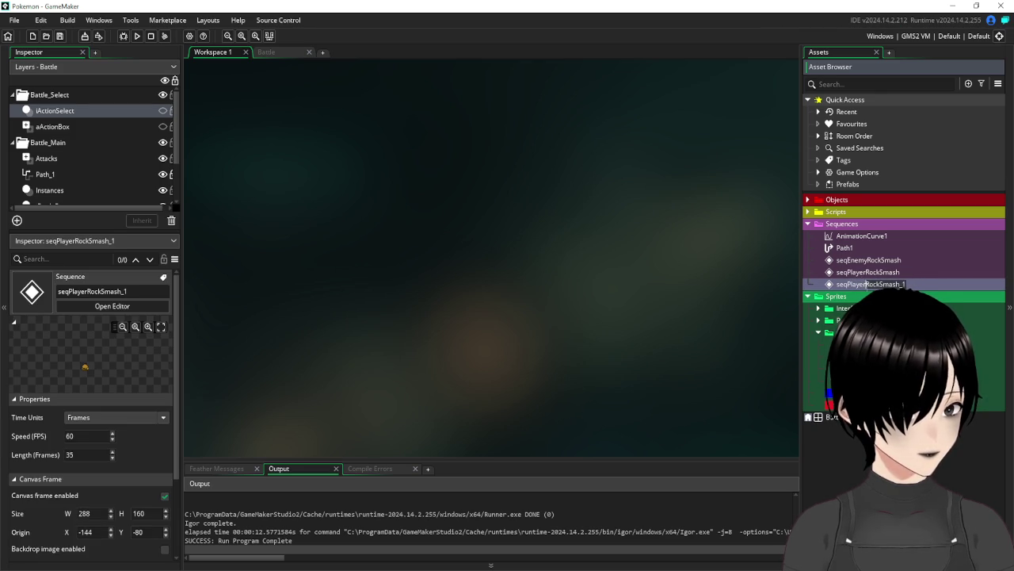
{"action": "type", "text": "Rock"}
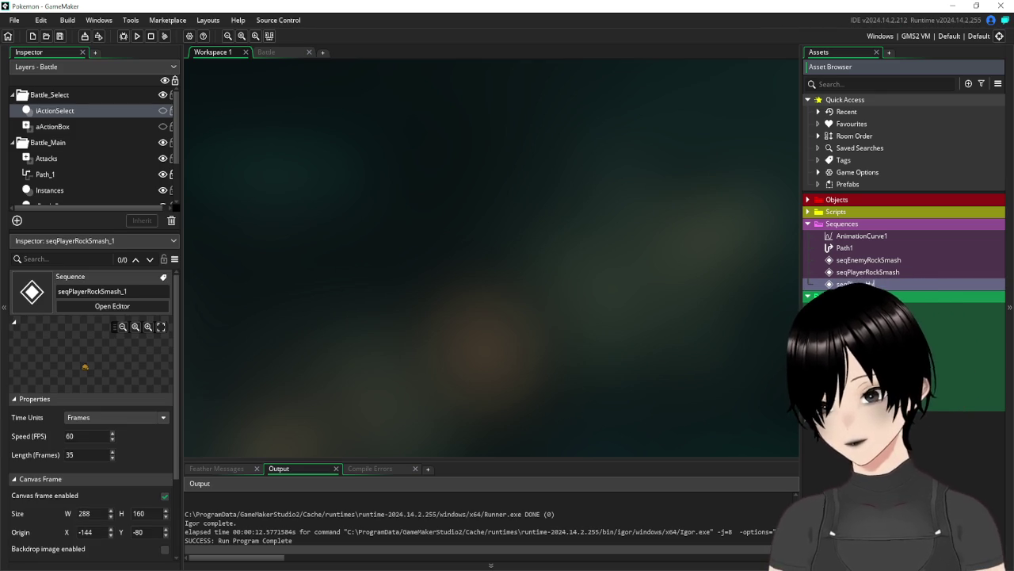
{"action": "type", "text": "p"}
{"action": "key", "text": "Return"}
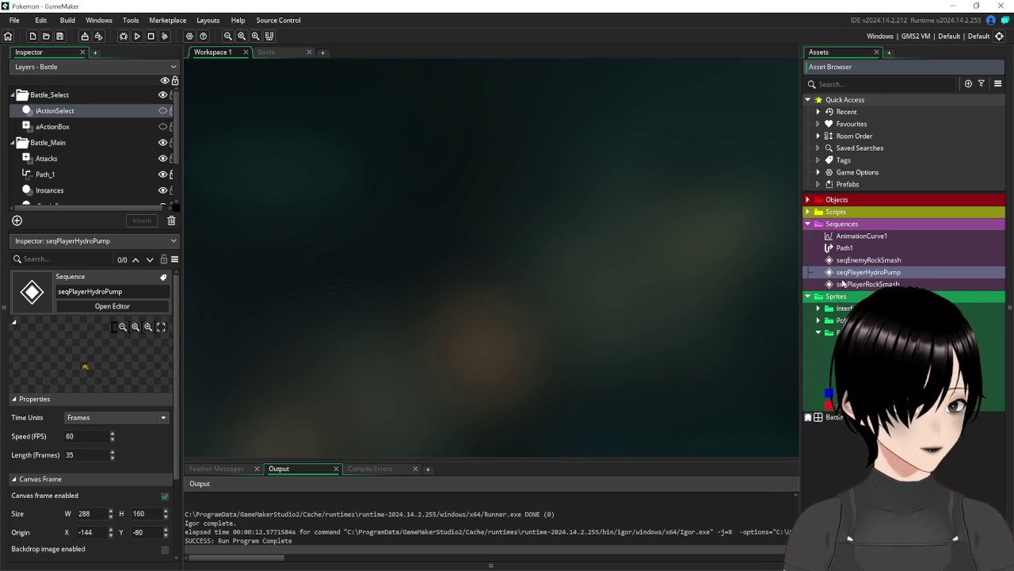
Open seqPlayerHydroPump, remove its oPlayerAttack track and show the banana track's sprites
{"action": "double_click", "coordinate": [845, 273]}
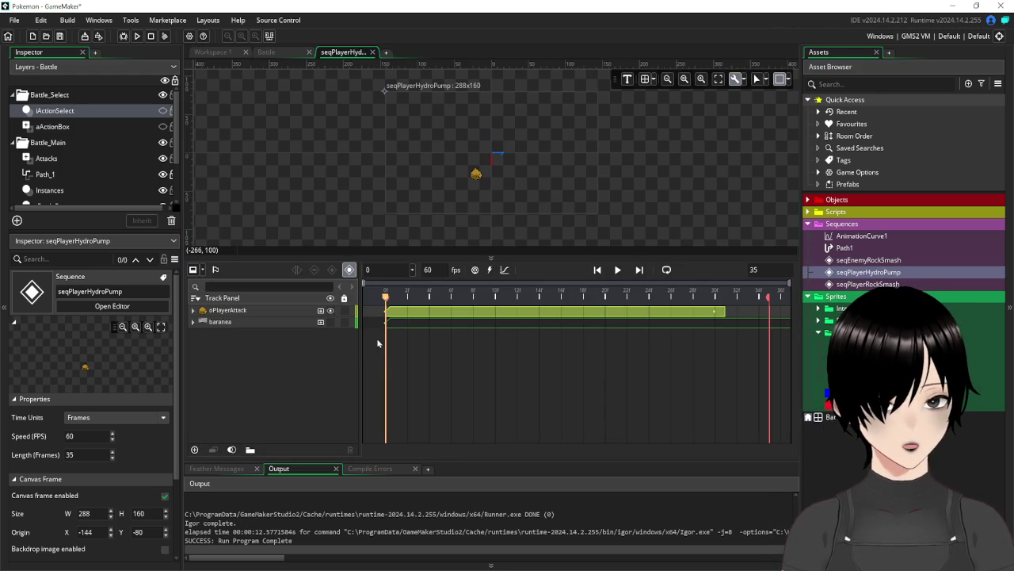
{"action": "left_click", "coordinate": [192, 310]}
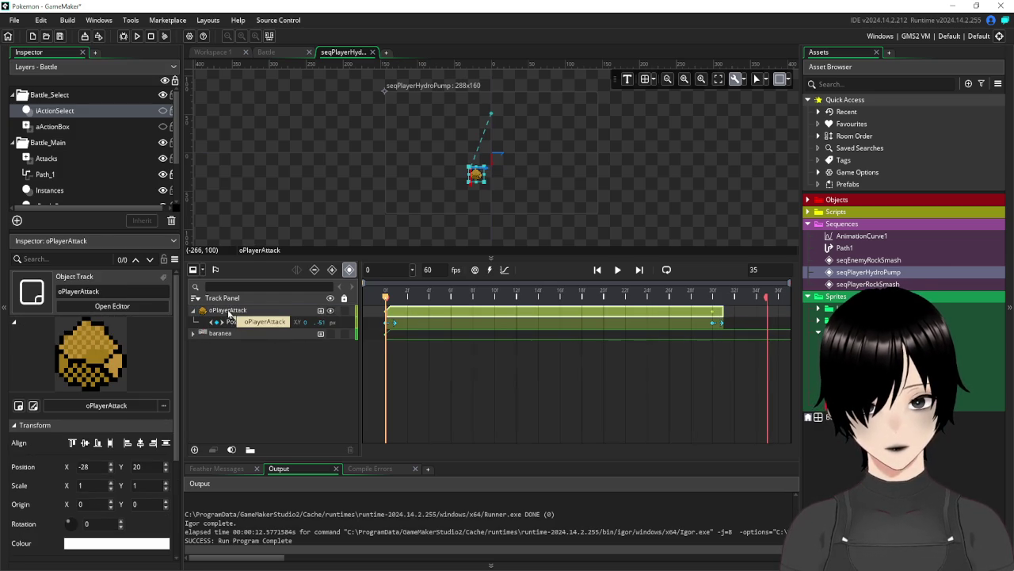
{"action": "key", "text": "Delete"}
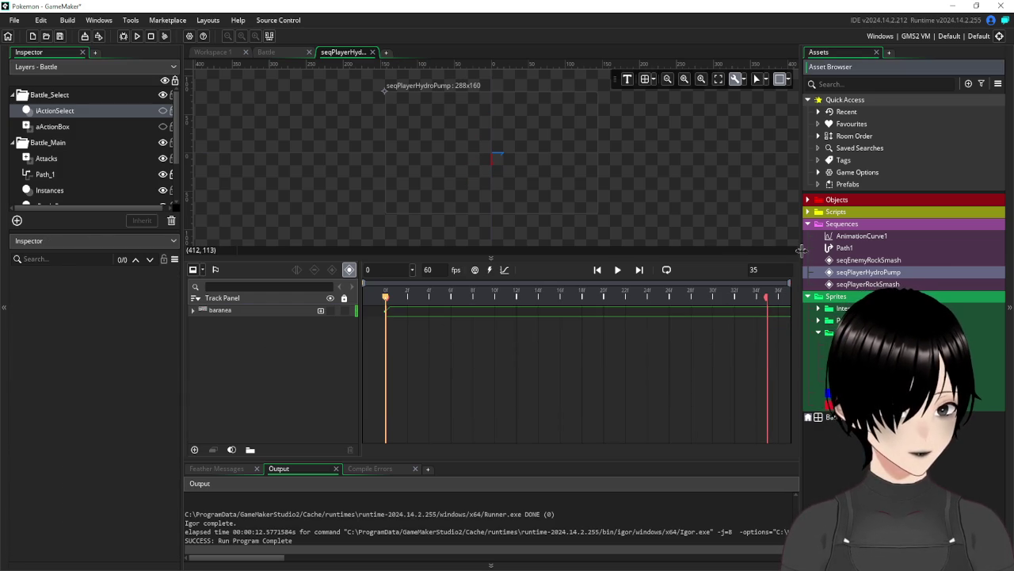
{"action": "left_click", "coordinate": [328, 313]}
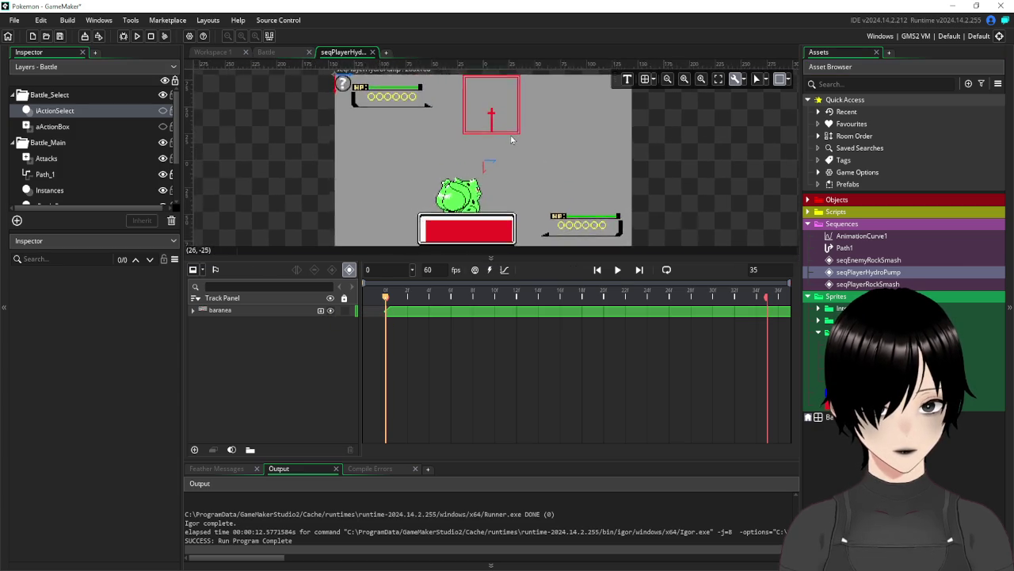
{"action": "scroll", "coordinate": [511, 140], "scroll_direction": "up", "scroll_amount": 2}
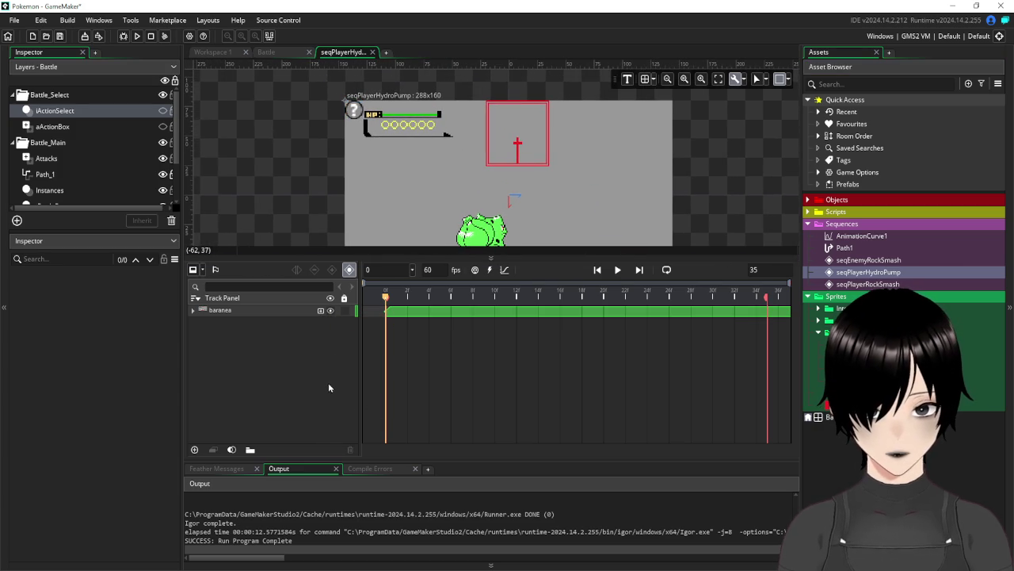
Add a new group folder to the tracks named Hydro
{"action": "left_click", "coordinate": [249, 449]}
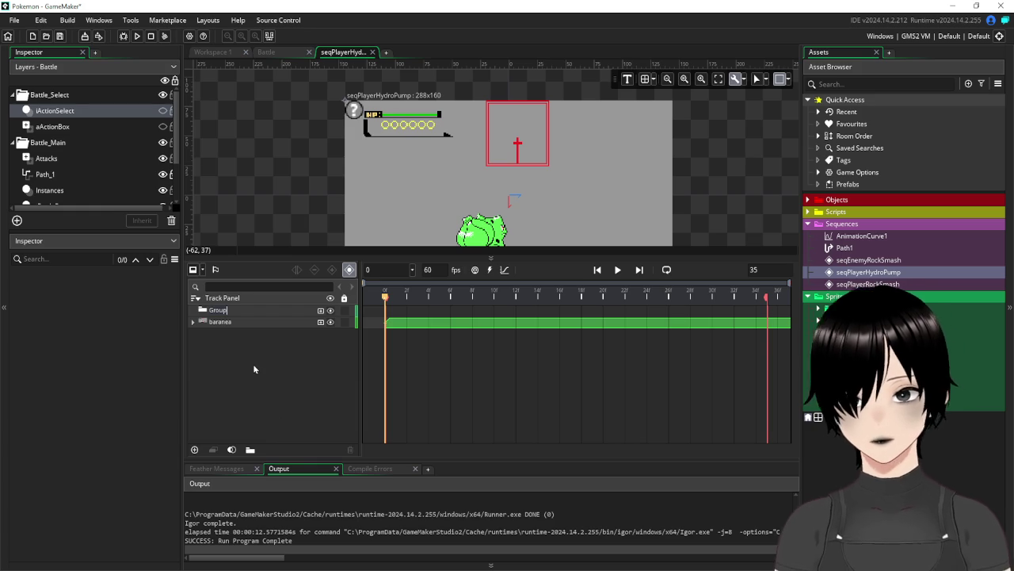
{"action": "key", "text": "BackSpace"}
{"action": "key", "text": "BackSpace"}
{"action": "key", "text": "BackSpace"}
{"action": "type", "text": "Hydro"}
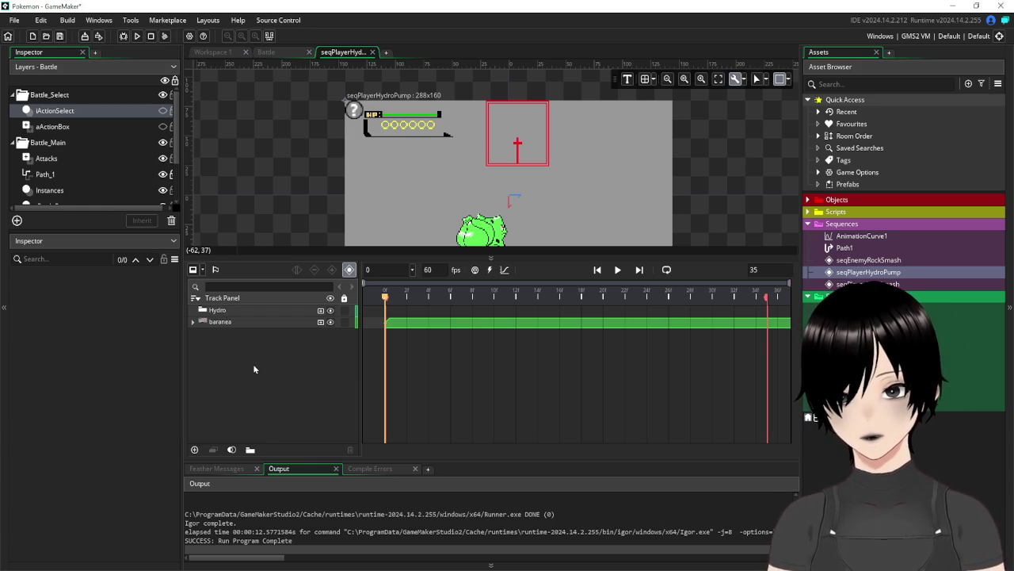
Add sAttackHydro1 to the Hydro group and move its sprite into the red box
{"action": "mouse_move", "coordinate": [833, 344]}
{"action": "left_mouse_down"}
{"action": "mouse_move", "coordinate": [285, 291]}
{"action": "mouse_move", "coordinate": [236, 299]}
{"action": "mouse_move", "coordinate": [231, 312]}
{"action": "left_mouse_up"}
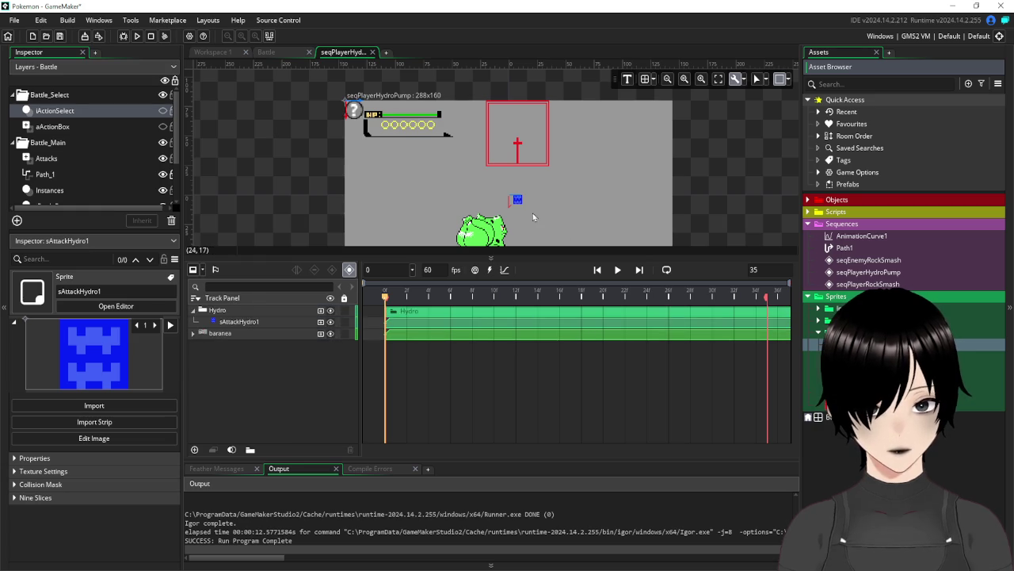
{"action": "left_click", "coordinate": [517, 200]}
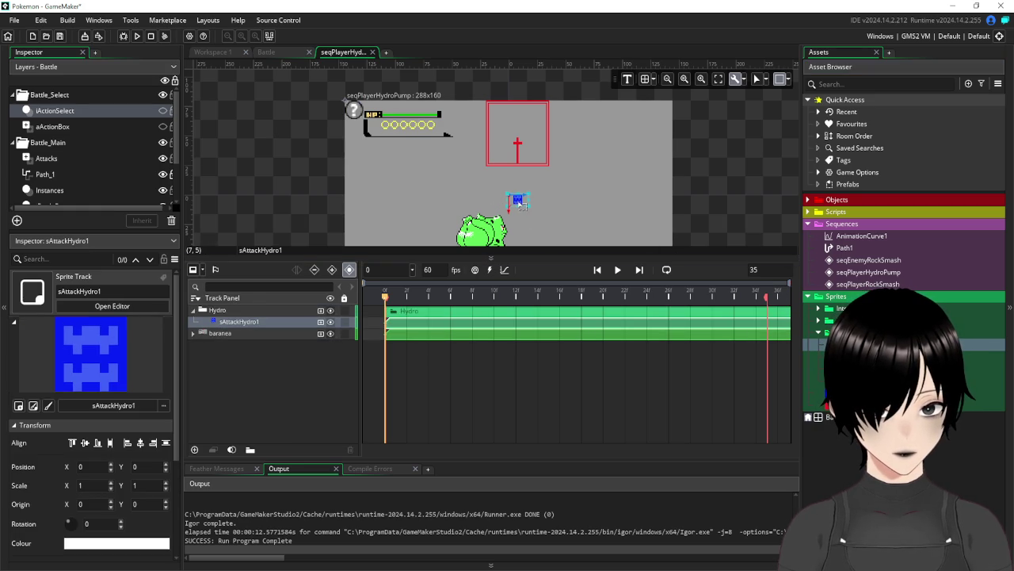
{"action": "mouse_move", "coordinate": [517, 202]}
{"action": "left_mouse_down"}
{"action": "mouse_move", "coordinate": [511, 155]}
{"action": "mouse_move", "coordinate": [500, 150]}
{"action": "mouse_move", "coordinate": [503, 163]}
{"action": "left_mouse_up"}
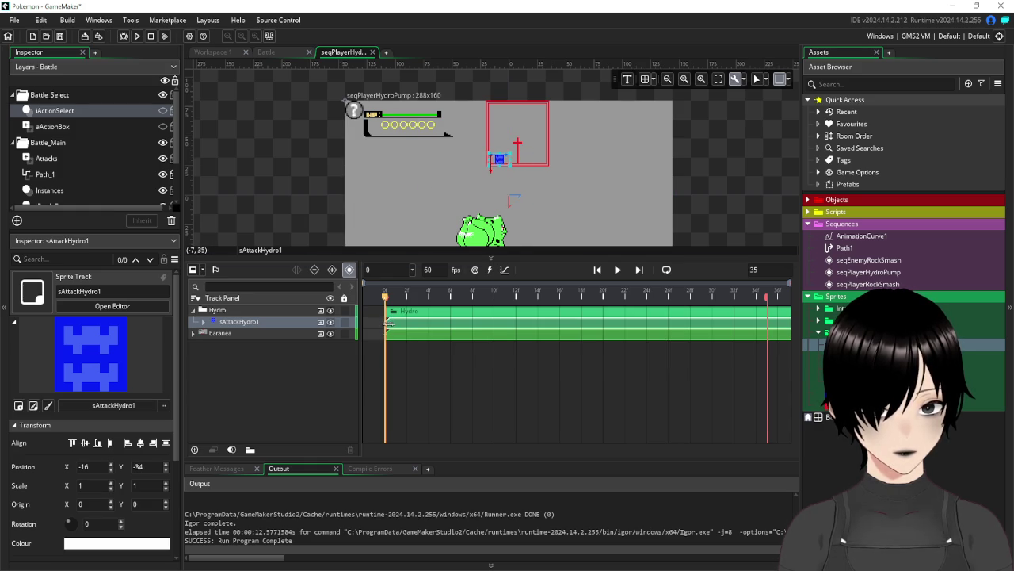
{"action": "left_click", "coordinate": [460, 313]}
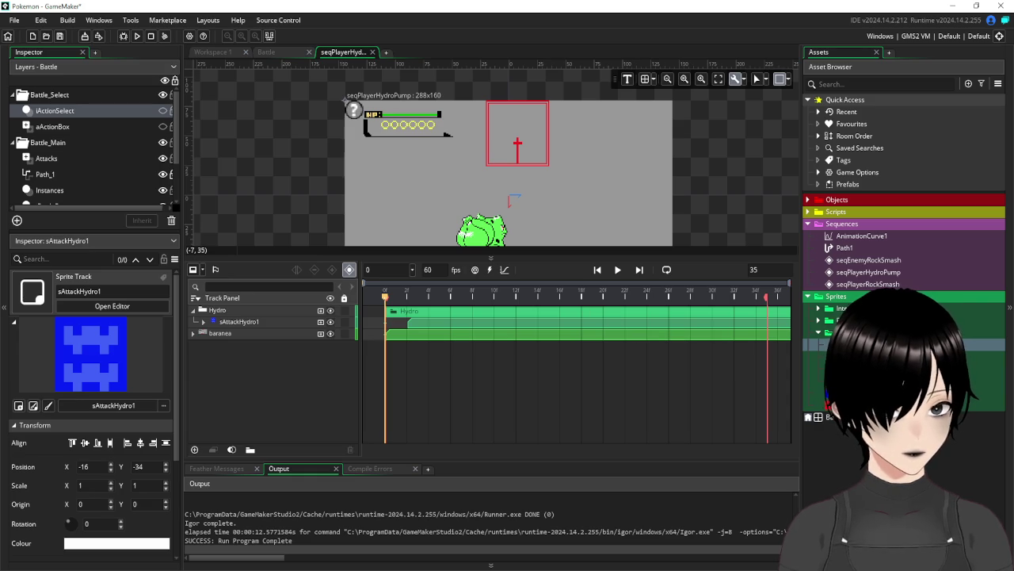
Add sAttackHydro2 as a second track inside the Hydro group
{"action": "left_click", "coordinate": [995, 356]}
{"action": "mouse_move", "coordinate": [994, 356]}
{"action": "left_mouse_down"}
{"action": "mouse_move", "coordinate": [238, 336]}
{"action": "mouse_move", "coordinate": [245, 317]}
{"action": "left_mouse_up"}
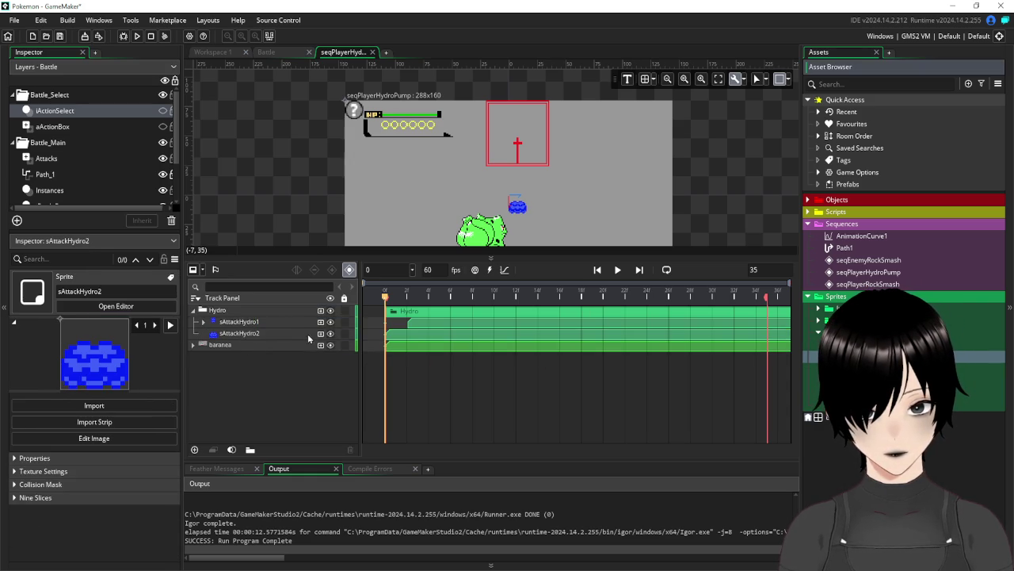
{"action": "left_click", "coordinate": [245, 322]}
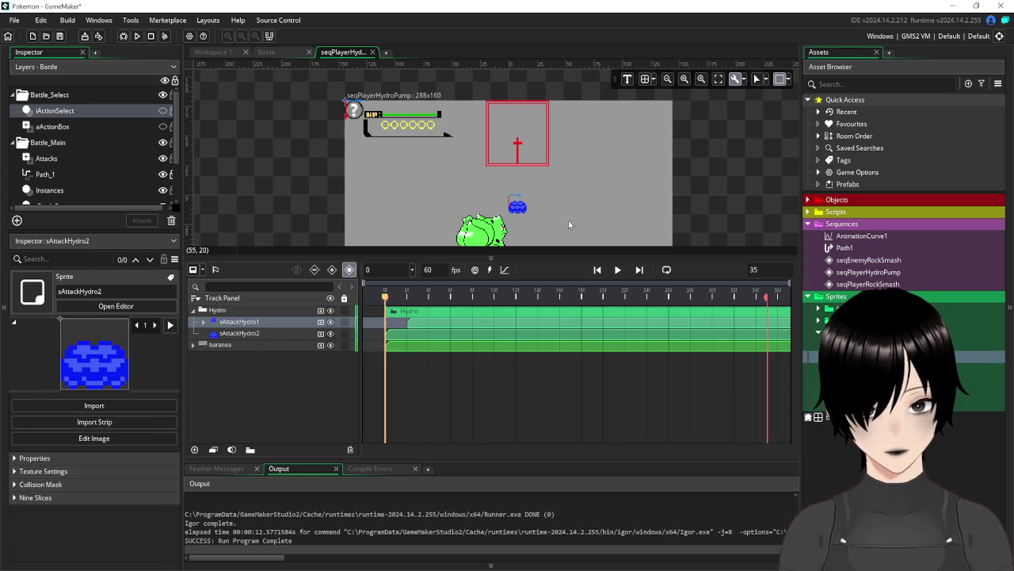
{"action": "left_click", "coordinate": [242, 333]}
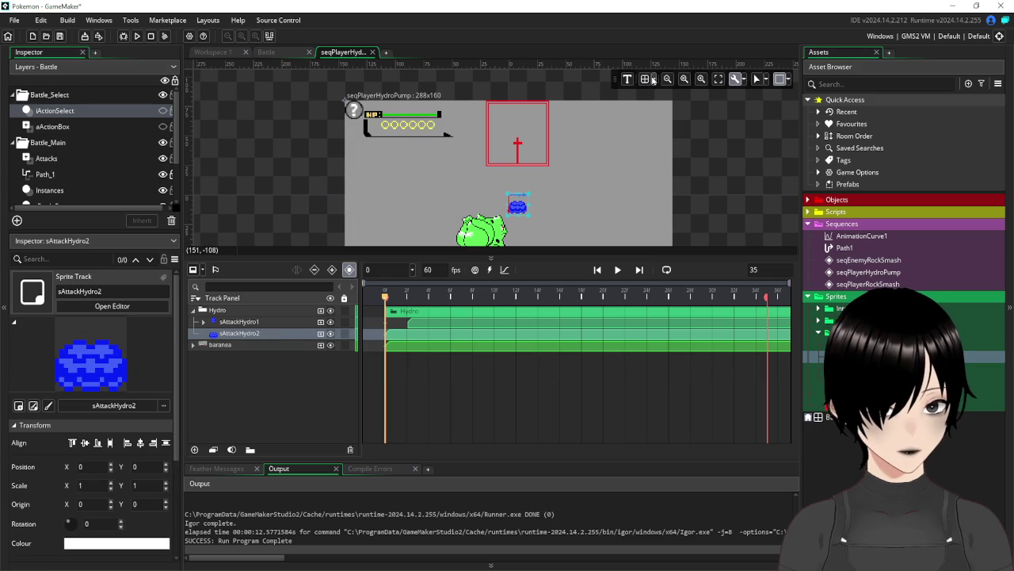
Set the canvas grid spacing to X 16 and Y 8
{"action": "left_click", "coordinate": [654, 81]}
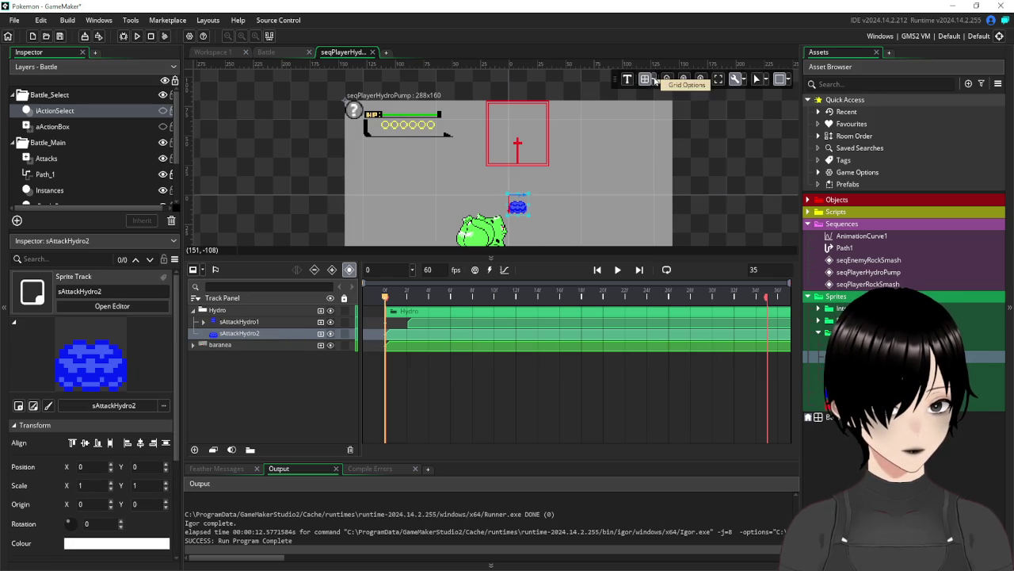
{"action": "left_click", "coordinate": [645, 80]}
{"action": "left_click", "coordinate": [645, 80]}
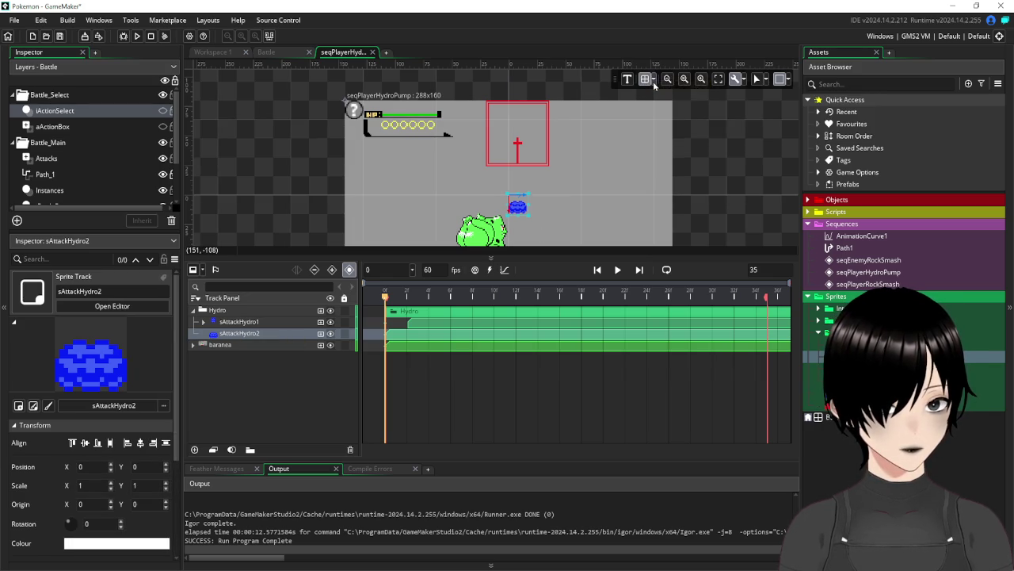
{"action": "left_click", "coordinate": [651, 81]}
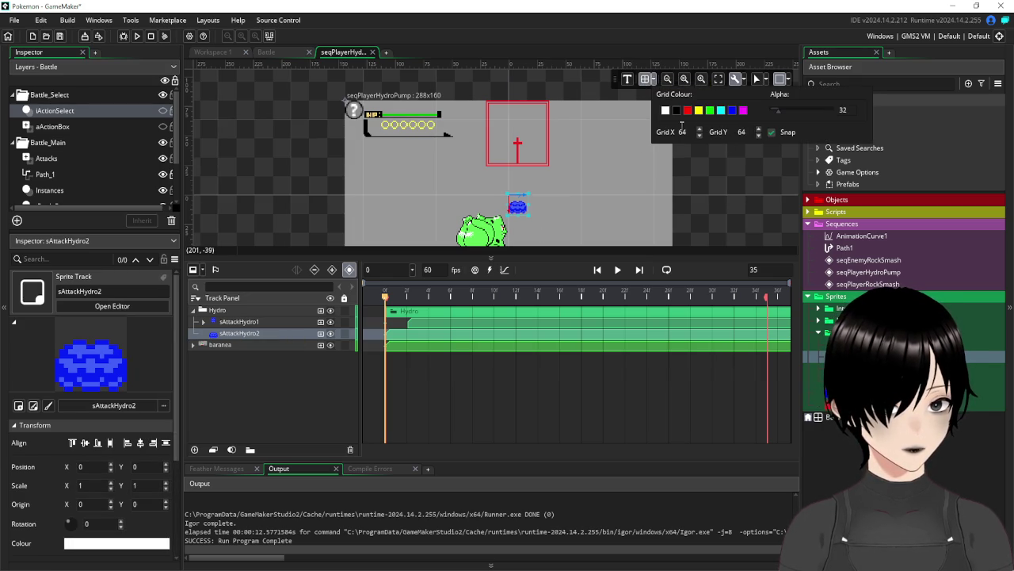
{"action": "left_click_drag", "start_coordinate": [688, 132], "coordinate": [670, 135]}
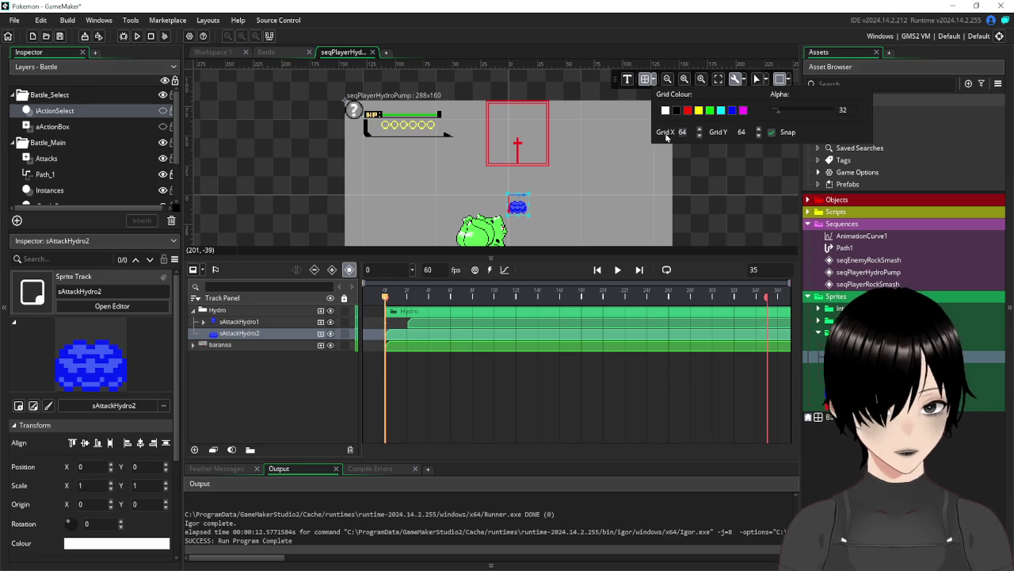
{"action": "type", "text": "16"}
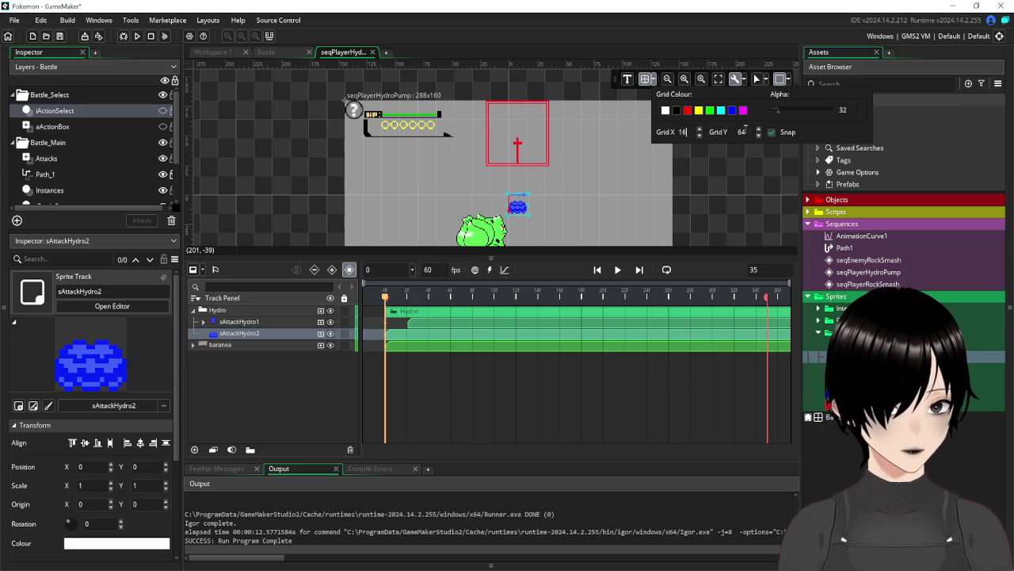
{"action": "left_click_drag", "start_coordinate": [745, 131], "coordinate": [712, 137]}
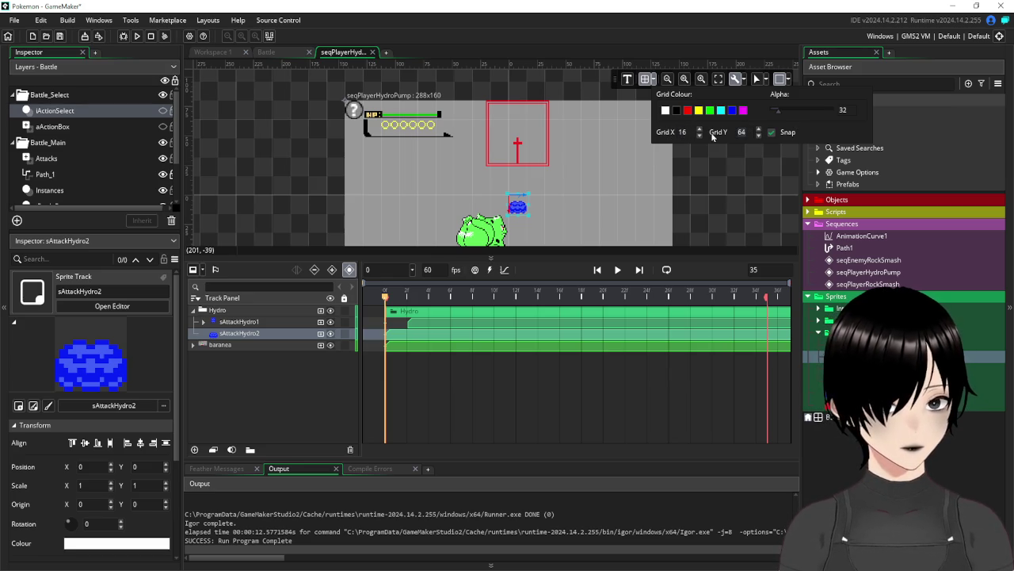
{"action": "type", "text": "8"}
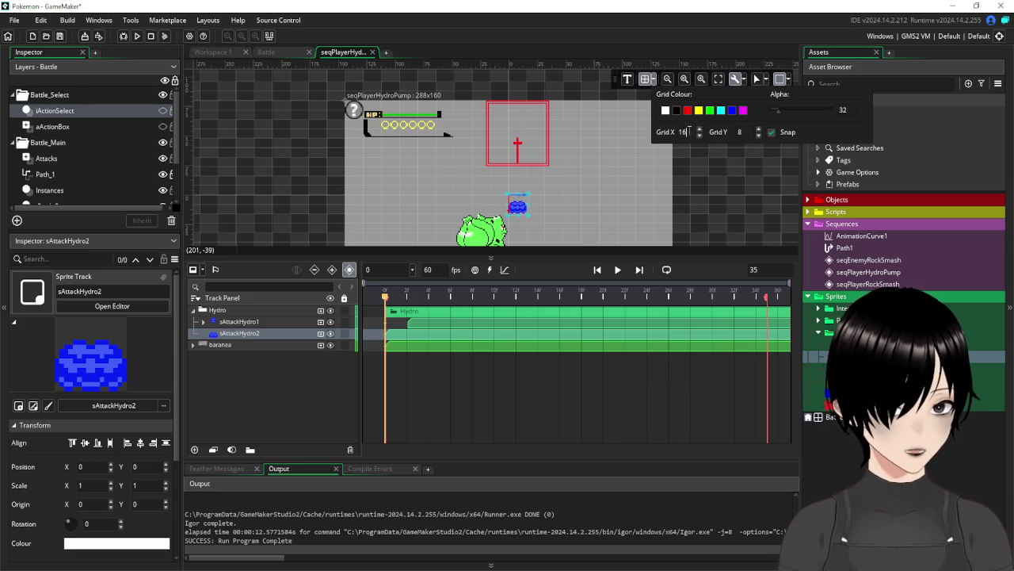
{"action": "left_click", "coordinate": [516, 207]}
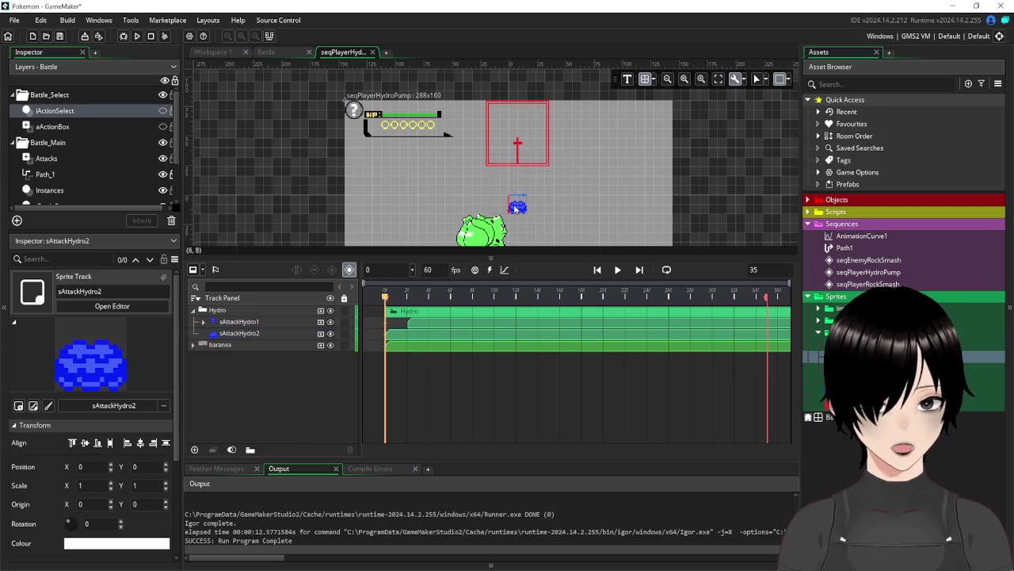
Move sAttackHydro2 up into the red box and expand sAttackHydro1 to show its Position keyframes
{"action": "left_click", "coordinate": [517, 209]}
{"action": "mouse_move", "coordinate": [516, 208]}
{"action": "left_mouse_down"}
{"action": "mouse_move", "coordinate": [516, 149]}
{"action": "mouse_move", "coordinate": [500, 151]}
{"action": "left_mouse_up"}
{"action": "left_click", "coordinate": [270, 323]}
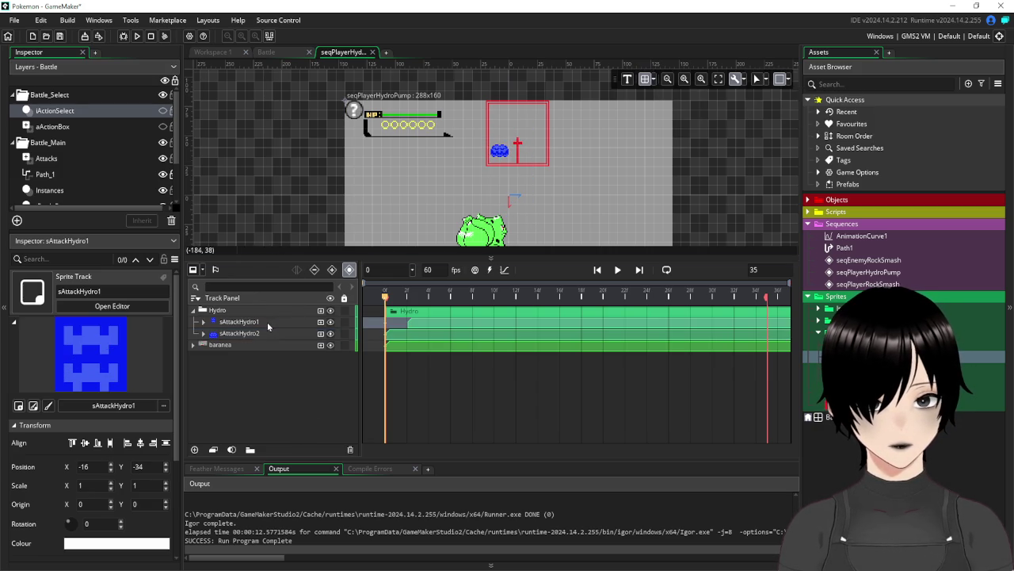
{"action": "left_click", "coordinate": [409, 320]}
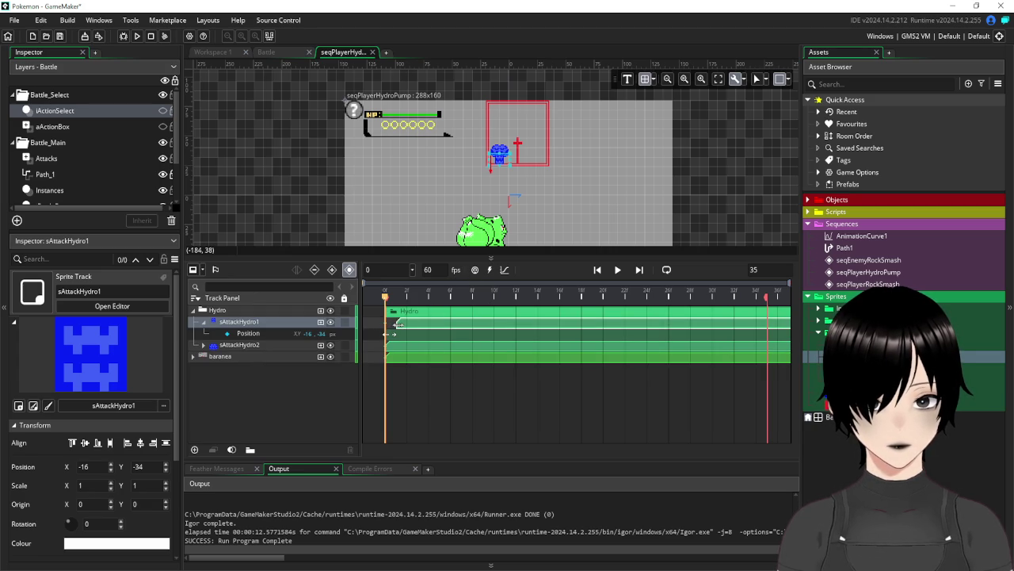
{"action": "left_click", "coordinate": [403, 336]}
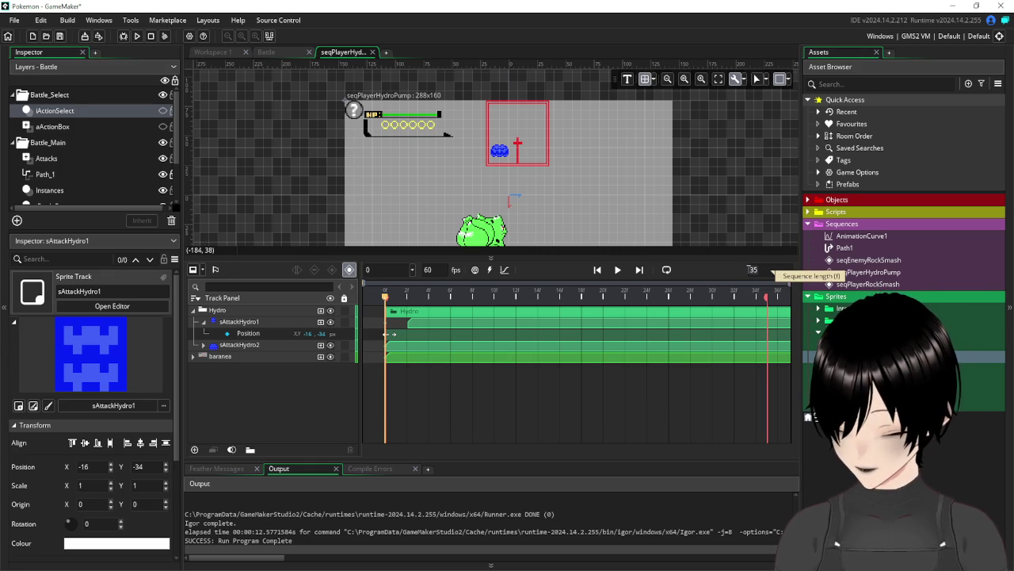
{"action": "double_click", "coordinate": [753, 269]}
Set the sequence length to 40, then to 100 frames
{"action": "type", "text": "40"}
{"action": "key", "text": "Return"}
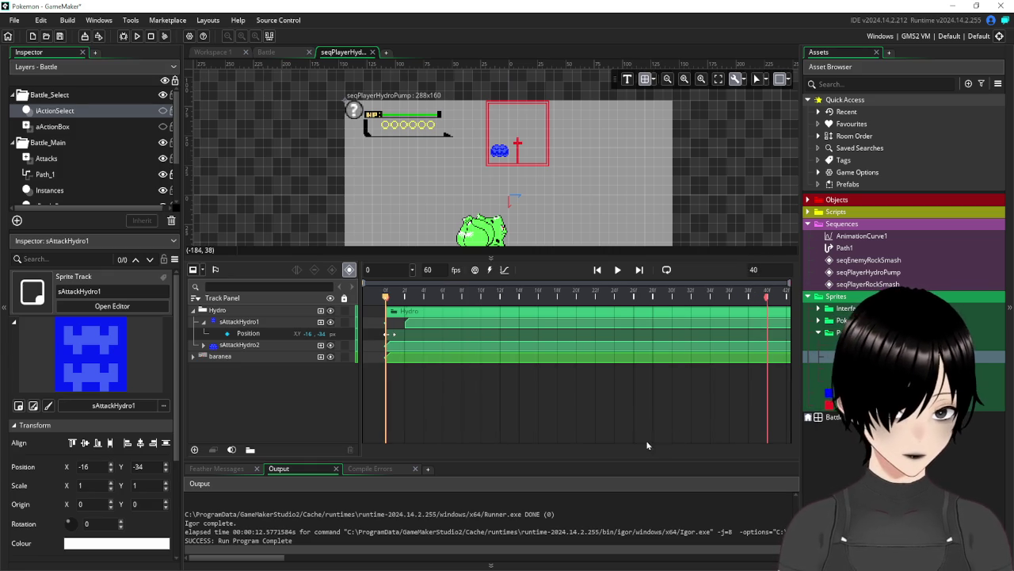
{"action": "left_click", "coordinate": [621, 329]}
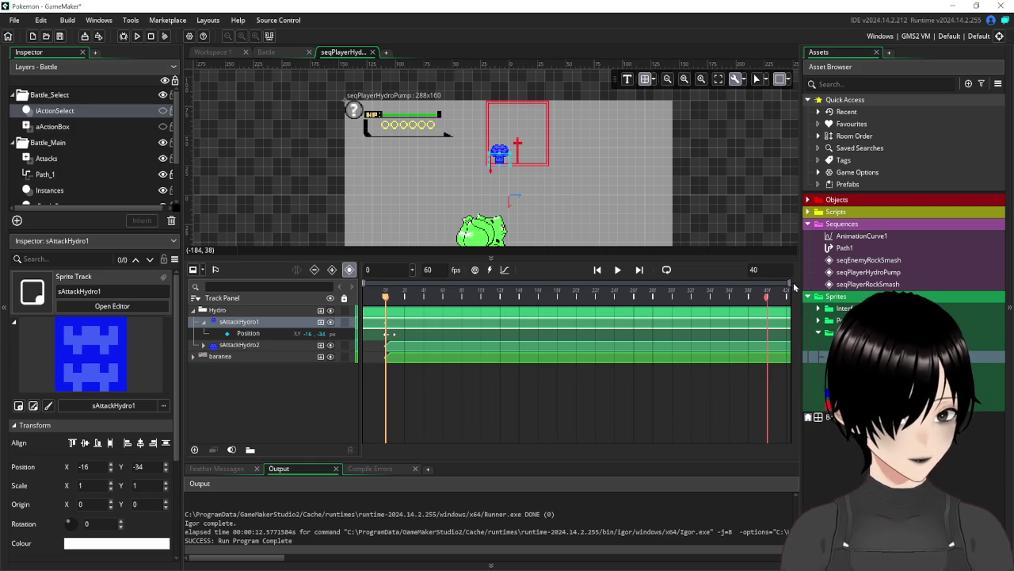
{"action": "type", "text": "100"}
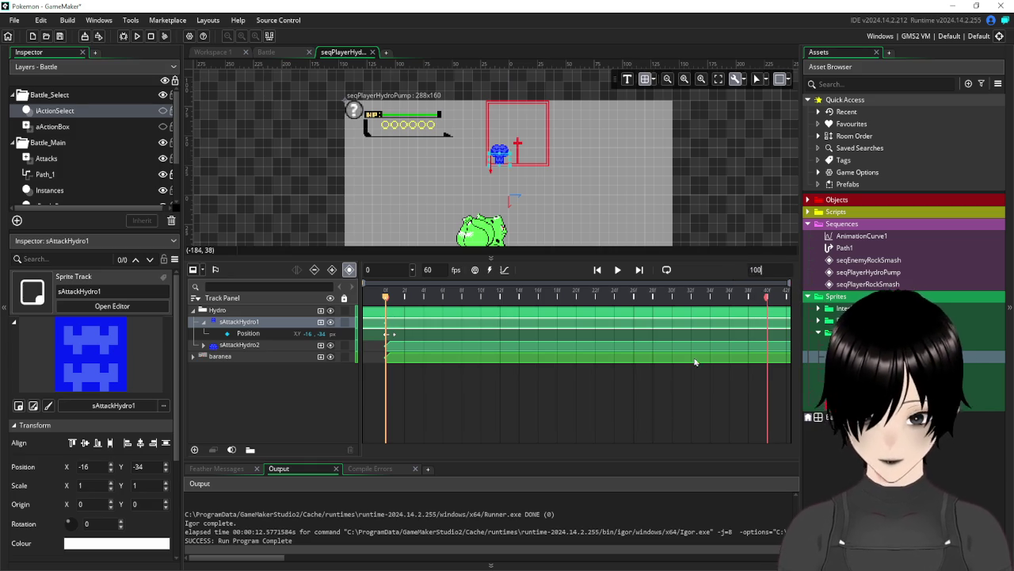
{"action": "key", "text": "Return"}
{"action": "left_click", "coordinate": [556, 404]}
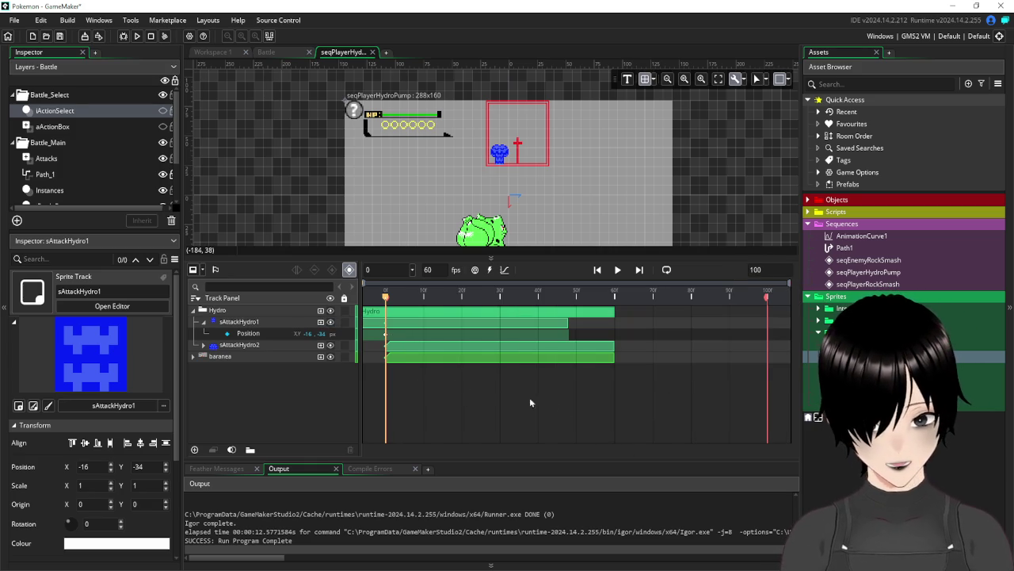
Shift the sAttackHydro1 clip a few frames later on the timeline
{"action": "mouse_move", "coordinate": [408, 331]}
{"action": "left_mouse_down"}
{"action": "mouse_move", "coordinate": [471, 331]}
{"action": "mouse_move", "coordinate": [446, 330]}
{"action": "left_mouse_up"}
{"action": "left_click", "coordinate": [481, 397]}
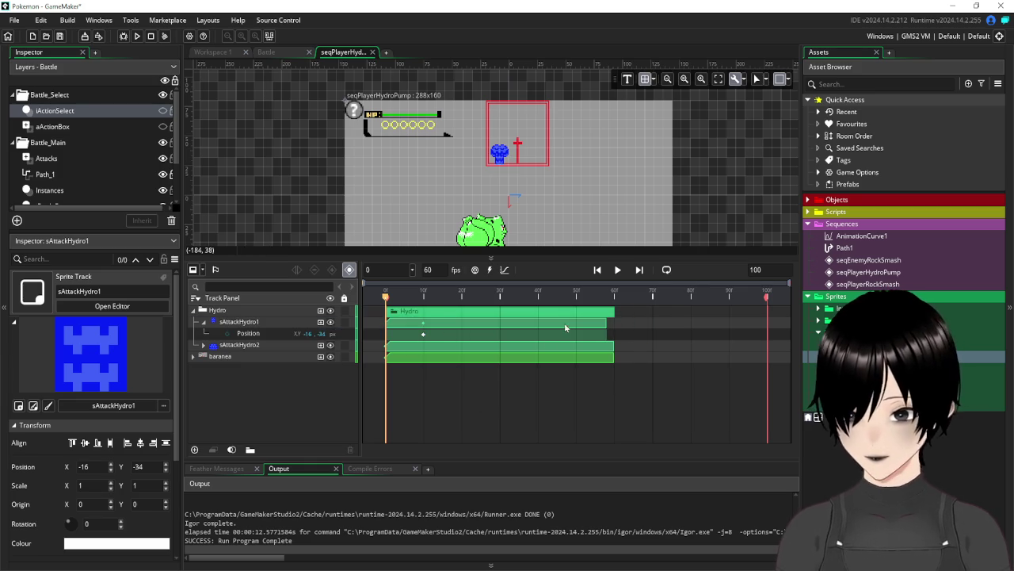
{"action": "left_click", "coordinate": [581, 329]}
{"action": "left_click_drag", "start_coordinate": [415, 328], "coordinate": [426, 329]}
{"action": "left_click", "coordinate": [388, 332]}
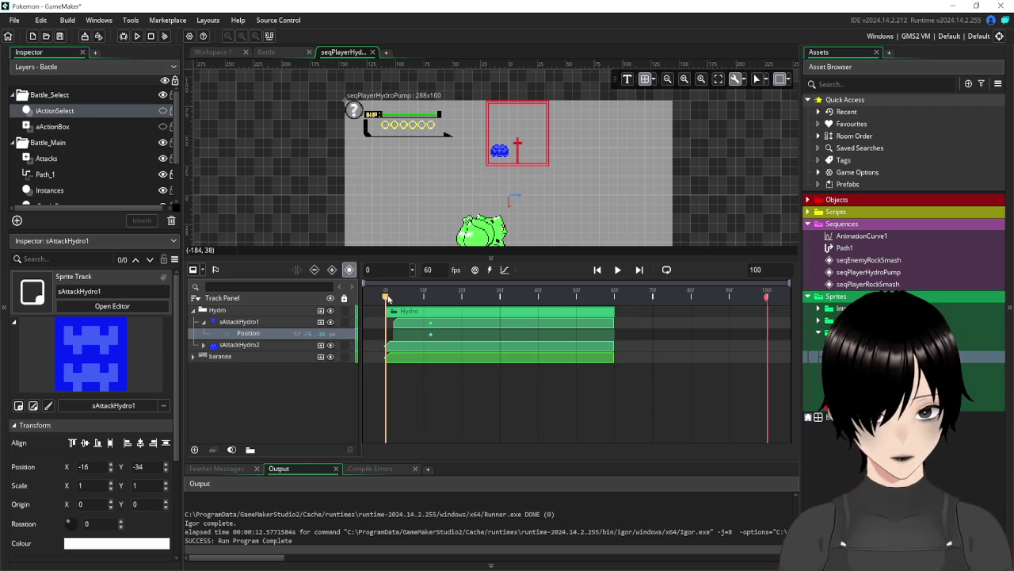
Nudge the sAttackHydro2 sprite down two pixels to -16, -40
{"action": "left_click", "coordinate": [254, 347]}
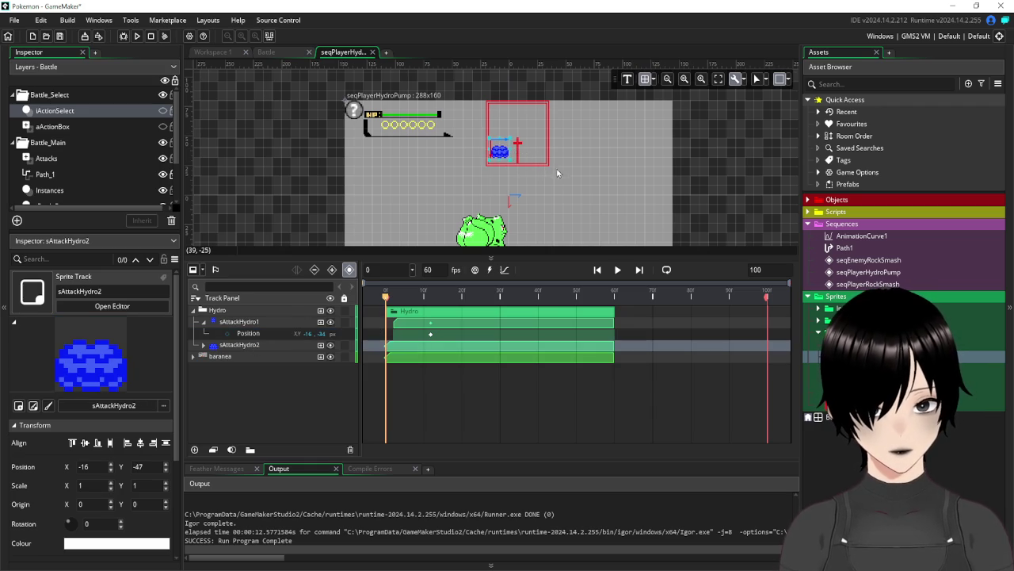
{"action": "key", "text": "Down"}
{"action": "key", "text": "Down"}
{"action": "key", "text": "Down"}
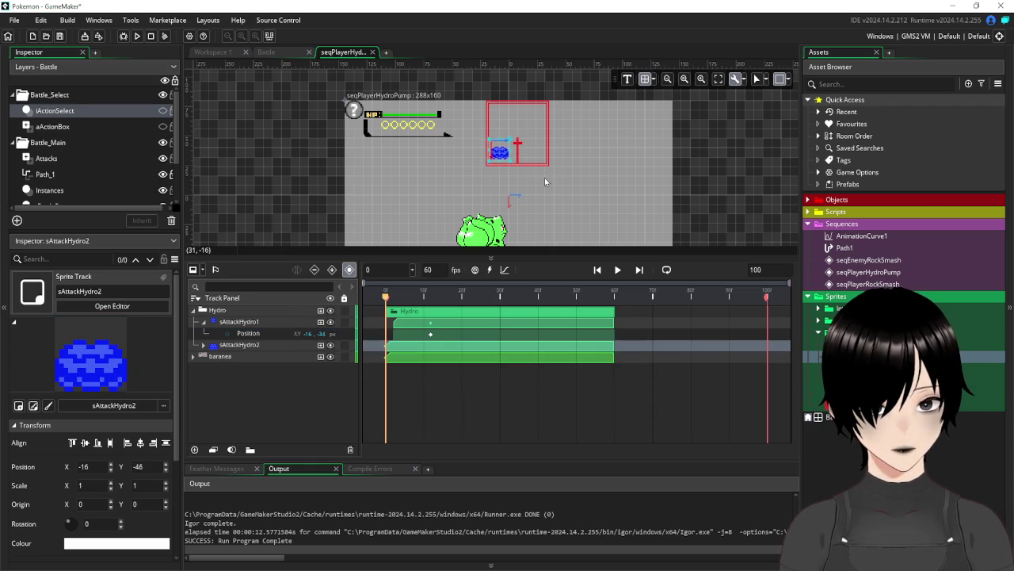
{"action": "key", "text": "Down"}
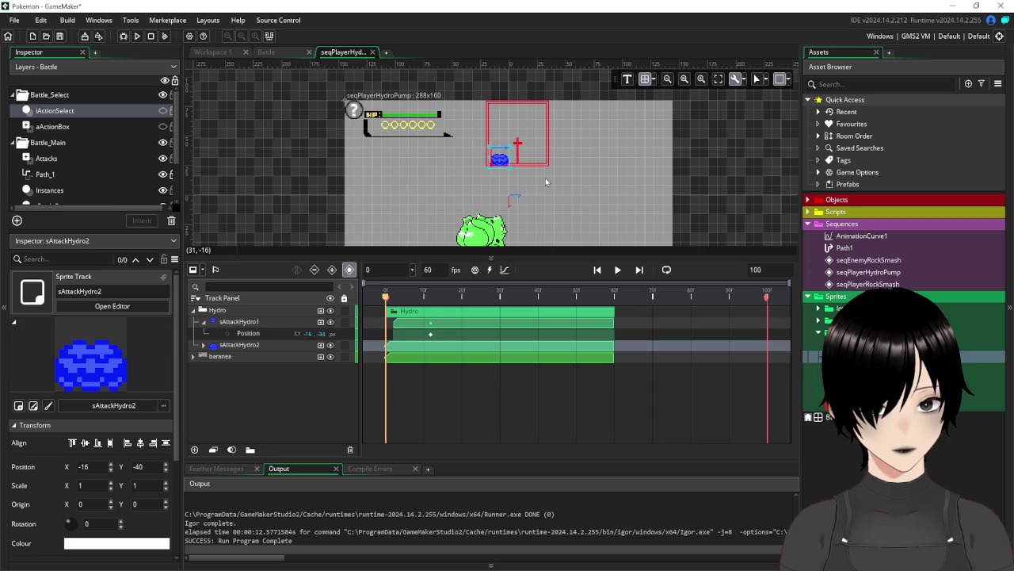
{"action": "left_click", "coordinate": [370, 359]}
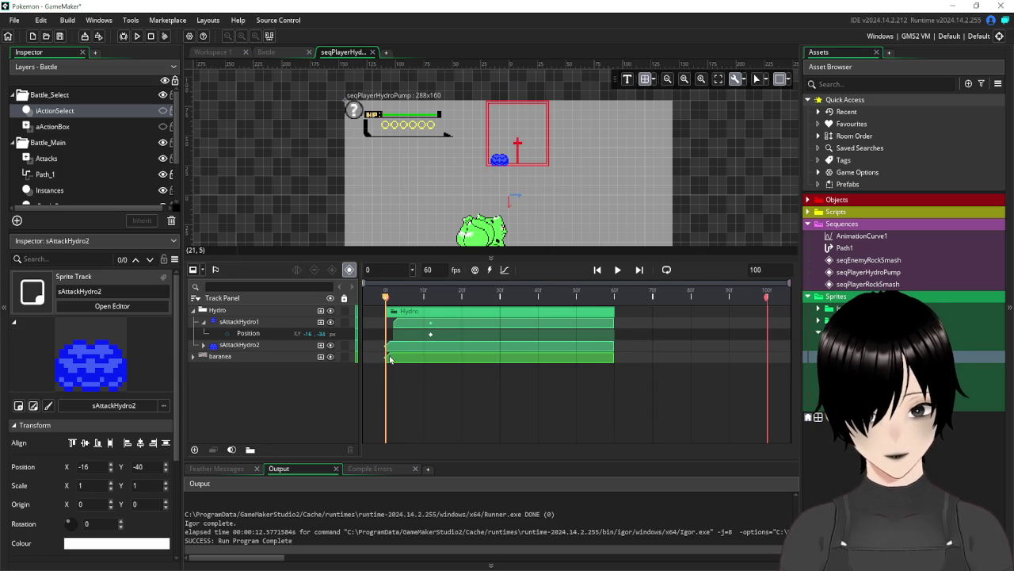
Zoom and pan the dopesheet, then move the playhead to frame 3
{"action": "scroll", "coordinate": [477, 355], "scroll_direction": "up", "scroll_amount": 3}
{"action": "scroll", "coordinate": [417, 403], "scroll_direction": "left", "scroll_amount": 2}
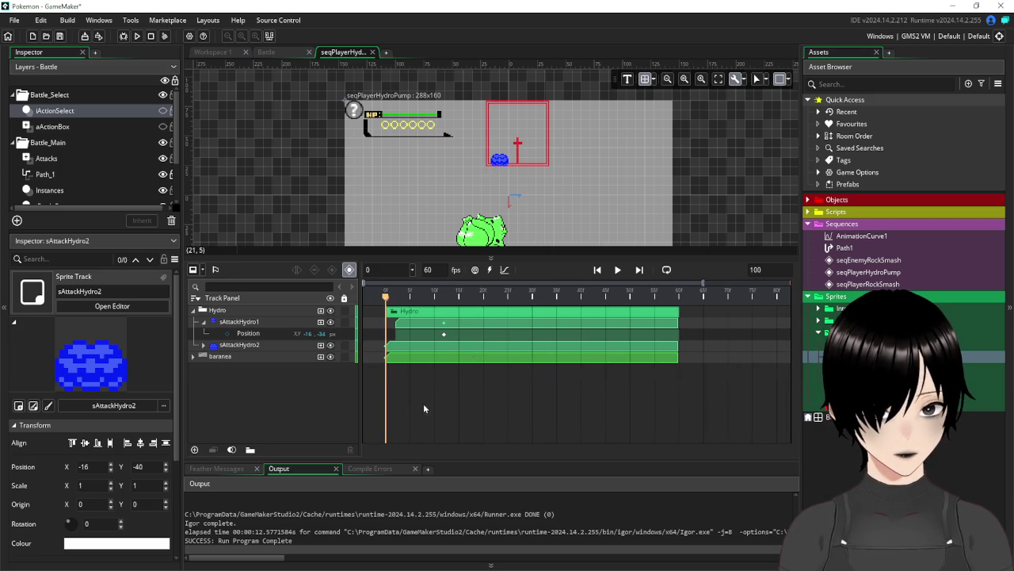
{"action": "left_click_drag", "start_coordinate": [386, 297], "coordinate": [397, 303]}
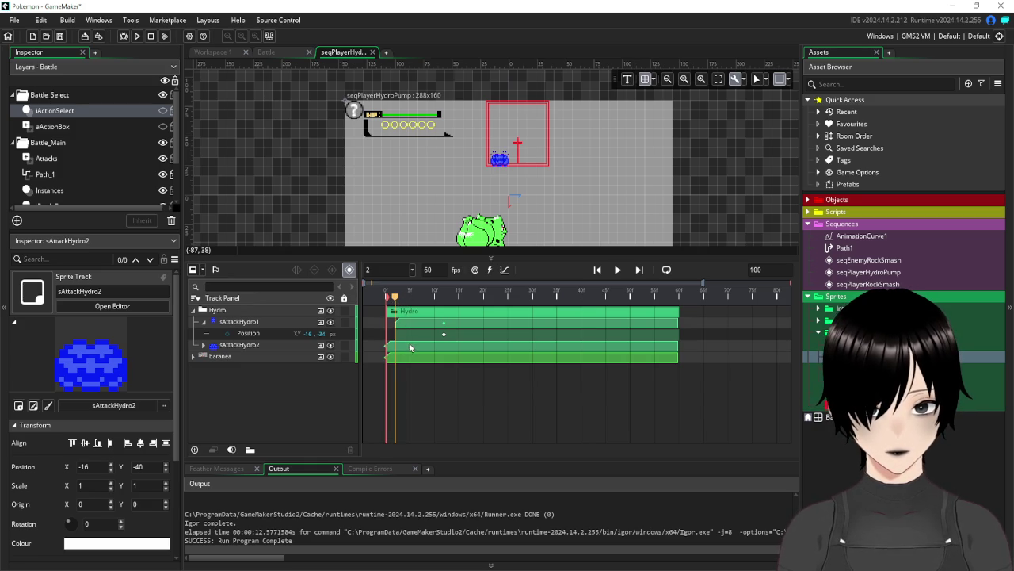
Nudge sAttackHydro2 up a few pixels, then select sAttackHydro1's Position track
{"action": "left_click", "coordinate": [262, 346]}
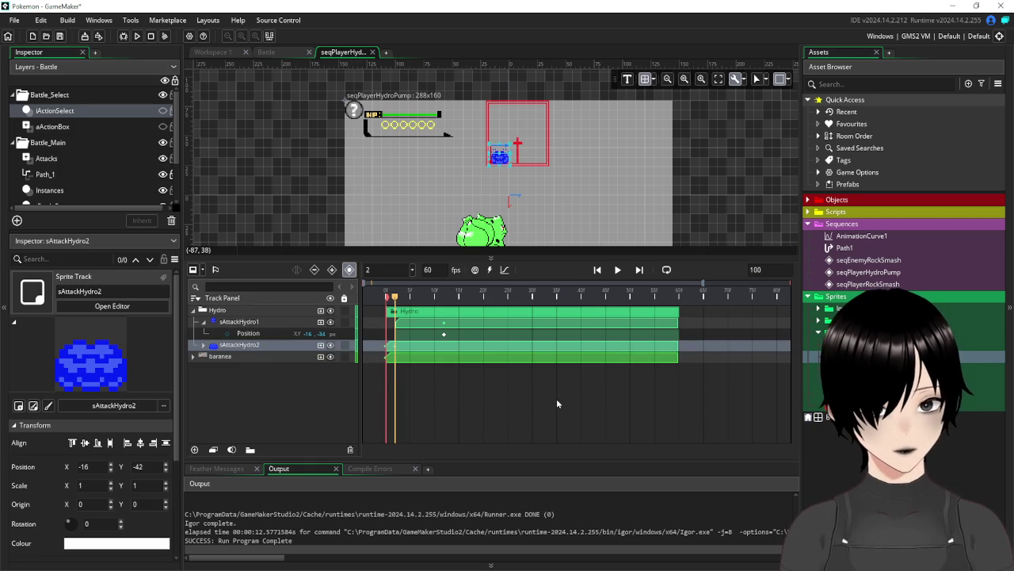
{"action": "key", "text": "Up"}
{"action": "key", "text": "Up"}
{"action": "key", "text": "Up"}
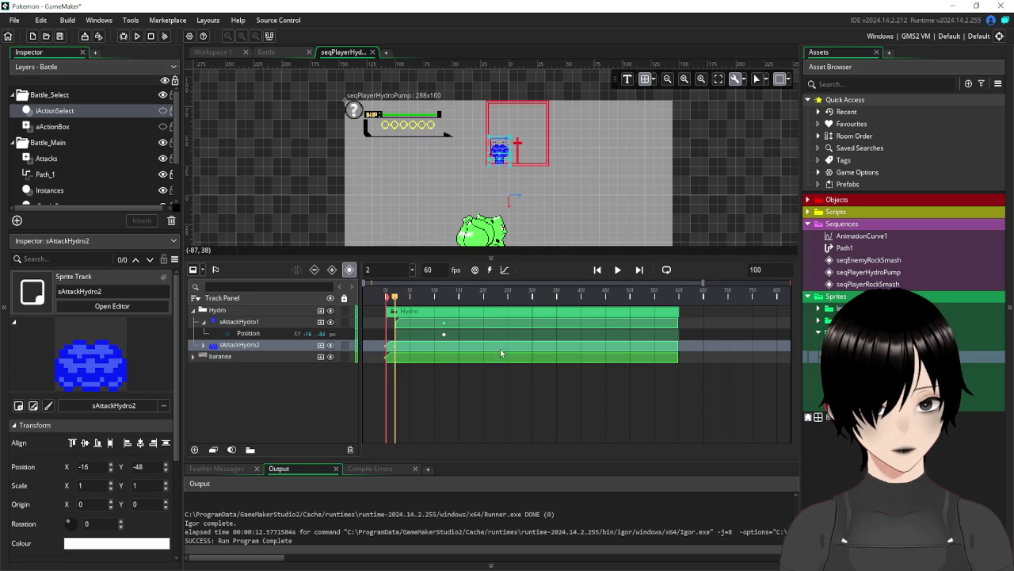
{"action": "mouse_move", "coordinate": [395, 297]}
{"action": "left_mouse_down"}
{"action": "mouse_move", "coordinate": [386, 297]}
{"action": "mouse_move", "coordinate": [394, 300]}
{"action": "left_mouse_up"}
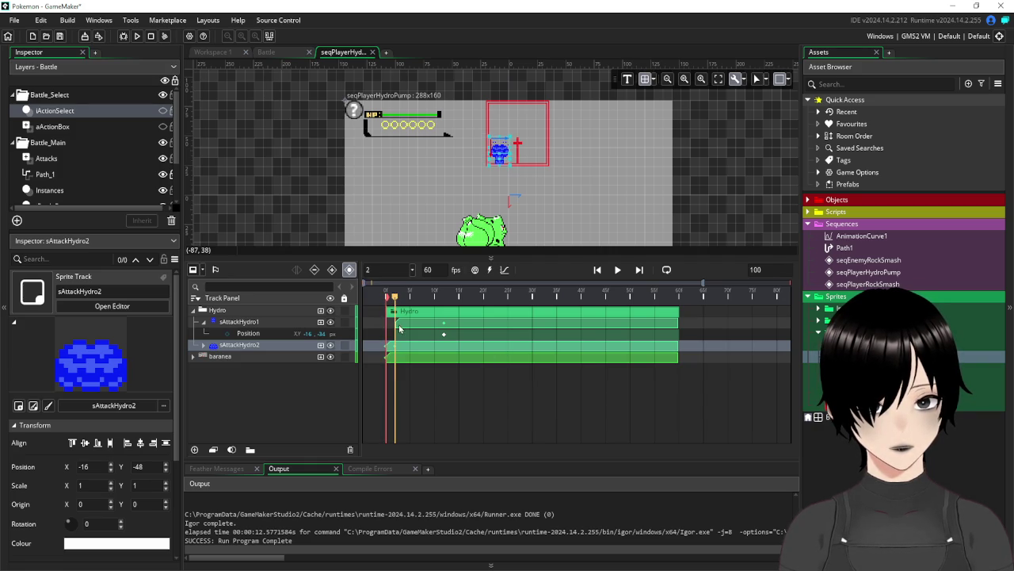
{"action": "left_click", "coordinate": [396, 322]}
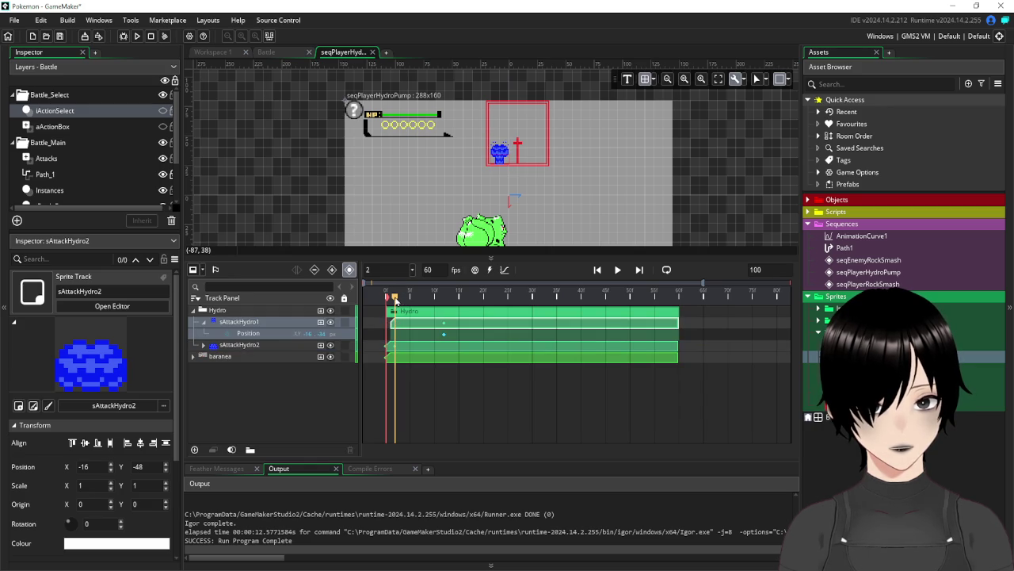
{"action": "left_click", "coordinate": [395, 300]}
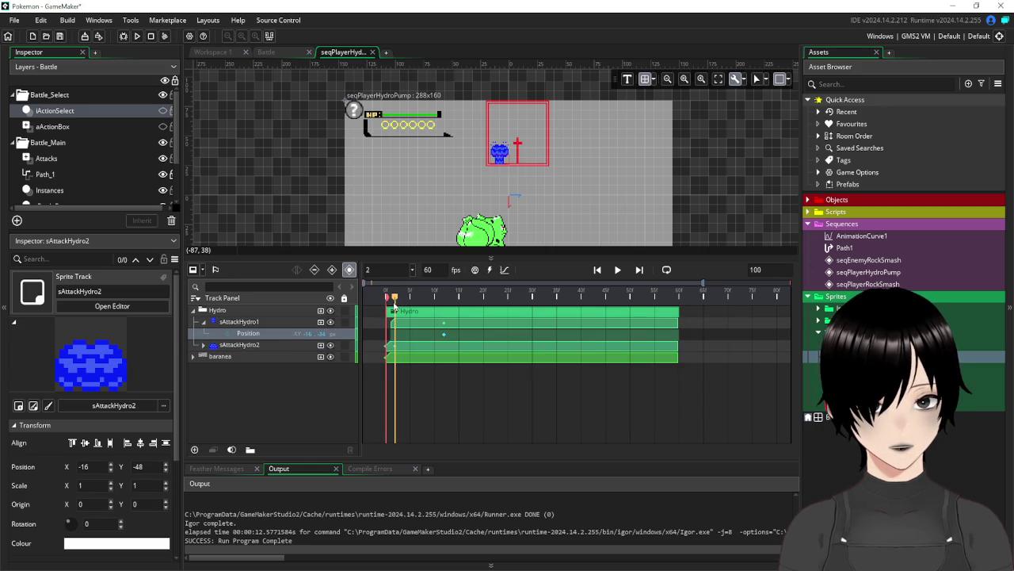
Drag sAttackHydro2 above sAttackHydro1 in the Hydro group and collapse the sprite tracks
{"action": "left_click", "coordinate": [238, 347]}
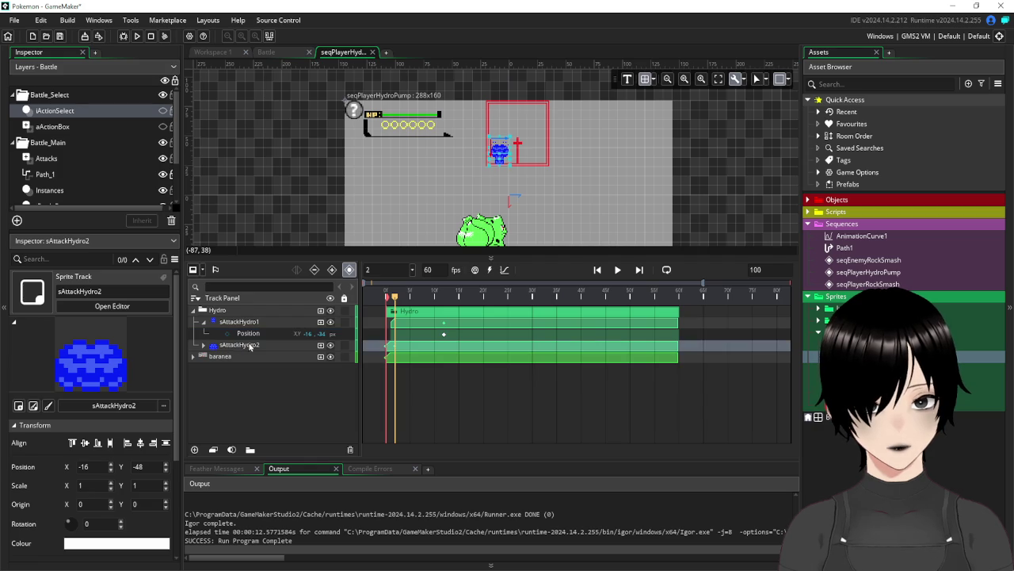
{"action": "mouse_move", "coordinate": [238, 347]}
{"action": "left_mouse_down"}
{"action": "mouse_move", "coordinate": [245, 309]}
{"action": "mouse_move", "coordinate": [288, 349]}
{"action": "left_mouse_up"}
{"action": "left_click_drag", "start_coordinate": [234, 312], "coordinate": [256, 333]}
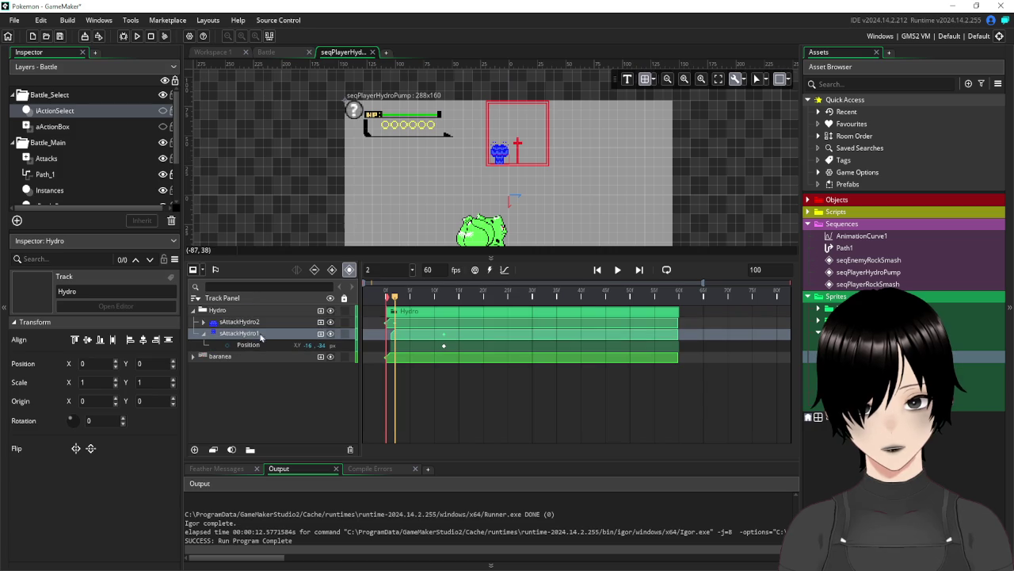
{"action": "left_click", "coordinate": [203, 334]}
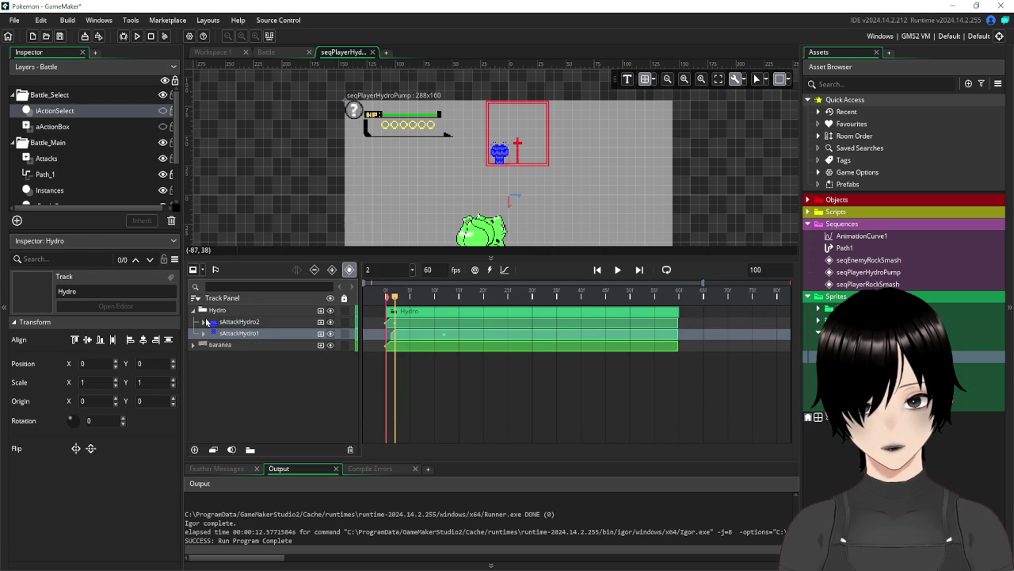
{"action": "left_click", "coordinate": [204, 323]}
{"action": "left_click", "coordinate": [204, 322]}
{"action": "left_click", "coordinate": [213, 311]}
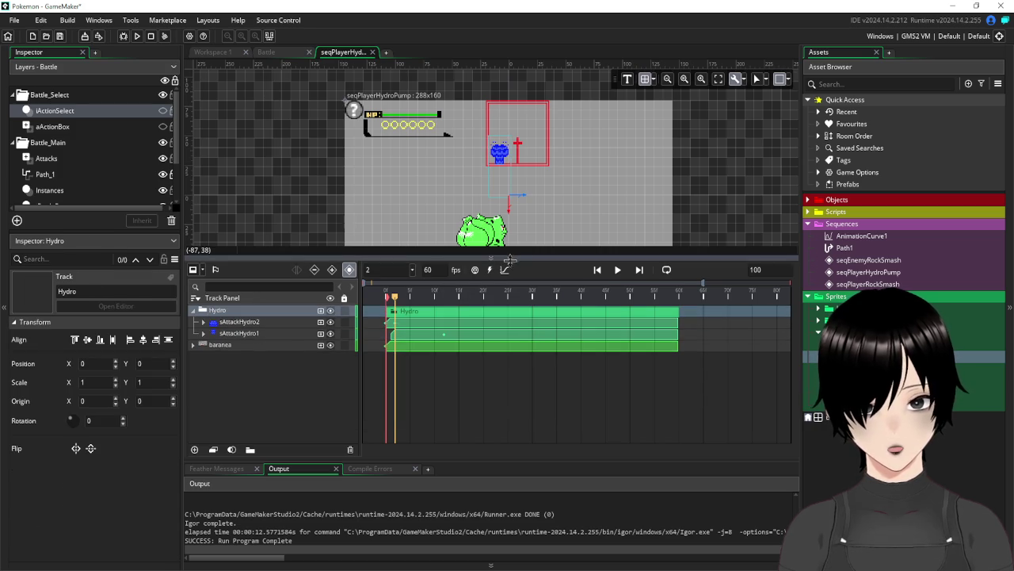
{"action": "mouse_move", "coordinate": [396, 301]}
{"action": "left_mouse_down"}
{"action": "mouse_move", "coordinate": [670, 301]}
{"action": "mouse_move", "coordinate": [389, 303]}
{"action": "mouse_move", "coordinate": [446, 305]}
{"action": "left_mouse_up"}
{"action": "left_click", "coordinate": [444, 340]}
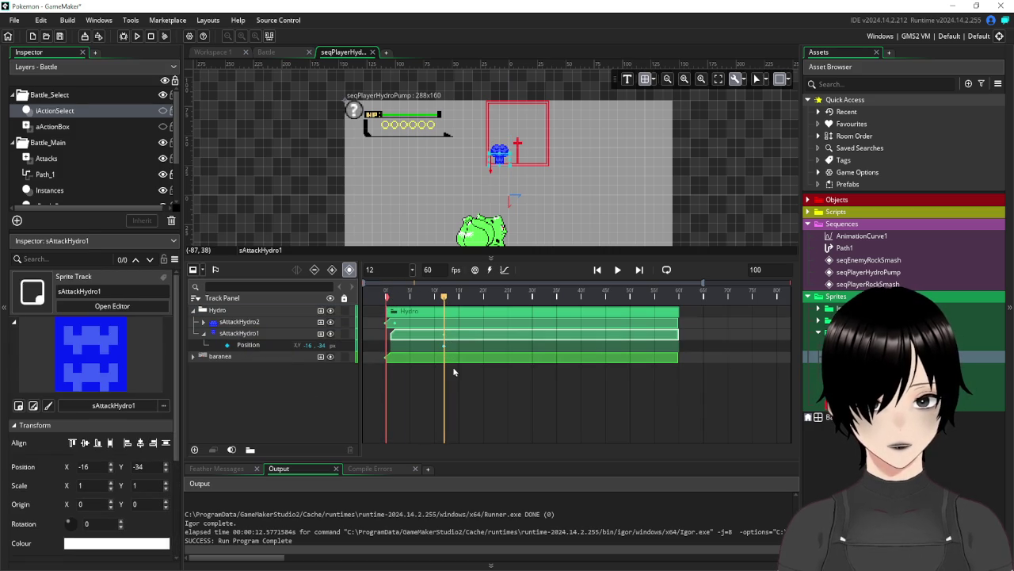
Delete sAttackHydro1's old Position track and key the sprite raised at frame 1
{"action": "left_click", "coordinate": [253, 342]}
{"action": "left_click", "coordinate": [252, 345]}
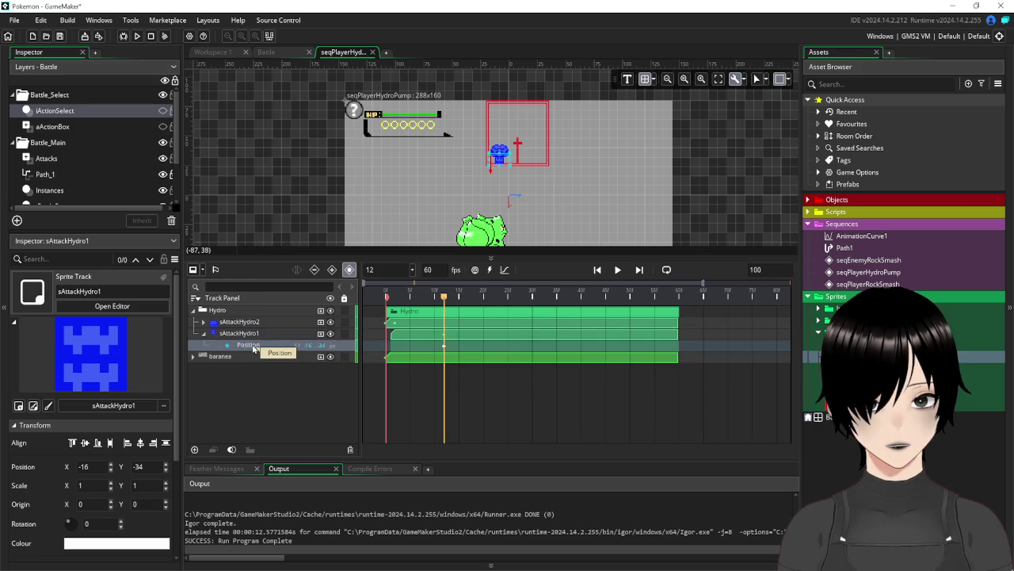
{"action": "key", "text": "Delete"}
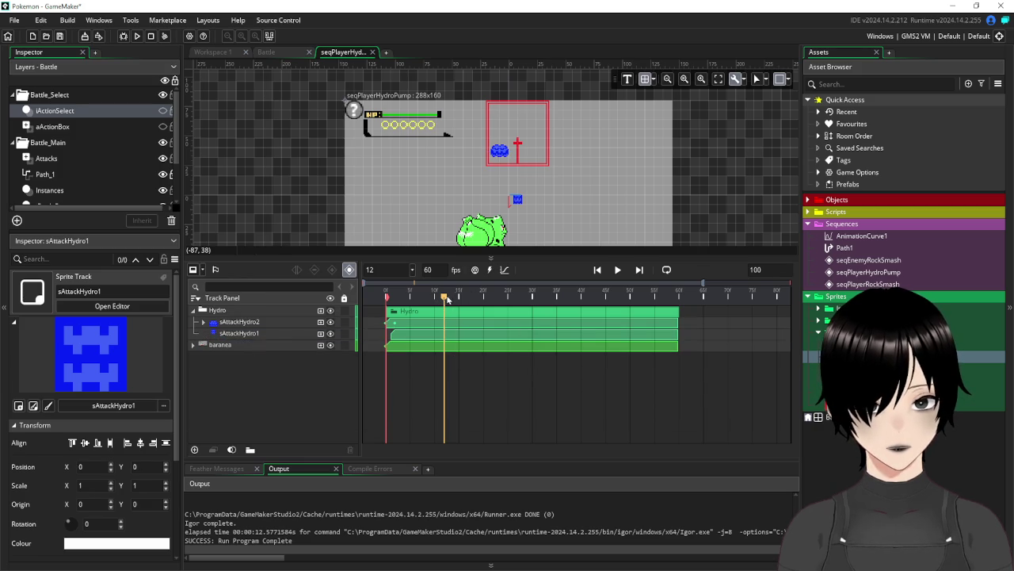
{"action": "left_click_drag", "start_coordinate": [441, 300], "coordinate": [383, 306]}
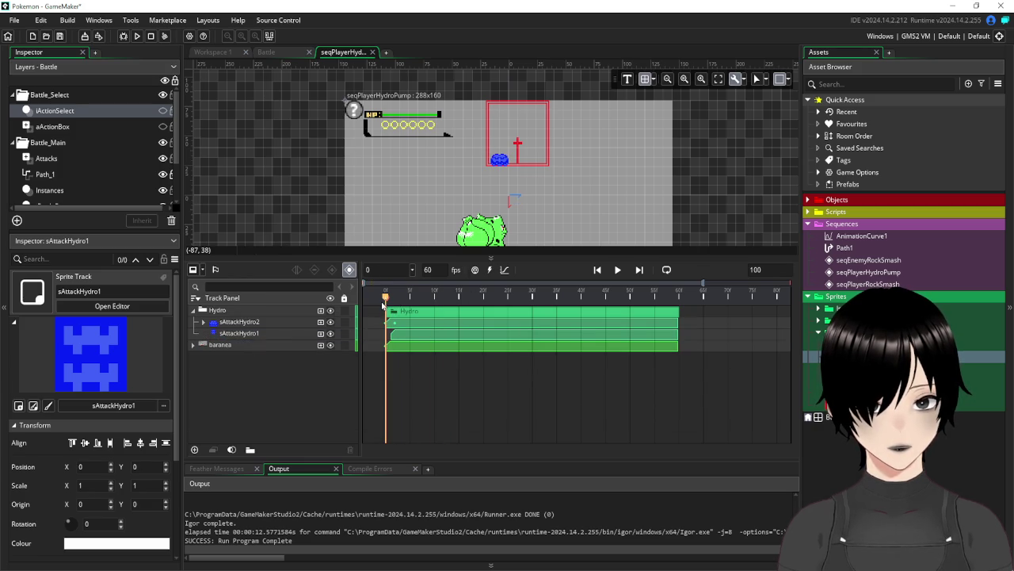
{"action": "left_click", "coordinate": [395, 339]}
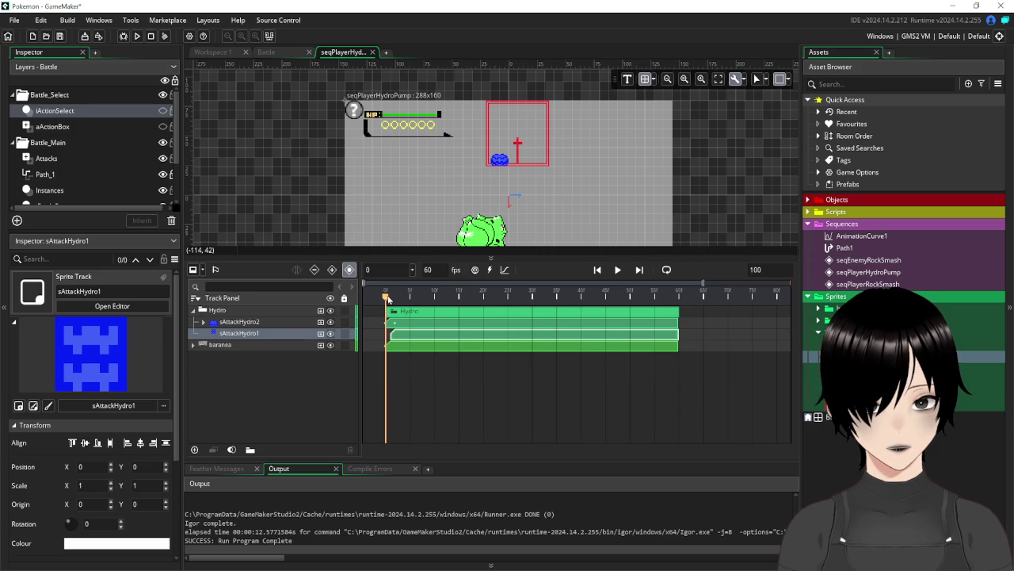
{"action": "left_click_drag", "start_coordinate": [387, 298], "coordinate": [392, 301]}
{"action": "mouse_move", "coordinate": [511, 208]}
{"action": "left_mouse_down"}
{"action": "mouse_move", "coordinate": [516, 164]}
{"action": "mouse_move", "coordinate": [499, 164]}
{"action": "left_mouse_up"}
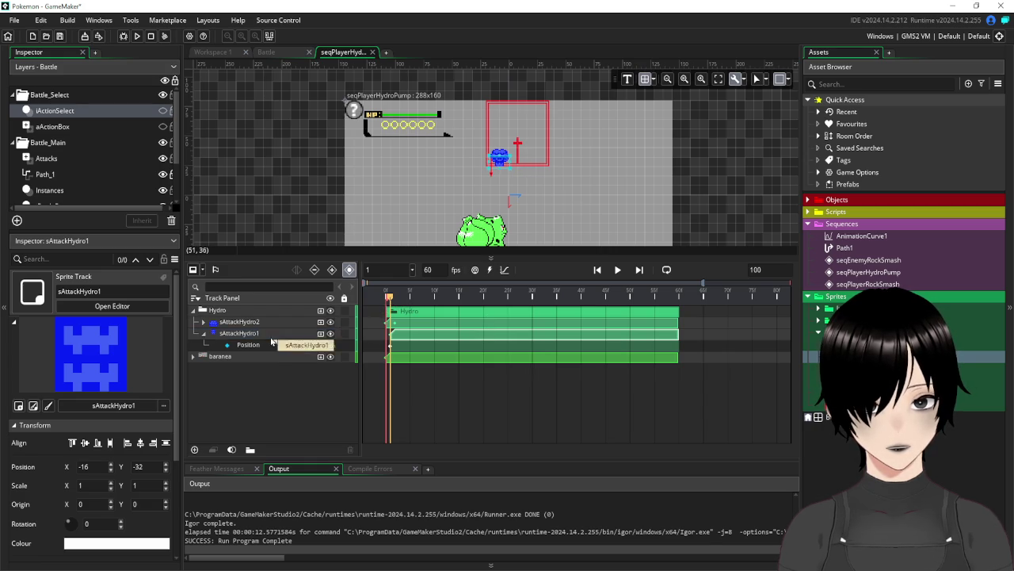
Preview the sequence from frame 0, then open the sAttackHydro1 sprite editor
{"action": "left_click", "coordinate": [252, 322]}
{"action": "left_click_drag", "start_coordinate": [388, 299], "coordinate": [386, 299]}
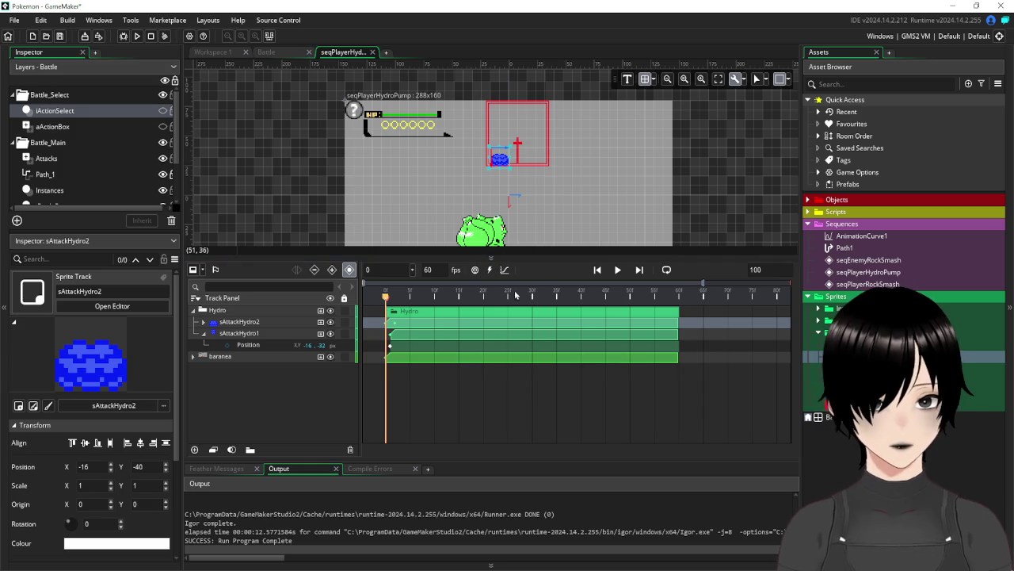
{"action": "left_click", "coordinate": [618, 269]}
{"action": "left_click", "coordinate": [619, 269]}
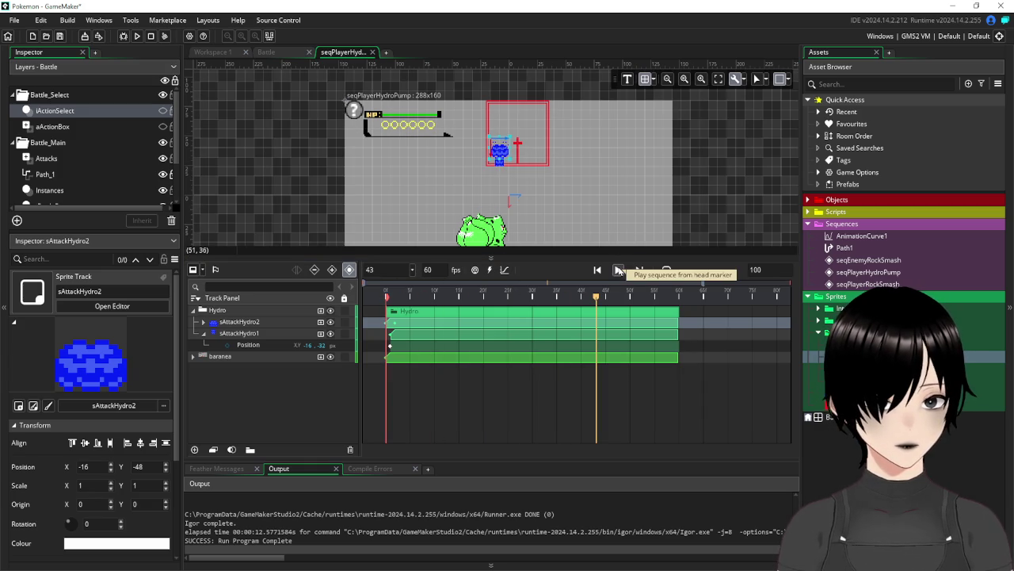
{"action": "left_click_drag", "start_coordinate": [581, 299], "coordinate": [386, 300]}
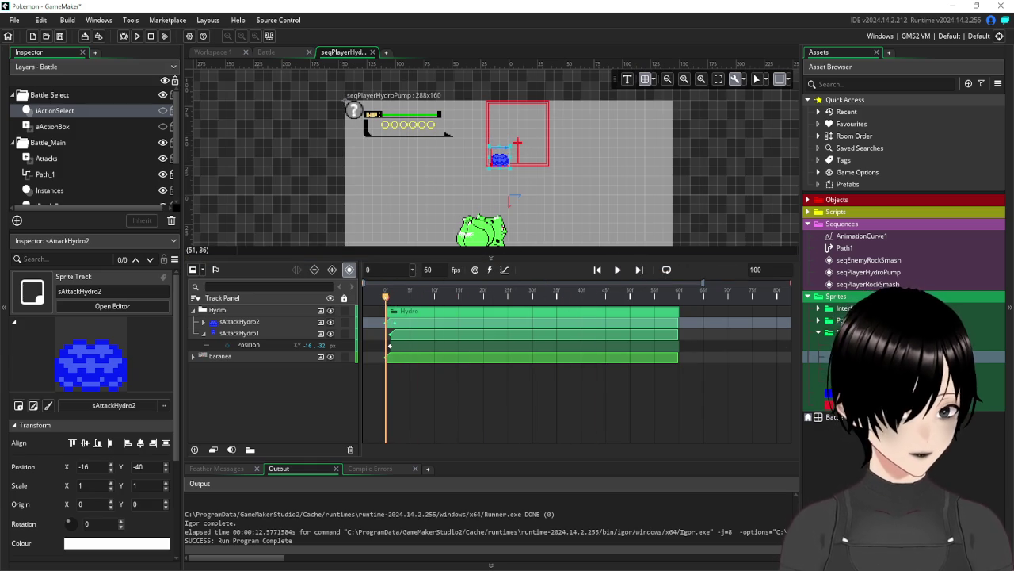
{"action": "left_click", "coordinate": [112, 306]}
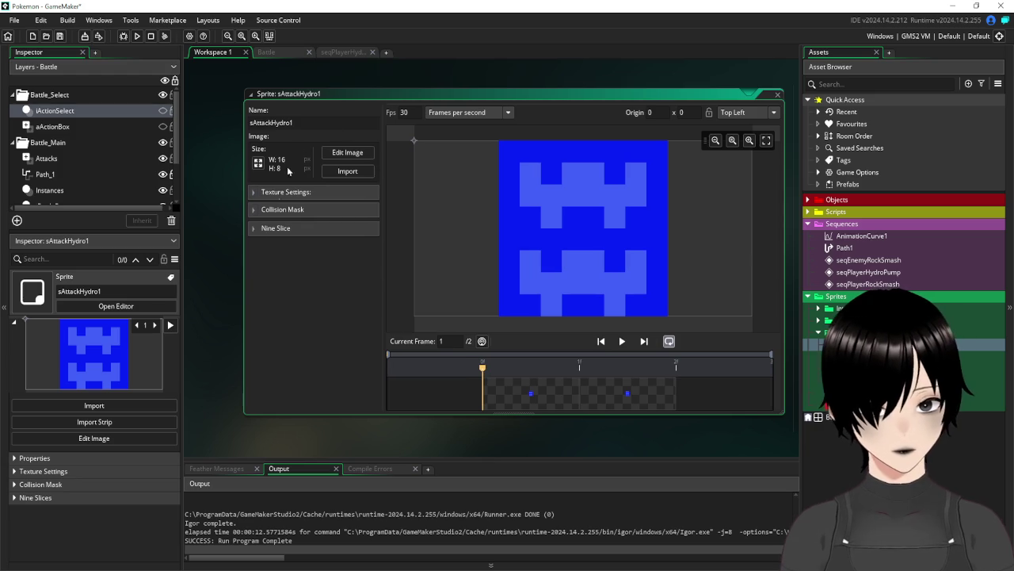
Activate nine slice on sAttackHydro1 with the Centre slice set to Repeat, then return to seqPlayerHydroPump
{"action": "left_click", "coordinate": [254, 228]}
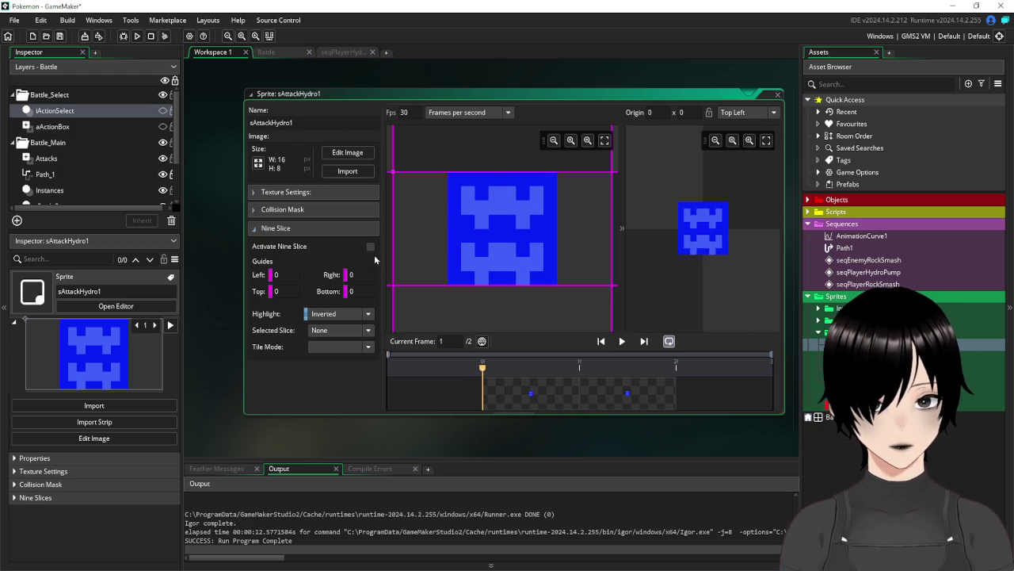
{"action": "left_click", "coordinate": [369, 248]}
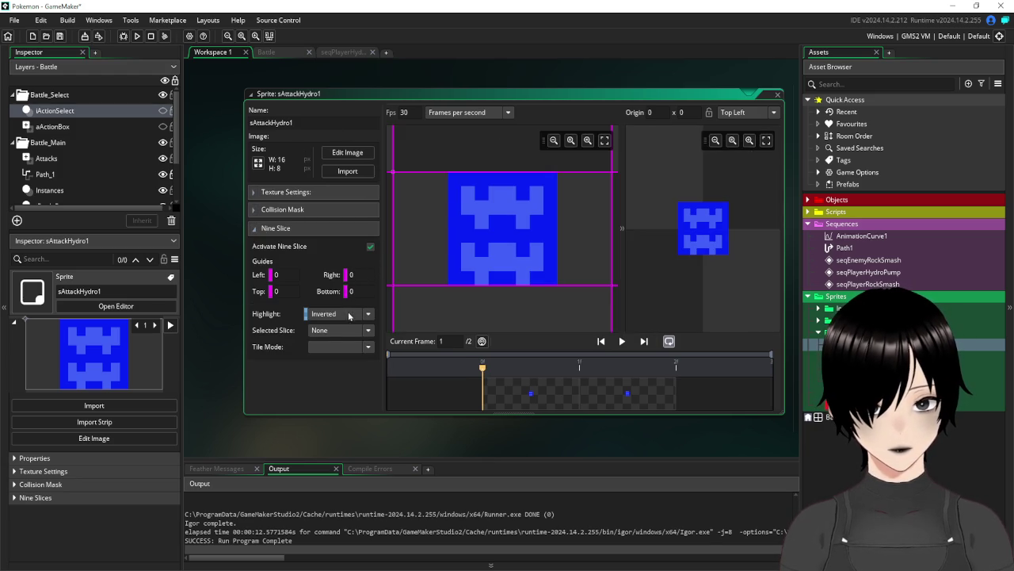
{"action": "left_click", "coordinate": [496, 232]}
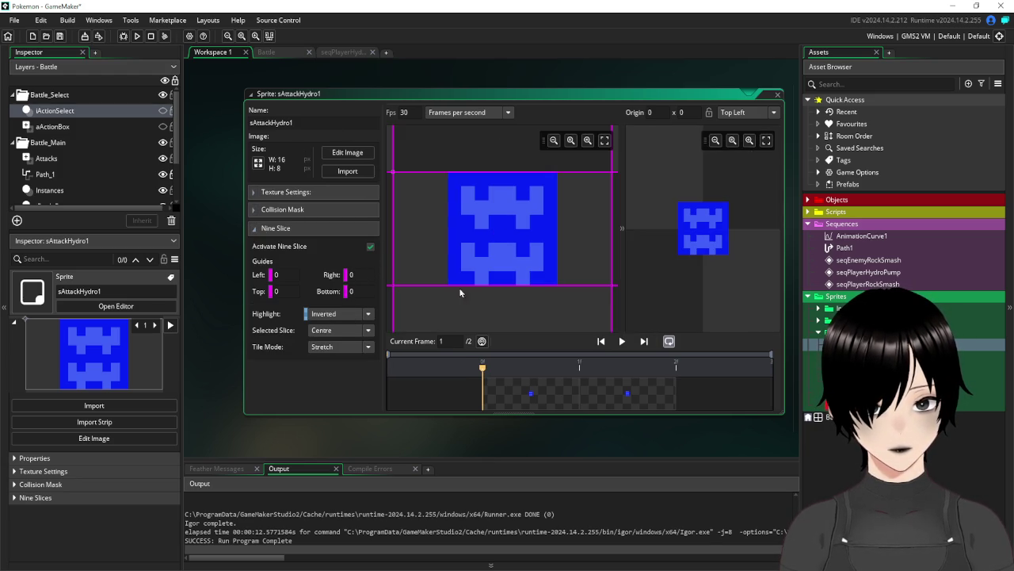
{"action": "left_click", "coordinate": [346, 355]}
{"action": "left_click", "coordinate": [340, 366]}
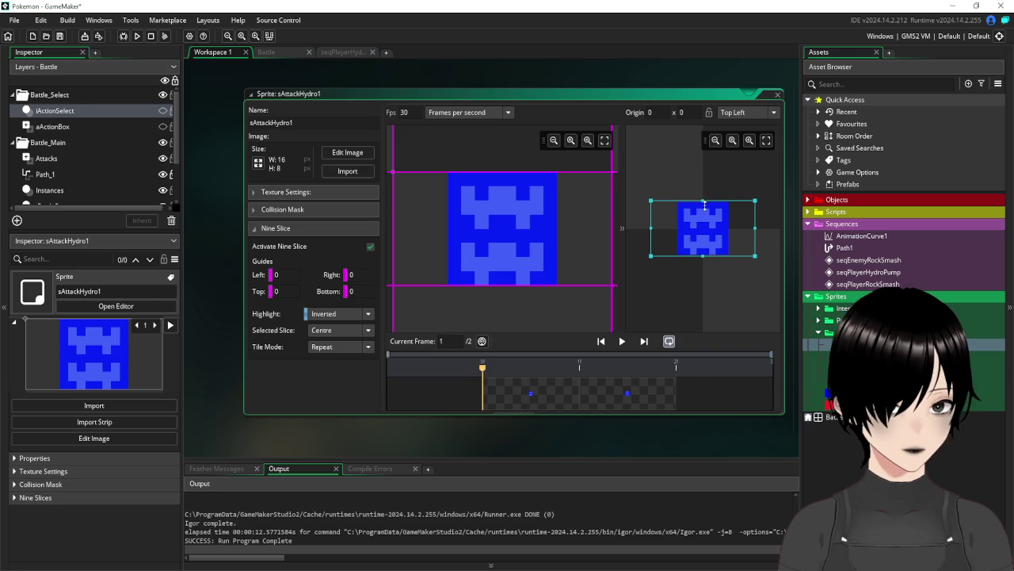
{"action": "mouse_move", "coordinate": [703, 190]}
{"action": "left_mouse_down"}
{"action": "mouse_move", "coordinate": [706, 83]}
{"action": "mouse_move", "coordinate": [711, 128]}
{"action": "mouse_move", "coordinate": [683, 213]}
{"action": "left_mouse_up"}
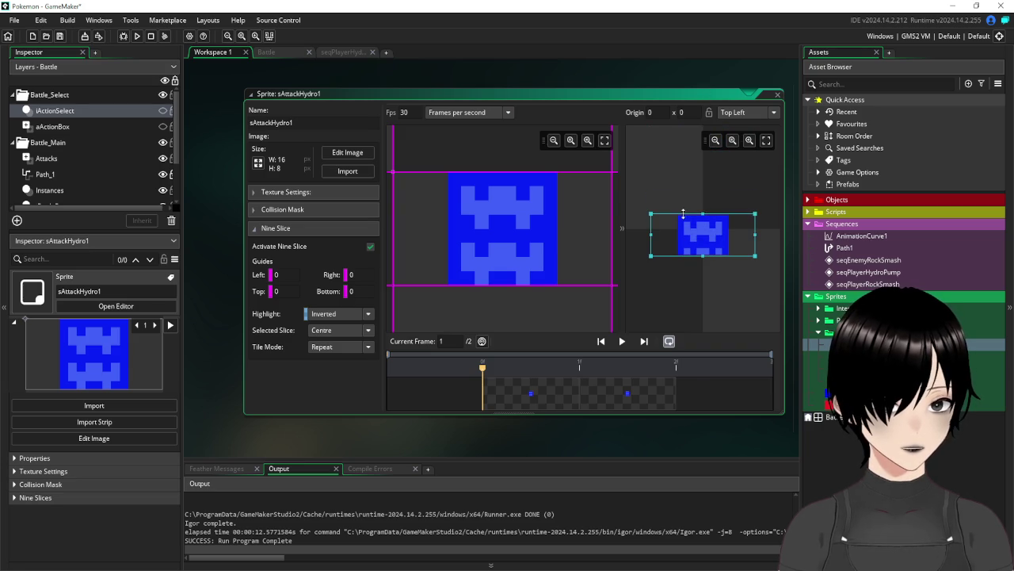
{"action": "left_click", "coordinate": [778, 96]}
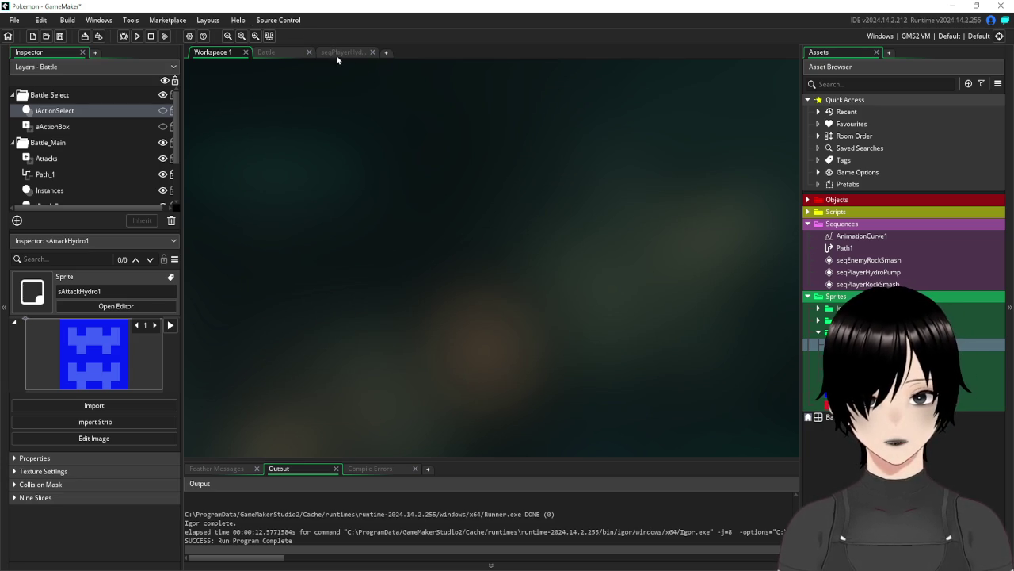
{"action": "left_click", "coordinate": [336, 54]}
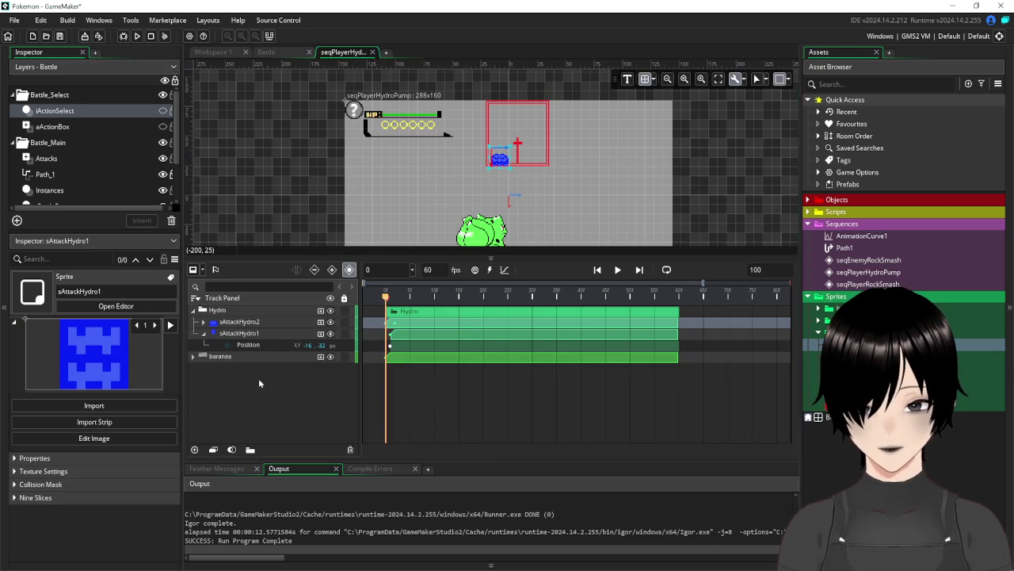
{"action": "left_click", "coordinate": [274, 336]}
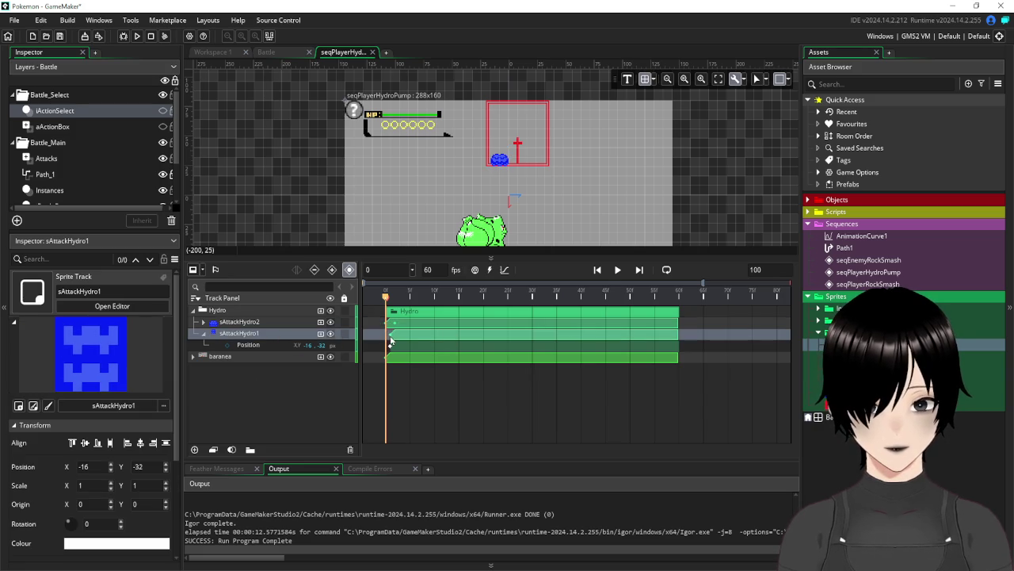
Stretch sAttackHydro1 to Scale 1 × 2 at frame 2 and scrub the early frames to preview
{"action": "left_click", "coordinate": [399, 341]}
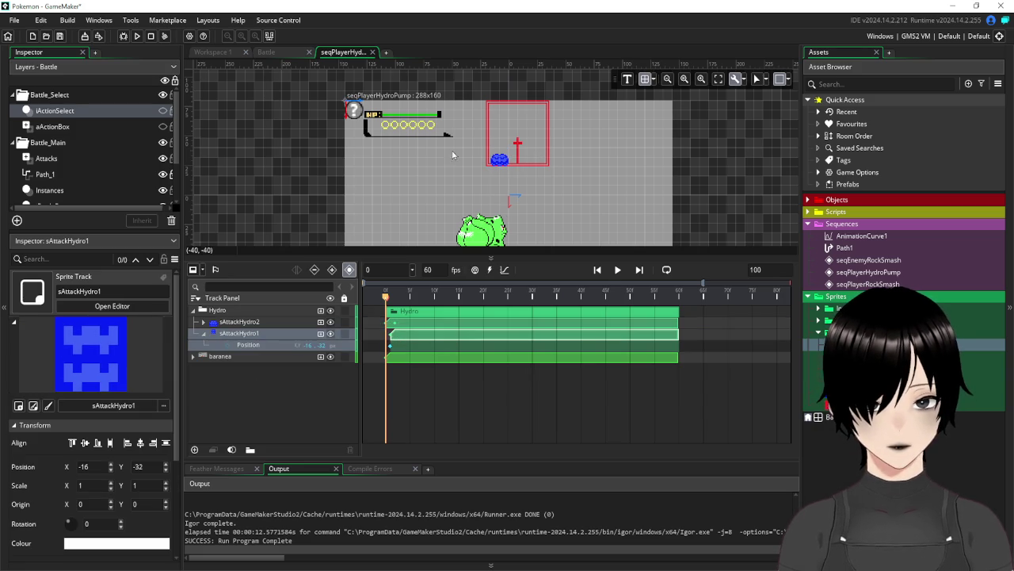
{"action": "scroll", "coordinate": [533, 155], "scroll_direction": "up", "scroll_amount": 2}
{"action": "scroll", "coordinate": [532, 155], "scroll_direction": "up", "scroll_amount": 2}
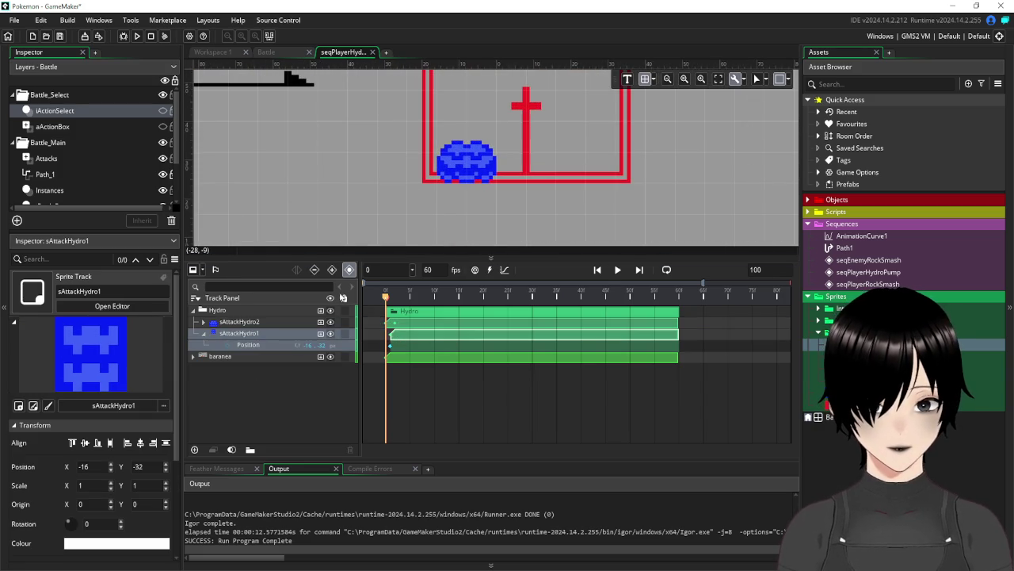
{"action": "left_click_drag", "start_coordinate": [387, 299], "coordinate": [396, 305]}
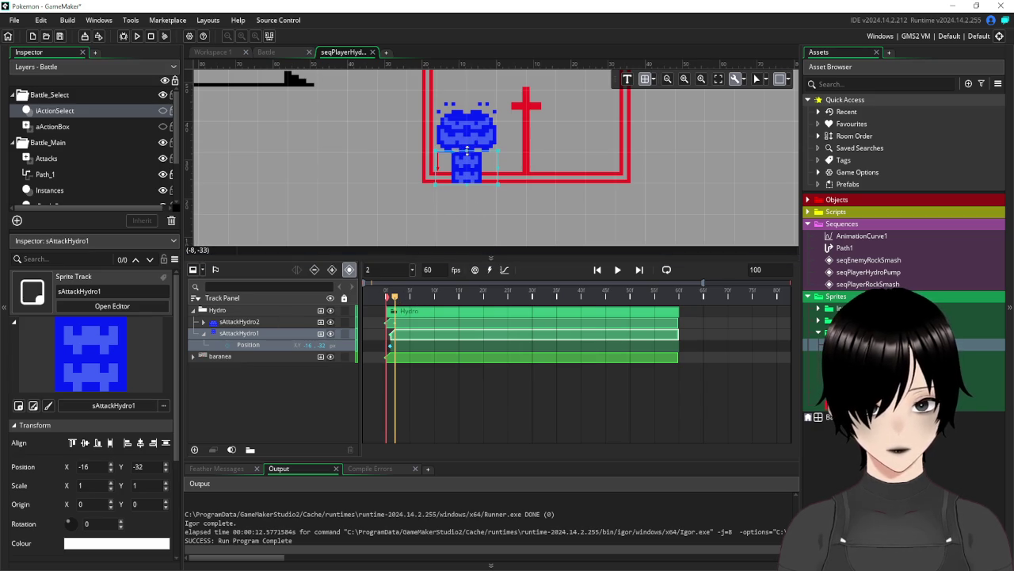
{"action": "left_click_drag", "start_coordinate": [469, 140], "coordinate": [471, 131]}
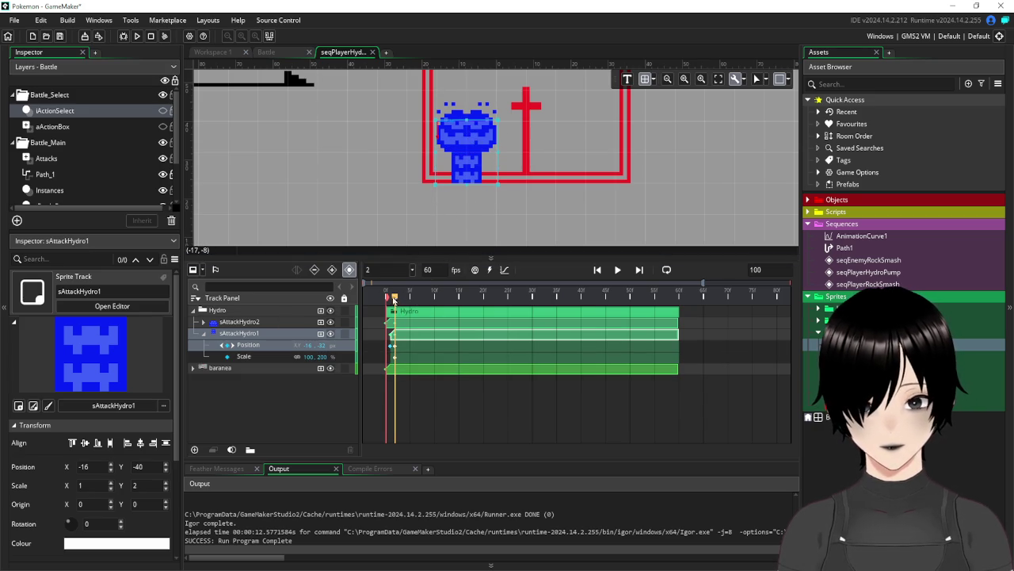
{"action": "mouse_move", "coordinate": [396, 300]}
{"action": "left_mouse_down"}
{"action": "mouse_move", "coordinate": [379, 306]}
{"action": "mouse_move", "coordinate": [401, 306]}
{"action": "mouse_move", "coordinate": [389, 305]}
{"action": "left_mouse_up"}
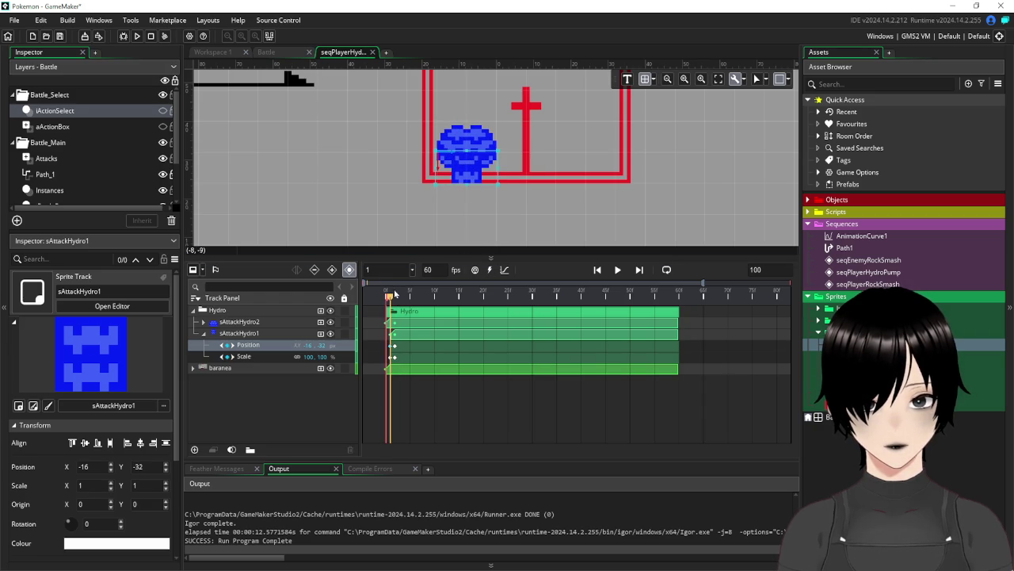
{"action": "mouse_move", "coordinate": [389, 298]}
{"action": "left_mouse_down"}
{"action": "mouse_move", "coordinate": [485, 291]}
{"action": "mouse_move", "coordinate": [405, 295]}
{"action": "left_mouse_up"}
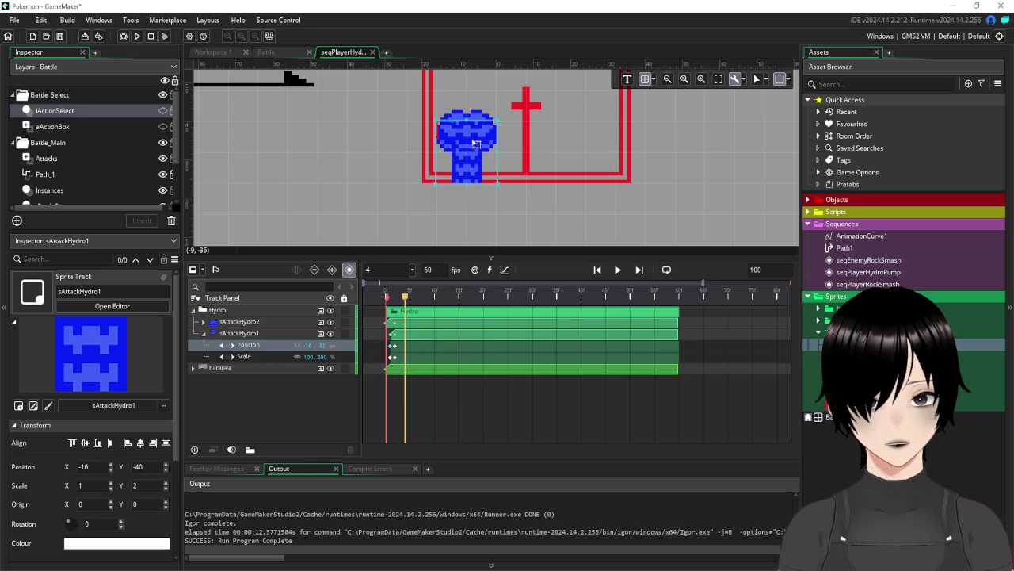
{"action": "mouse_move", "coordinate": [406, 303]}
{"action": "left_mouse_down"}
{"action": "mouse_move", "coordinate": [388, 301]}
{"action": "mouse_move", "coordinate": [421, 308]}
{"action": "mouse_move", "coordinate": [380, 316]}
{"action": "mouse_move", "coordinate": [440, 313]}
{"action": "mouse_move", "coordinate": [378, 321]}
{"action": "mouse_move", "coordinate": [412, 322]}
{"action": "left_mouse_up"}
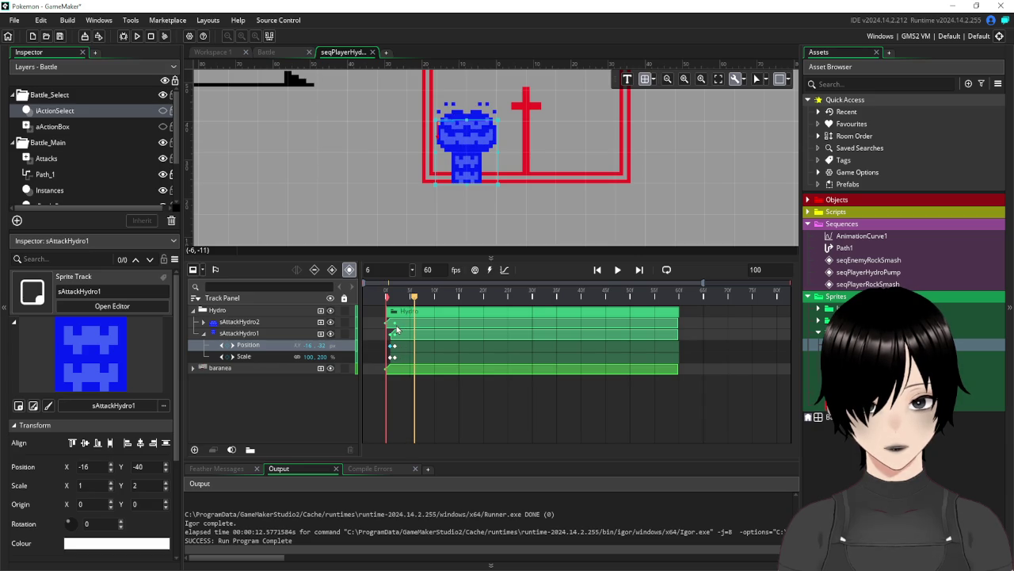
{"action": "left_click", "coordinate": [245, 322]}
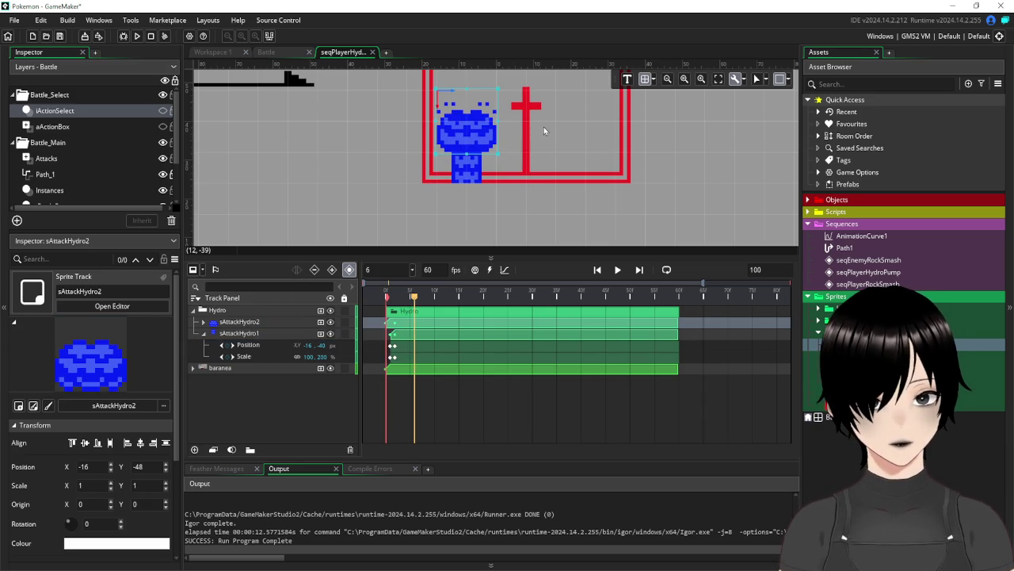
Raise the sAttackHydro2 water head to -16, -60
{"action": "key", "text": "Up"}
{"action": "key", "text": "Up"}
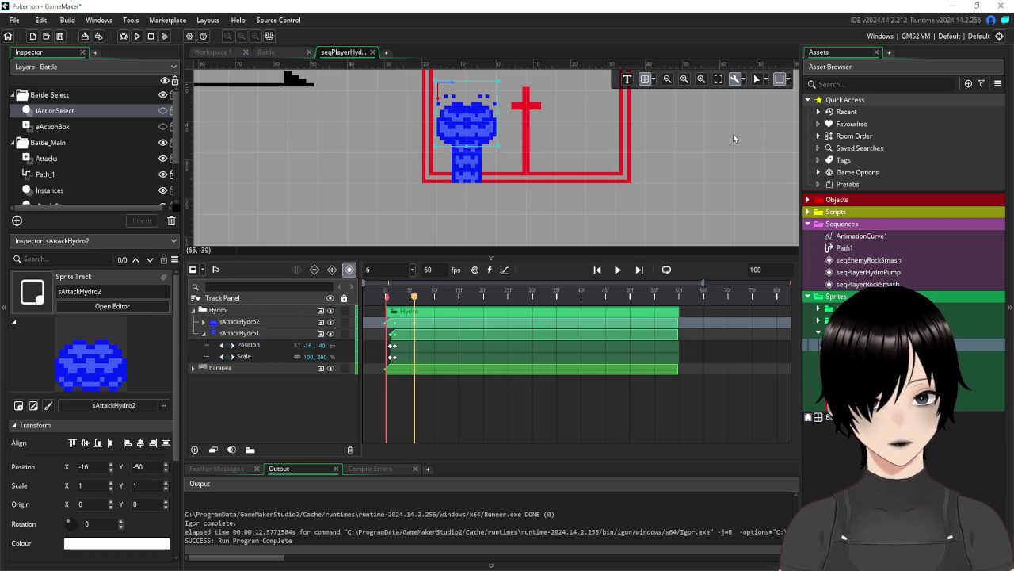
{"action": "scroll", "coordinate": [511, 129], "scroll_direction": "up", "scroll_amount": 3}
{"action": "scroll", "coordinate": [504, 111], "scroll_direction": "down", "scroll_amount": 2}
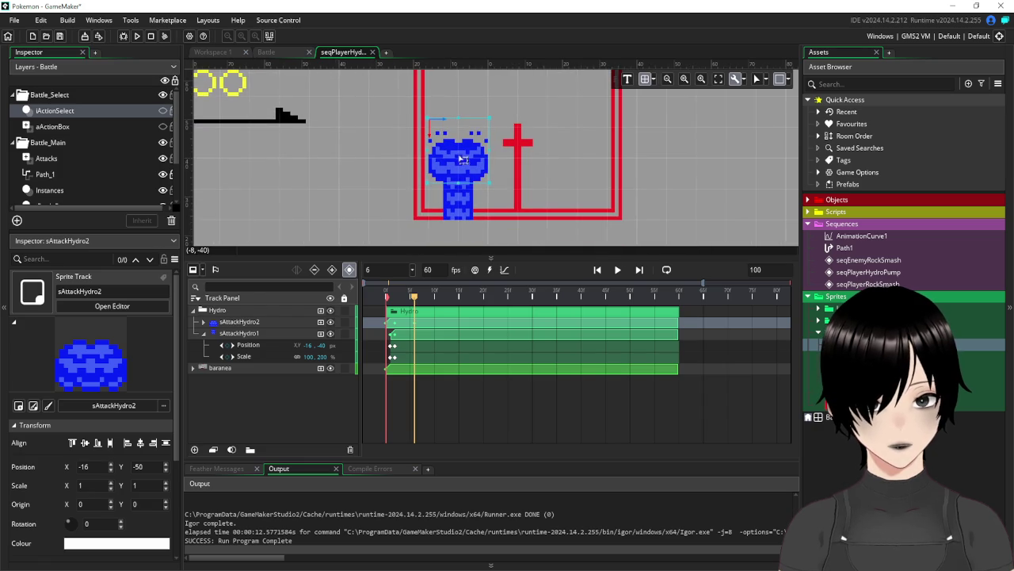
{"action": "left_click_drag", "start_coordinate": [461, 160], "coordinate": [458, 117]}
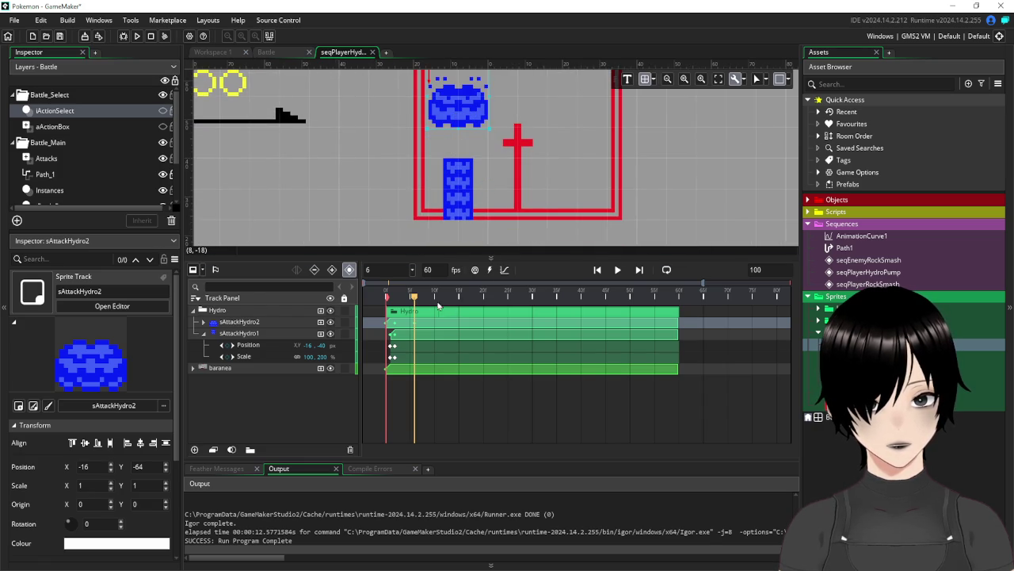
{"action": "mouse_move", "coordinate": [414, 299]}
{"action": "left_mouse_down"}
{"action": "mouse_move", "coordinate": [389, 304]}
{"action": "mouse_move", "coordinate": [409, 307]}
{"action": "left_mouse_up"}
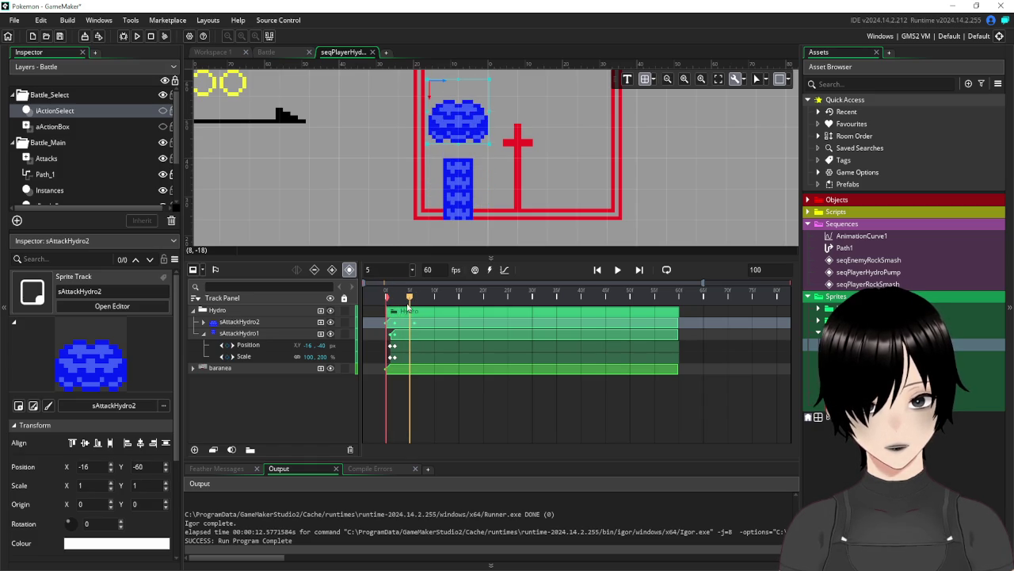
Stretch sAttackHydro1 to Scale 1 × 4 at -16, -56 by frame 6 and play it back
{"action": "left_click", "coordinate": [407, 339]}
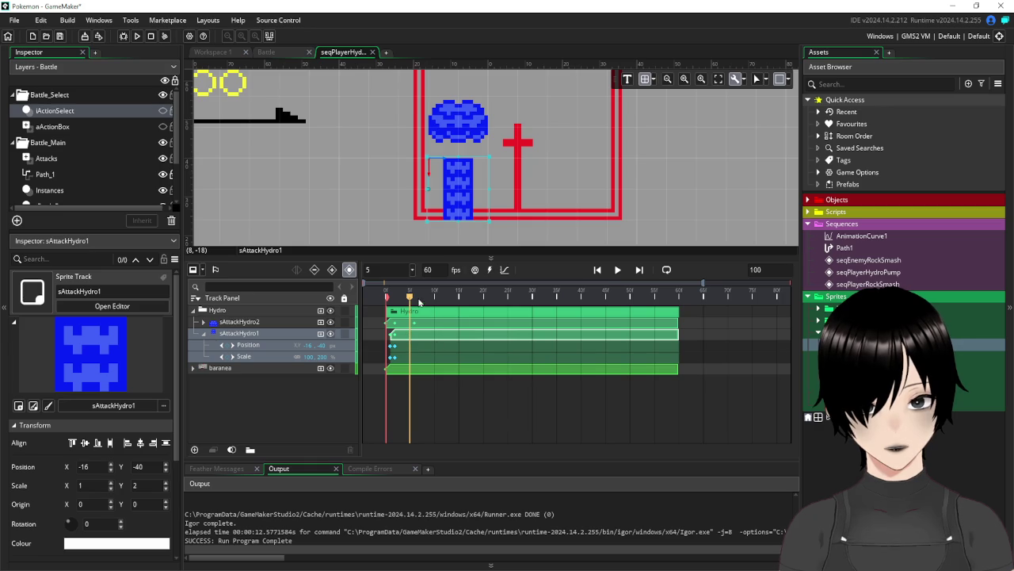
{"action": "left_click_drag", "start_coordinate": [409, 299], "coordinate": [414, 300]}
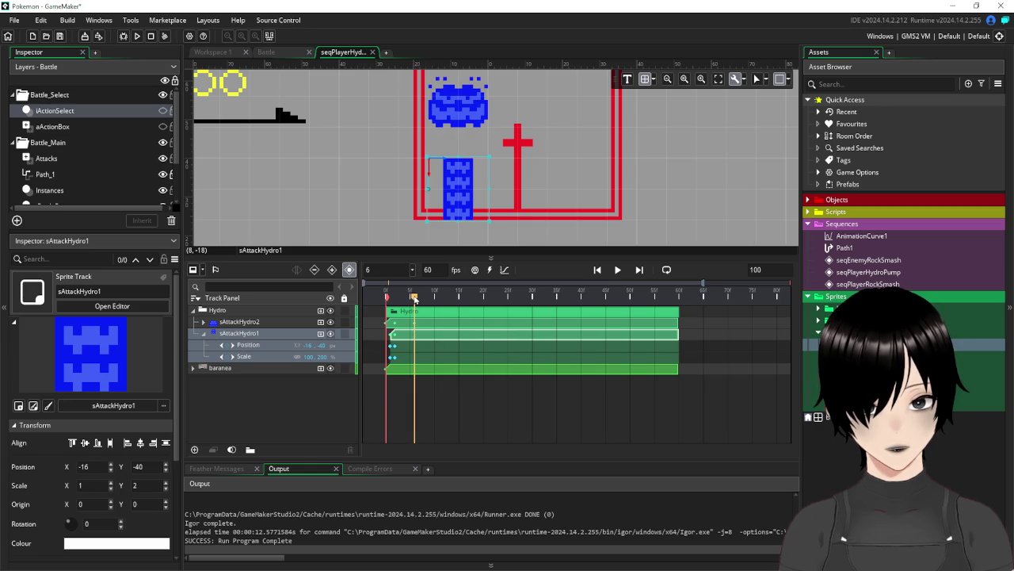
{"action": "left_click_drag", "start_coordinate": [460, 152], "coordinate": [467, 90]}
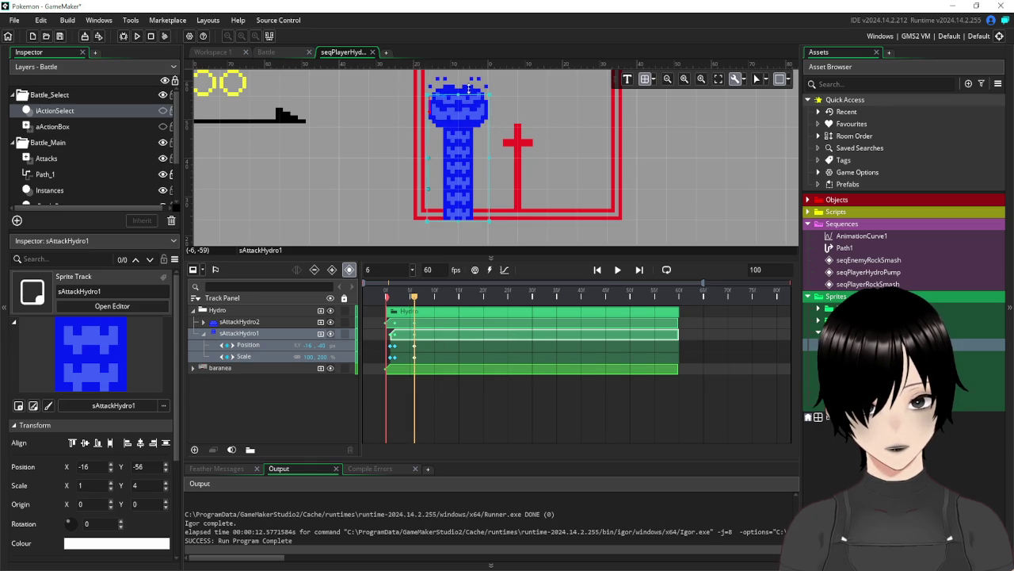
{"action": "left_click_drag", "start_coordinate": [414, 299], "coordinate": [388, 308]}
{"action": "left_click", "coordinate": [616, 269]}
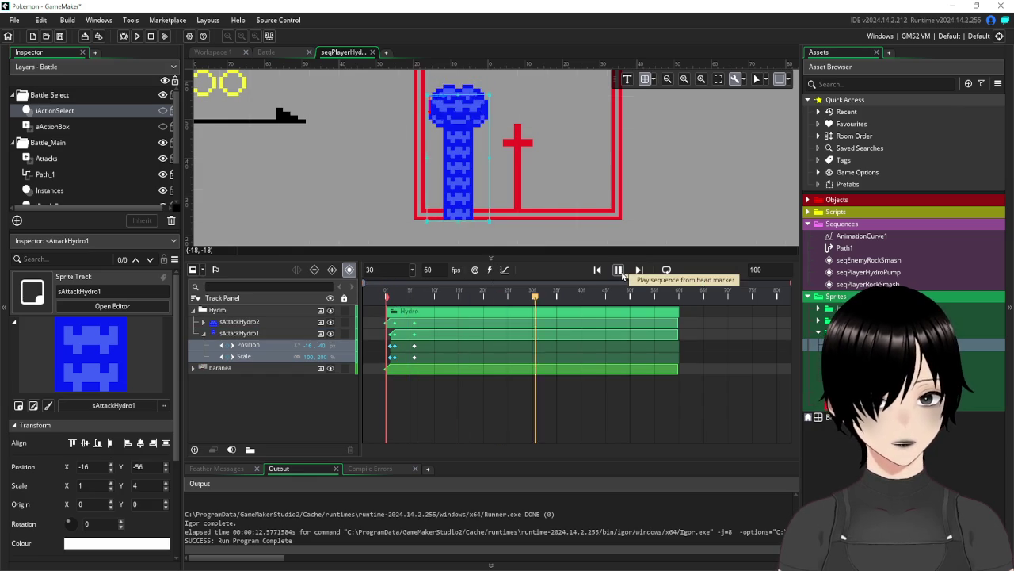
Trim the sAttackHydro2 and sAttackHydro1 clips to end around frame 15 and preview playback
{"action": "left_click_drag", "start_coordinate": [677, 319], "coordinate": [420, 331]}
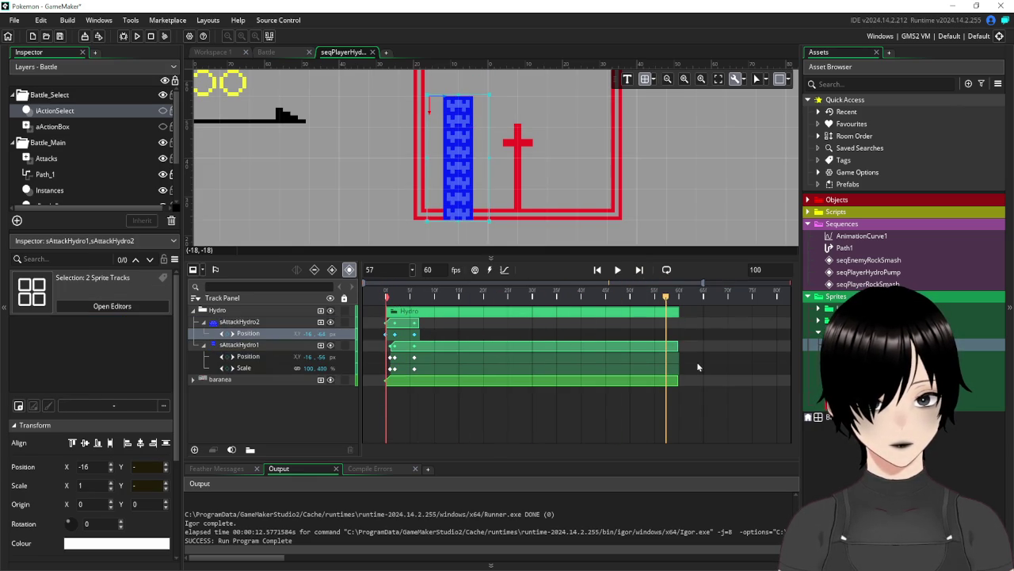
{"action": "left_click_drag", "start_coordinate": [679, 348], "coordinate": [418, 348]}
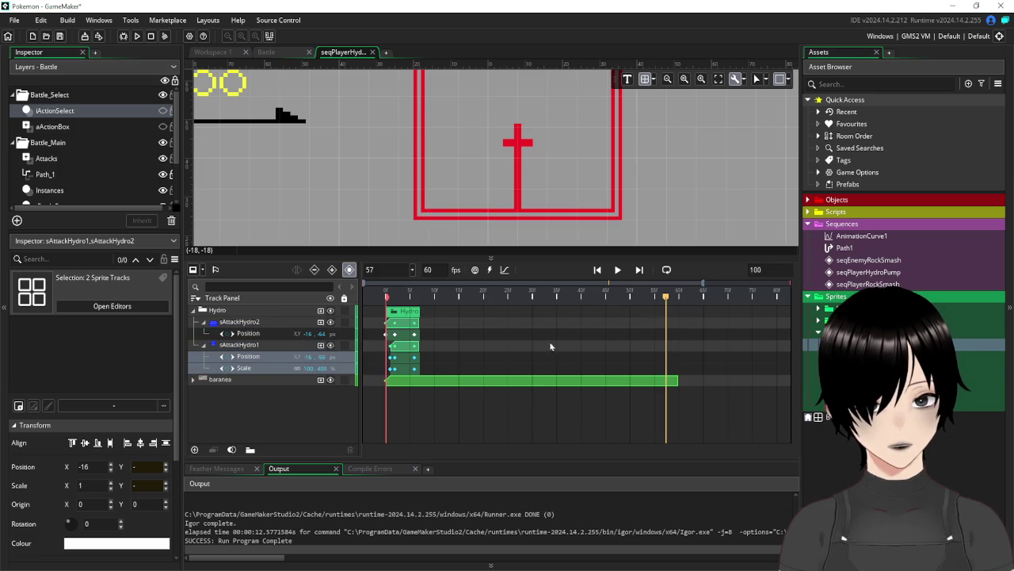
{"action": "left_click_drag", "start_coordinate": [666, 308], "coordinate": [360, 324]}
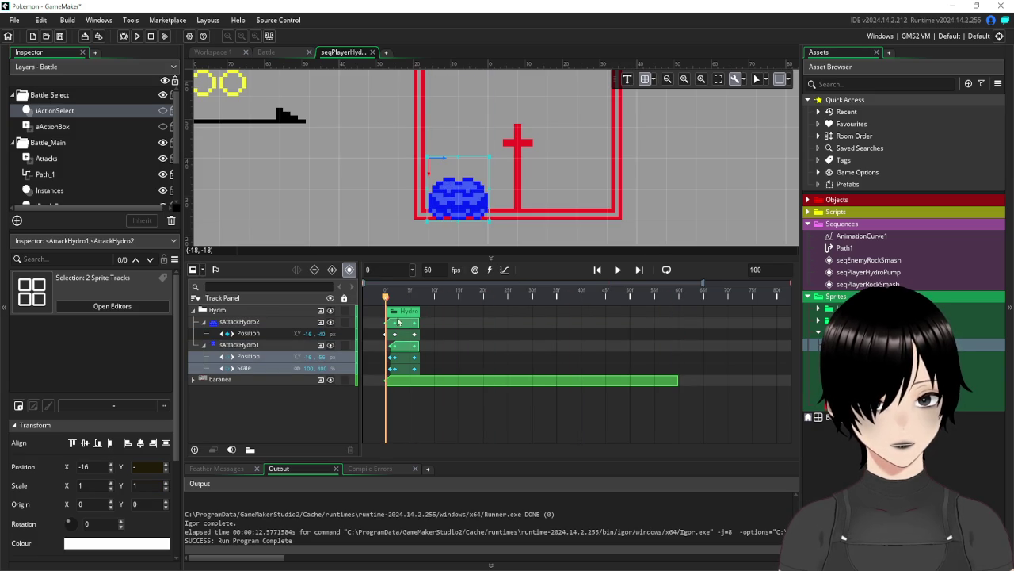
{"action": "left_click", "coordinate": [618, 271]}
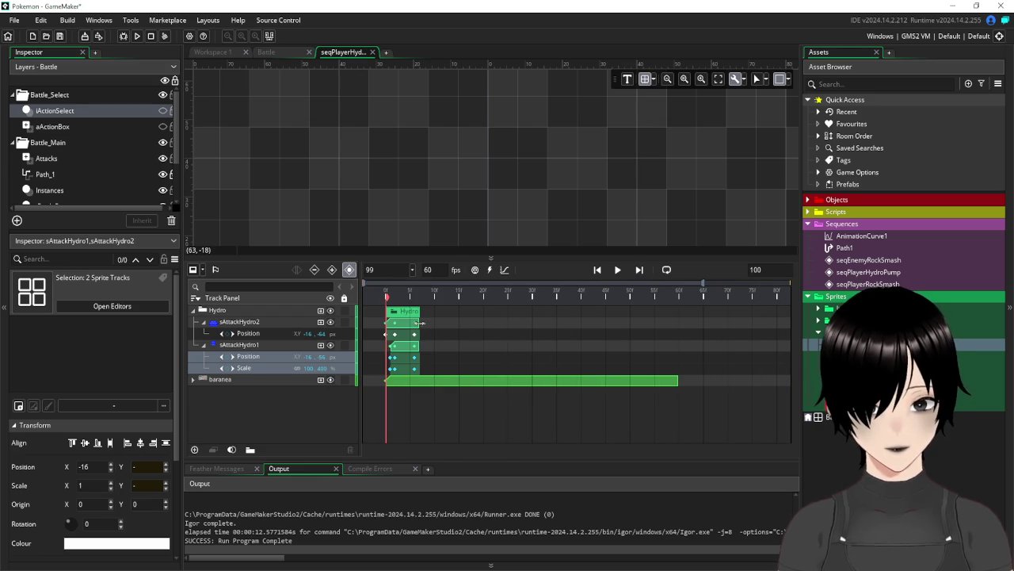
{"action": "left_click", "coordinate": [432, 324]}
{"action": "mouse_move", "coordinate": [438, 324]}
{"action": "left_mouse_down"}
{"action": "mouse_move", "coordinate": [458, 324]}
{"action": "mouse_move", "coordinate": [435, 346]}
{"action": "mouse_move", "coordinate": [469, 345]}
{"action": "mouse_move", "coordinate": [458, 345]}
{"action": "left_mouse_up"}
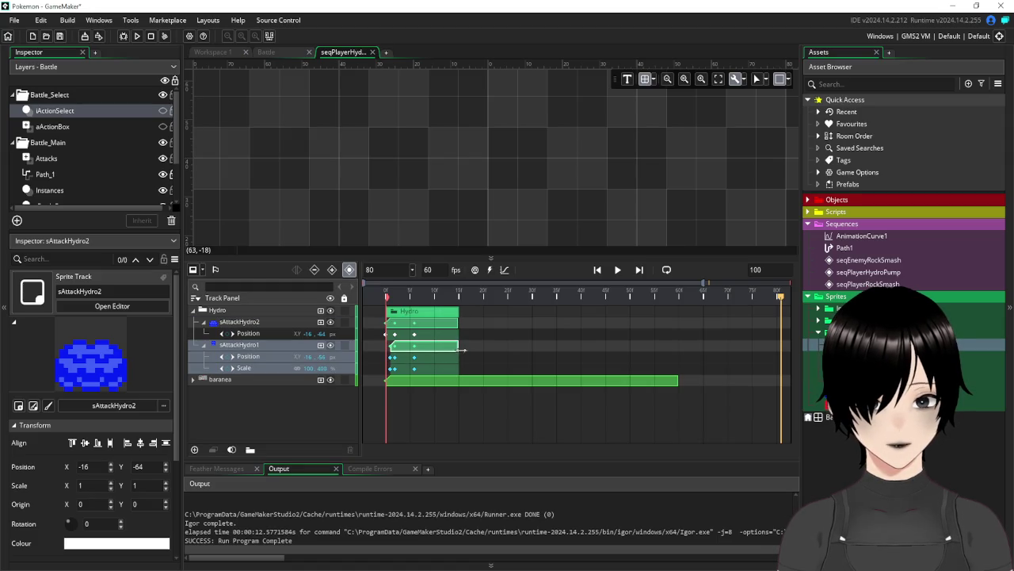
{"action": "left_click", "coordinate": [619, 270]}
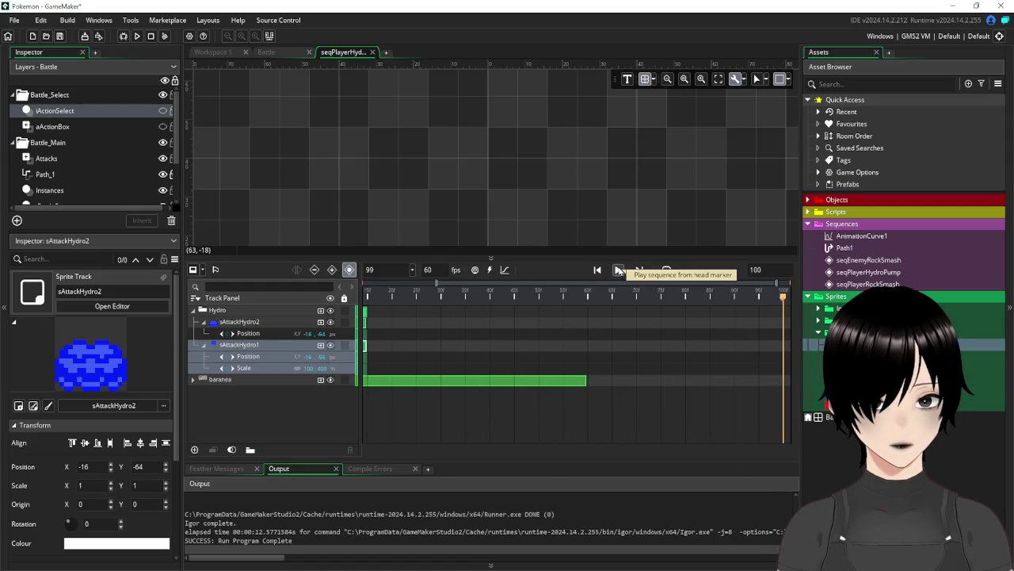
{"action": "left_click", "coordinate": [619, 270]}
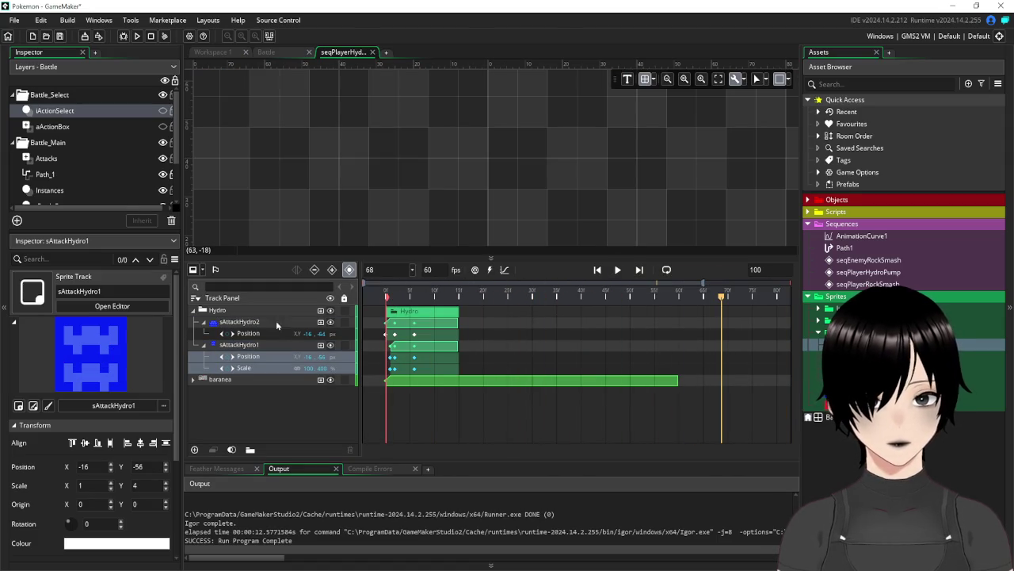
Collapse both sprite tracks' property rows and select the Hydro group
{"action": "left_click", "coordinate": [206, 322]}
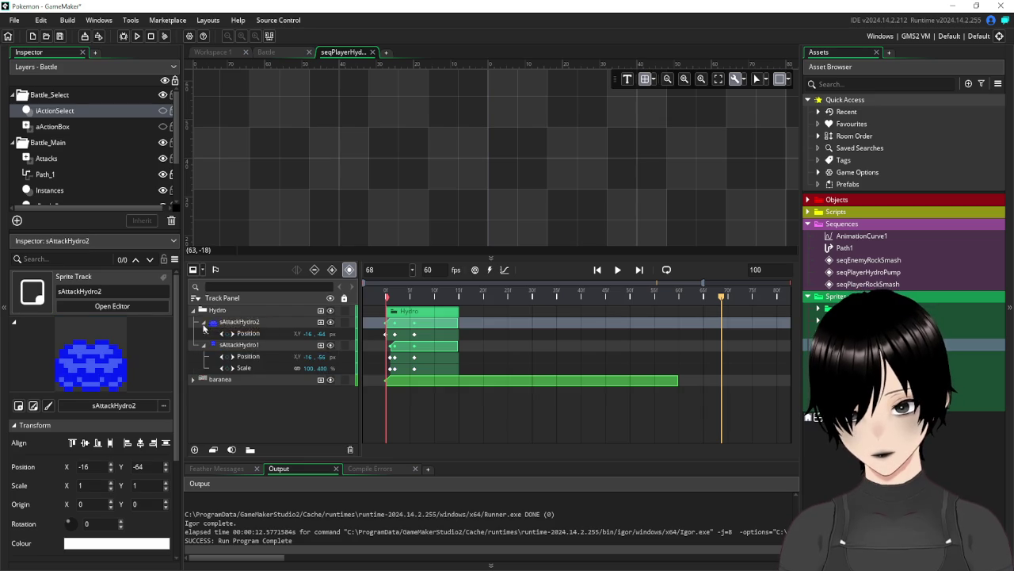
{"action": "left_click", "coordinate": [204, 323]}
{"action": "left_click", "coordinate": [205, 334]}
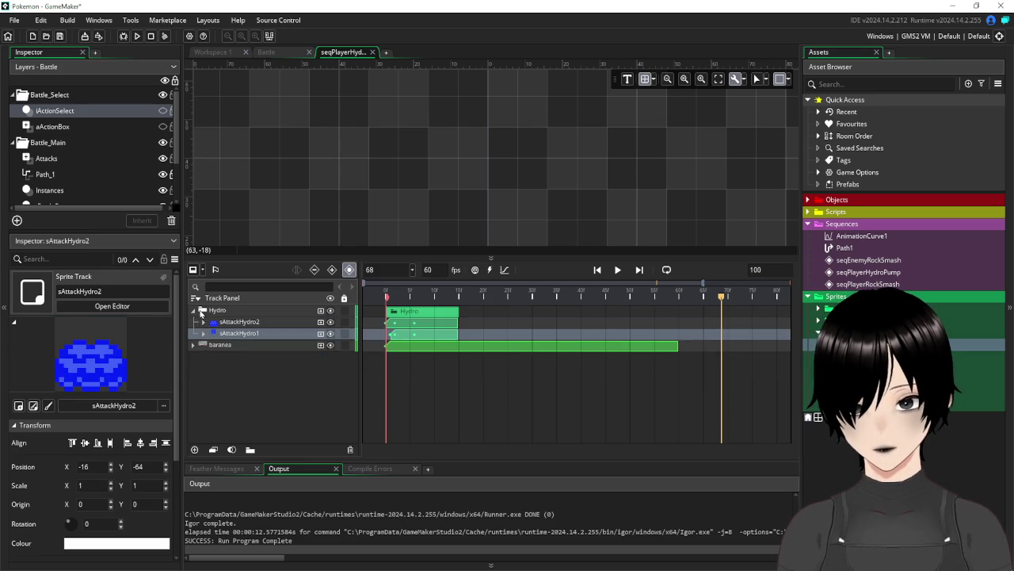
{"action": "left_click", "coordinate": [235, 311]}
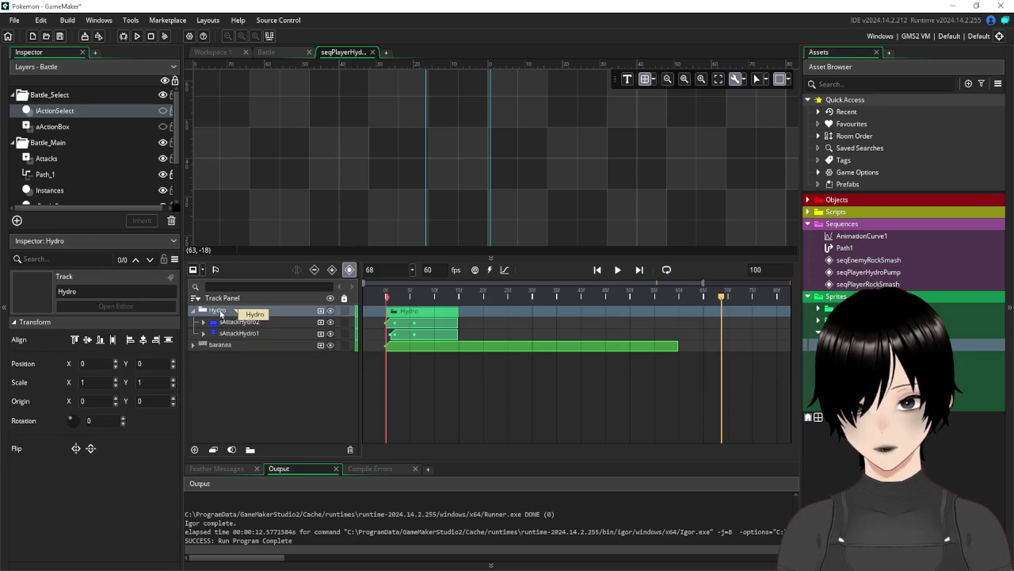
{"action": "scroll", "coordinate": [476, 376], "scroll_direction": "down", "scroll_amount": 3}
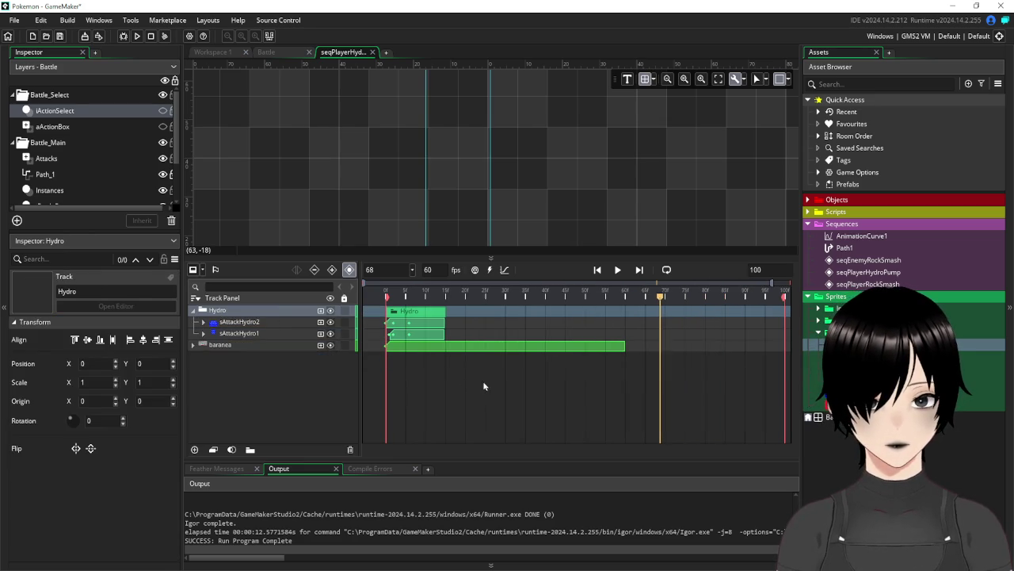
{"action": "scroll", "coordinate": [510, 311], "scroll_direction": "up", "scroll_amount": 1}
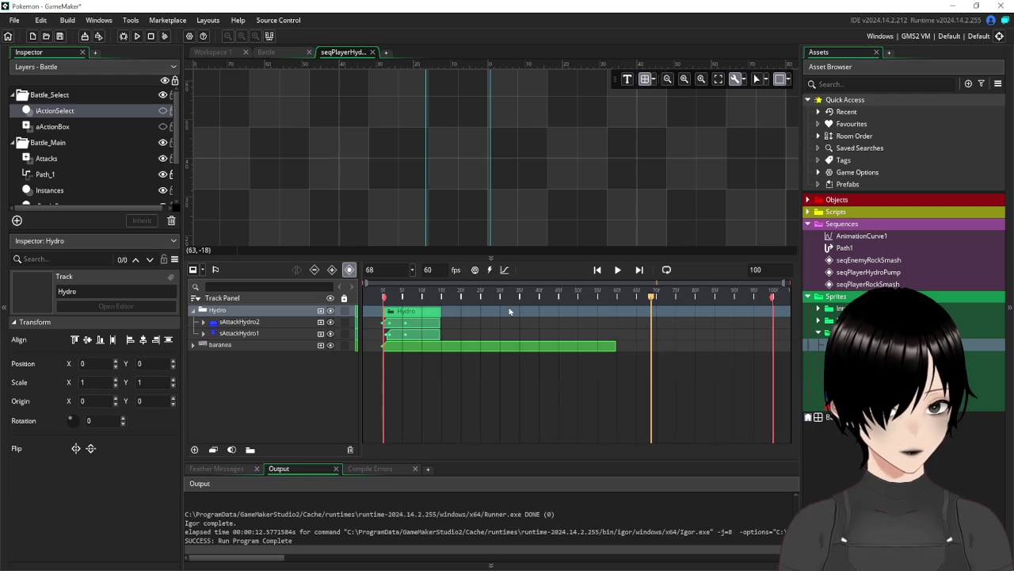
Shorten the sequence to 60 frames and duplicate the Hydro group with Ctrl+D
{"action": "left_click", "coordinate": [755, 269]}
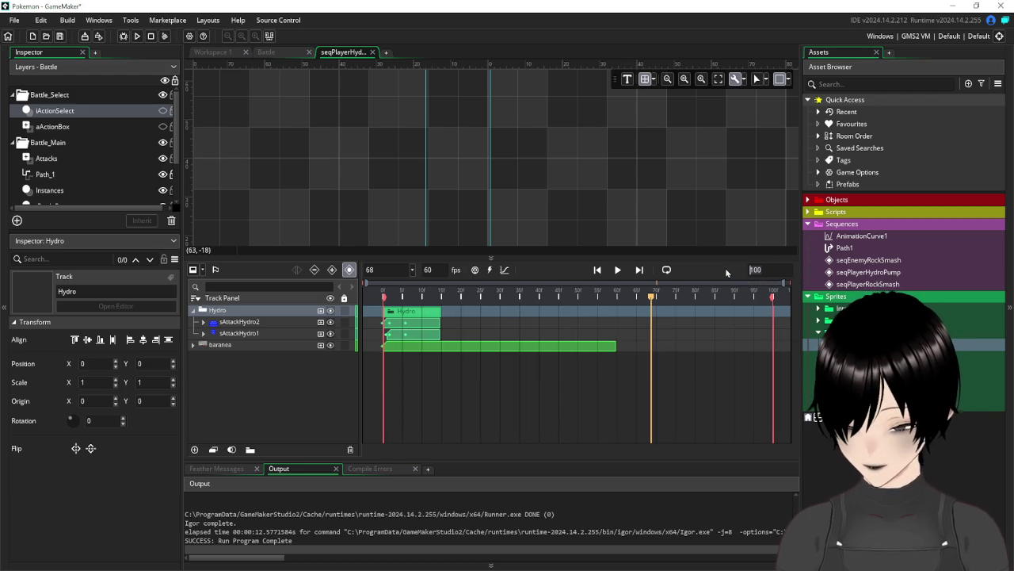
{"action": "type", "text": "60"}
{"action": "key", "text": "Return"}
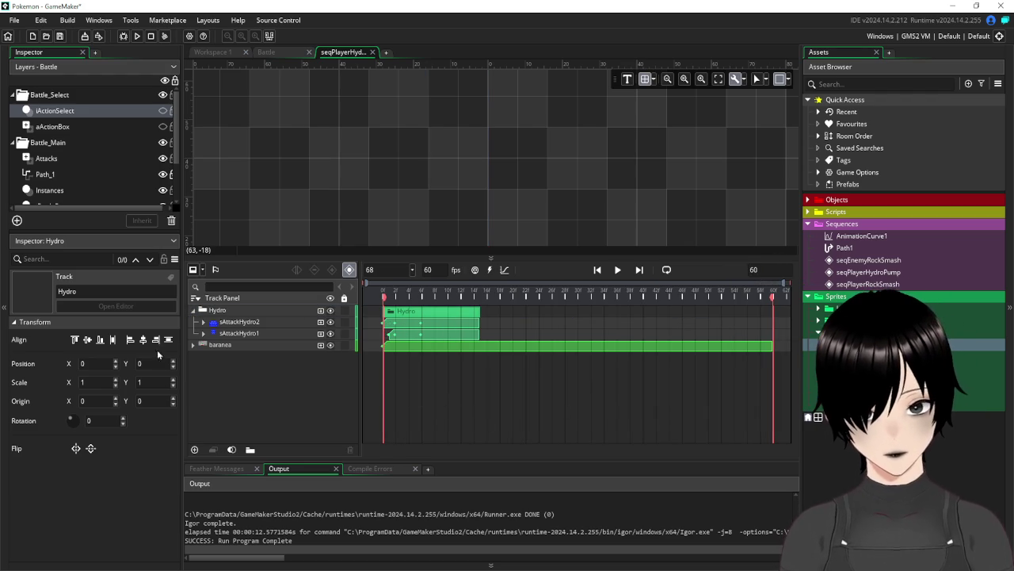
{"action": "left_click", "coordinate": [193, 311]}
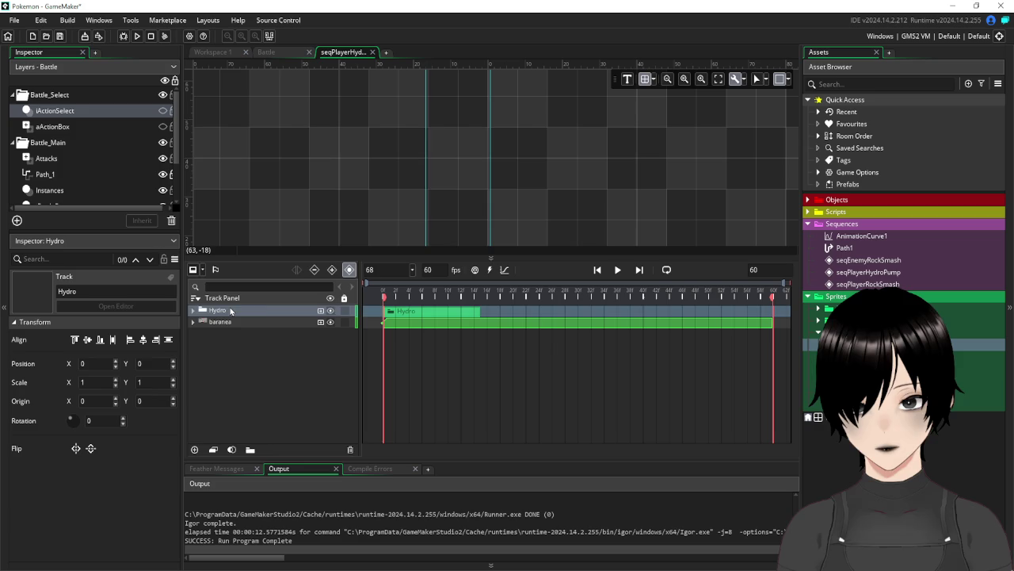
{"action": "key", "text": "ctrl+d"}
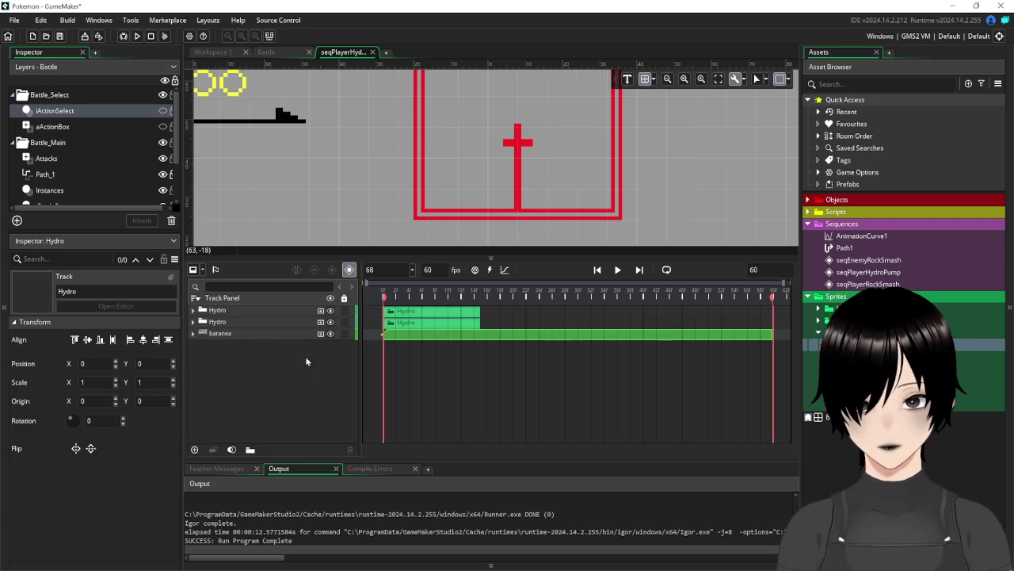
Expand the second Hydro group and inspect sAttackHydro2's Position keys at frame 0
{"action": "left_click", "coordinate": [237, 323]}
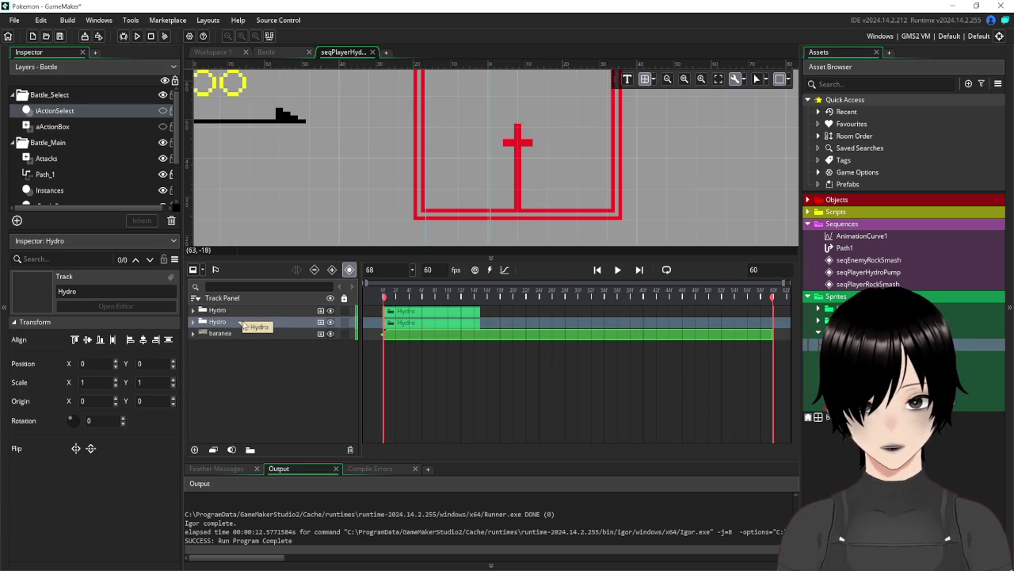
{"action": "left_click", "coordinate": [192, 323]}
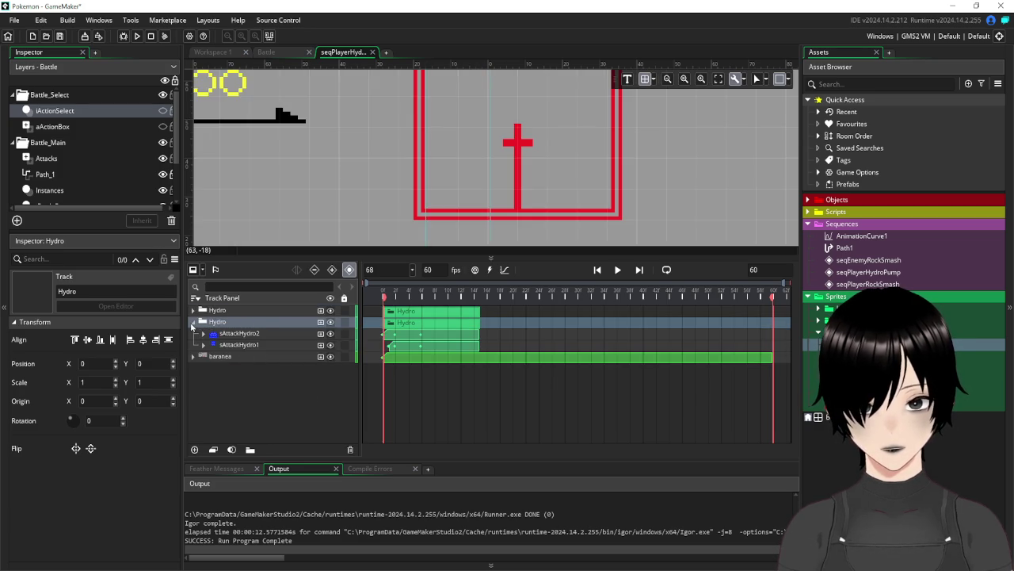
{"action": "left_click", "coordinate": [232, 334]}
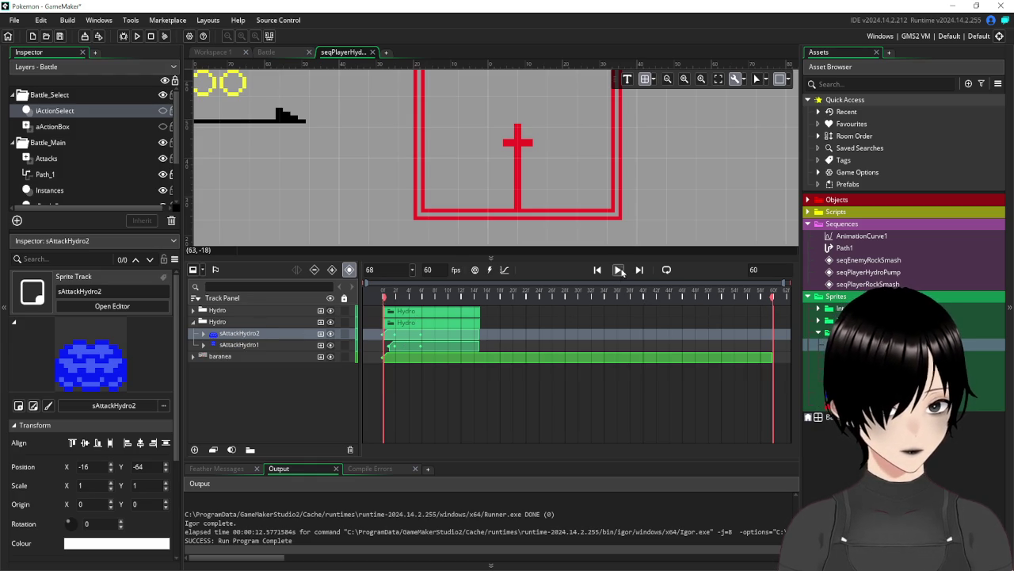
{"action": "left_click", "coordinate": [545, 295]}
{"action": "left_click_drag", "start_coordinate": [543, 290], "coordinate": [386, 292]}
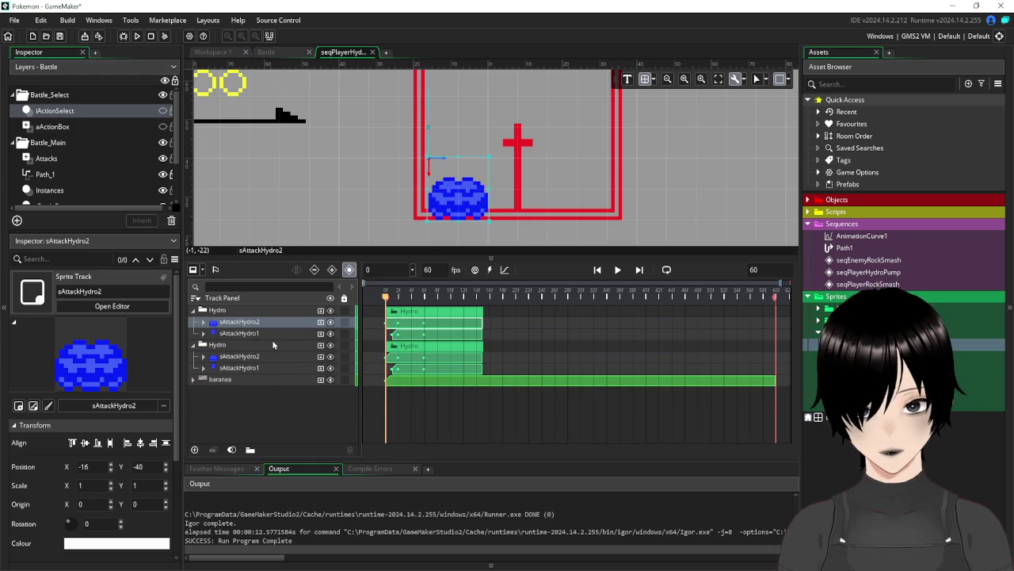
{"action": "left_click", "coordinate": [204, 321]}
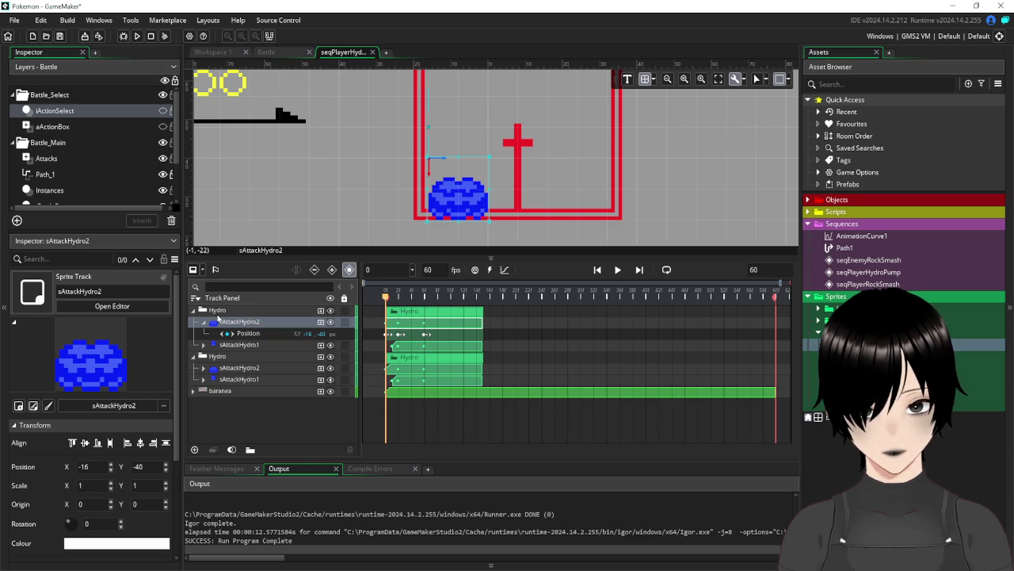
Check the first Hydro group's track options without changes and collapse its tracks
{"action": "left_click", "coordinate": [221, 309]}
{"action": "right_click", "coordinate": [223, 310]}
{"action": "left_click", "coordinate": [214, 315]}
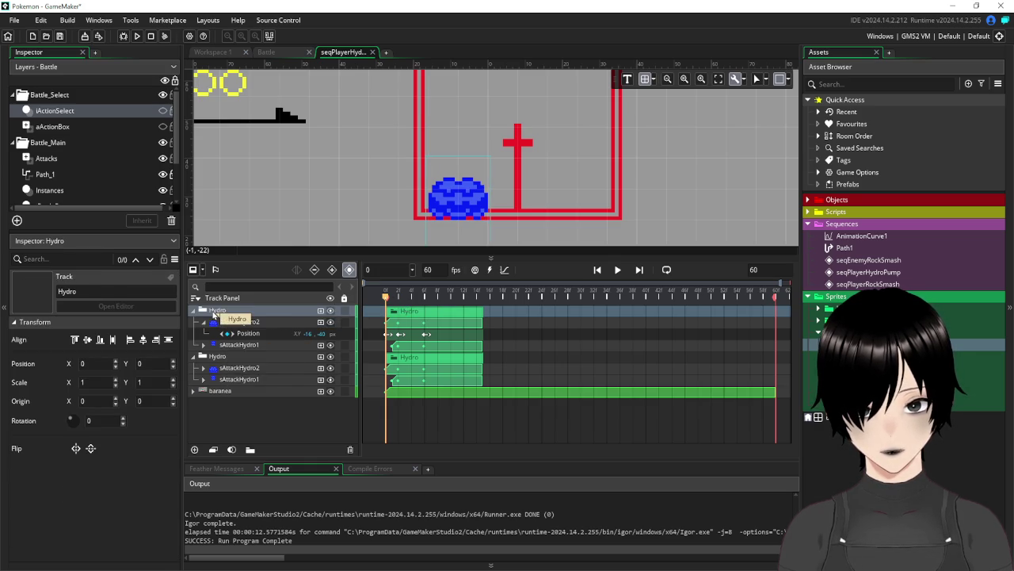
{"action": "right_click", "coordinate": [213, 313]}
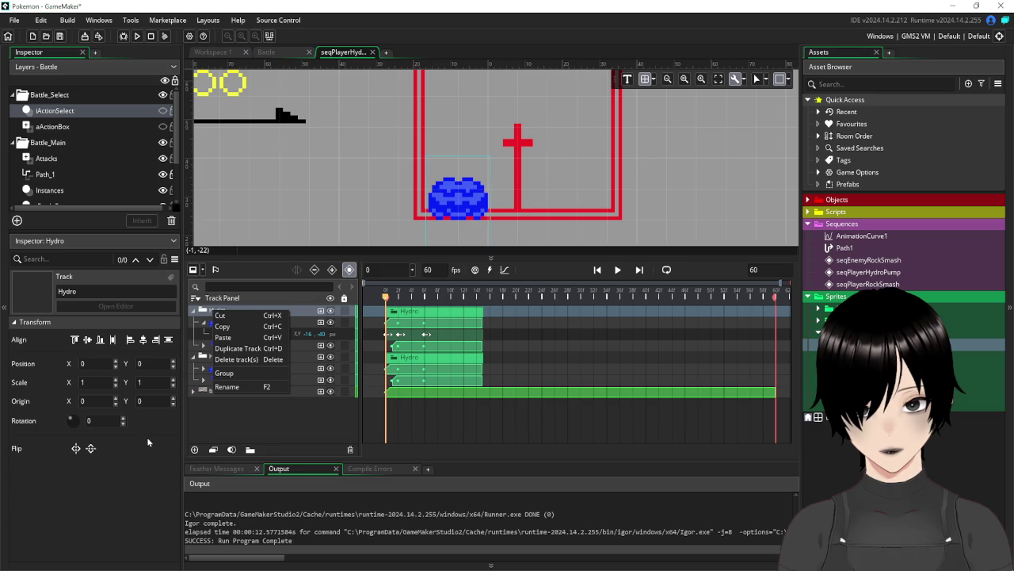
{"action": "left_click", "coordinate": [125, 464]}
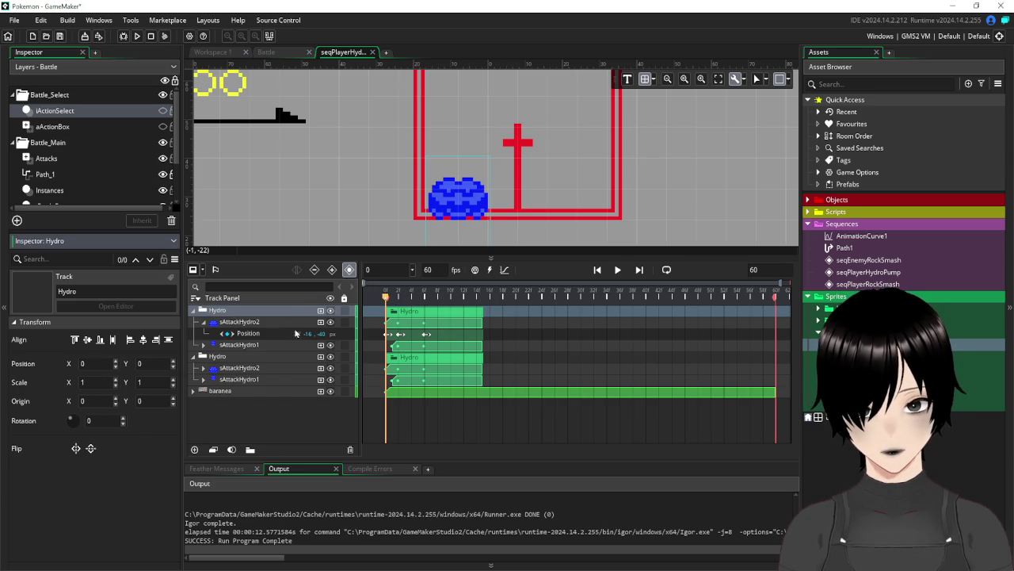
{"action": "left_click", "coordinate": [204, 323]}
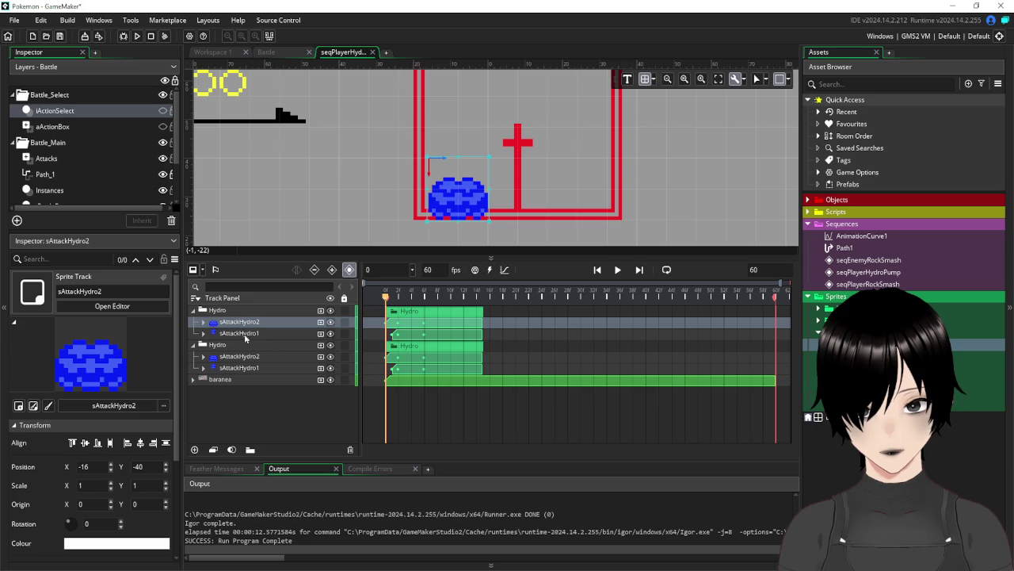
{"action": "left_click", "coordinate": [193, 311]}
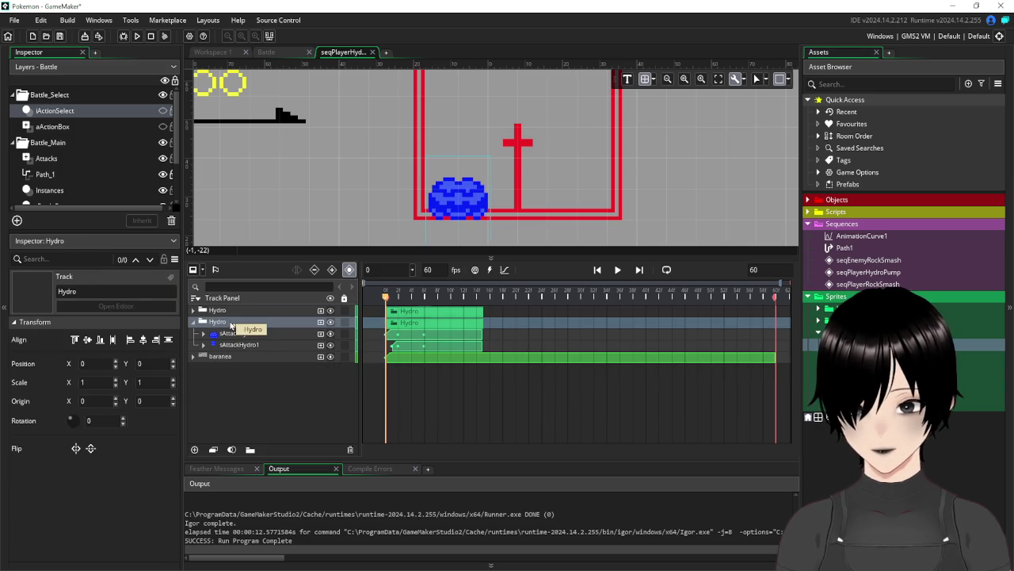
Move the duplicate group's sAttackHydro2 sprite right to X 15
{"action": "left_click", "coordinate": [242, 334]}
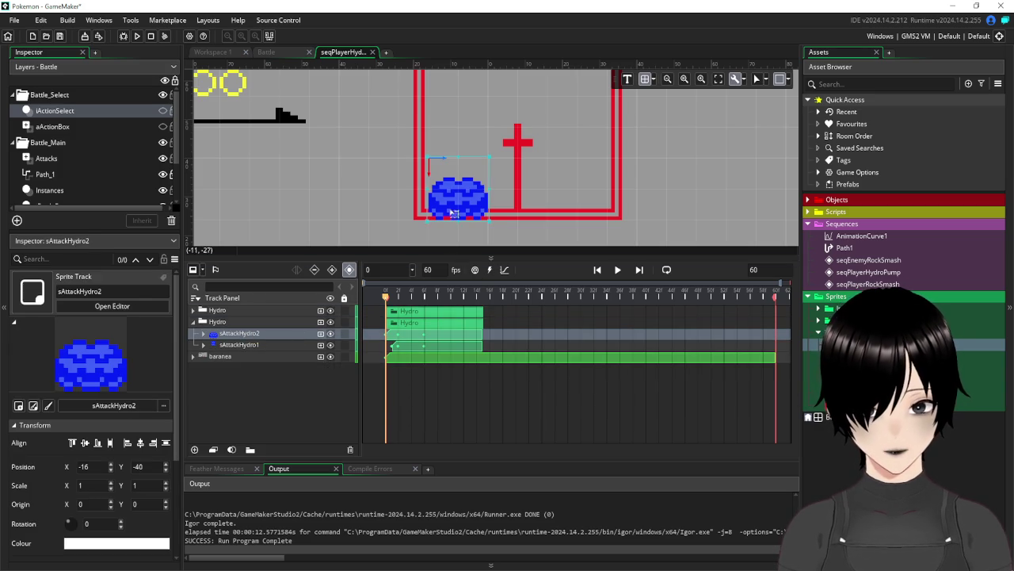
{"action": "left_click_drag", "start_coordinate": [473, 188], "coordinate": [476, 188]}
{"action": "key", "text": "Right"}
{"action": "key", "text": "Right"}
{"action": "key", "text": "Right"}
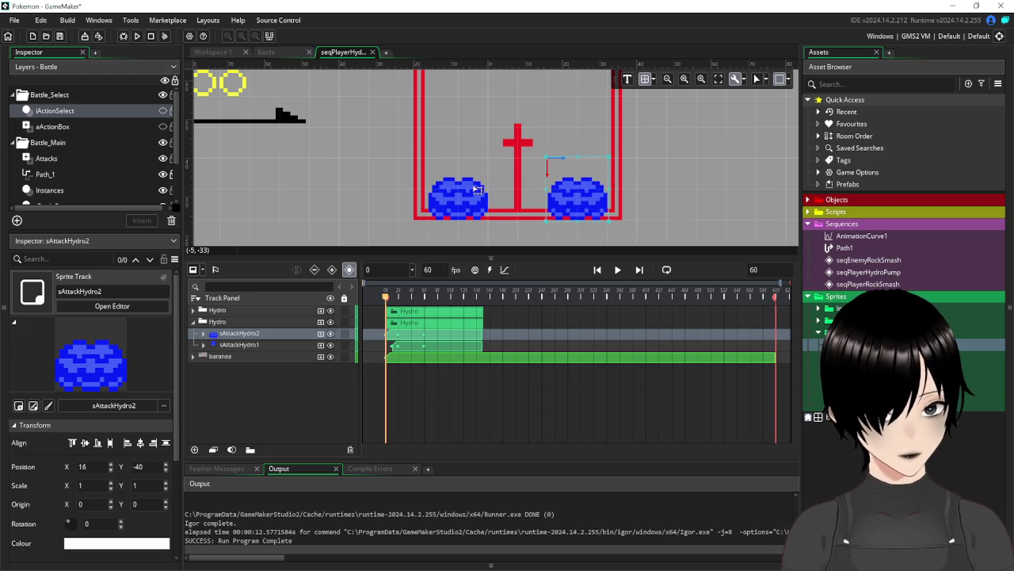
{"action": "key", "text": "Left"}
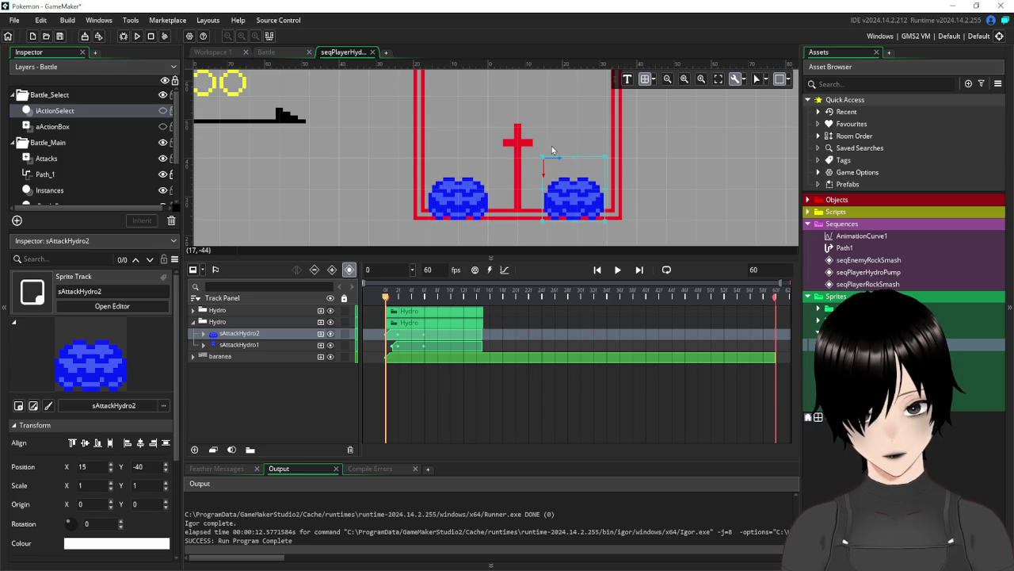
Move the duplicate group's sAttackHydro1 sprite right to X 19 at frame 0
{"action": "left_click", "coordinate": [252, 346]}
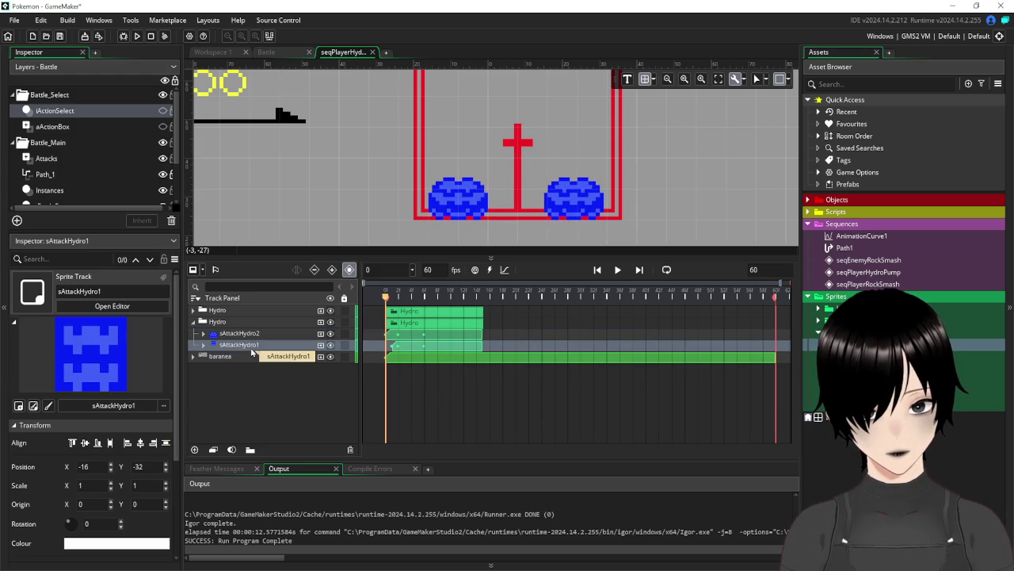
{"action": "mouse_move", "coordinate": [384, 298]}
{"action": "left_mouse_down"}
{"action": "mouse_move", "coordinate": [397, 299]}
{"action": "mouse_move", "coordinate": [390, 306]}
{"action": "left_mouse_up"}
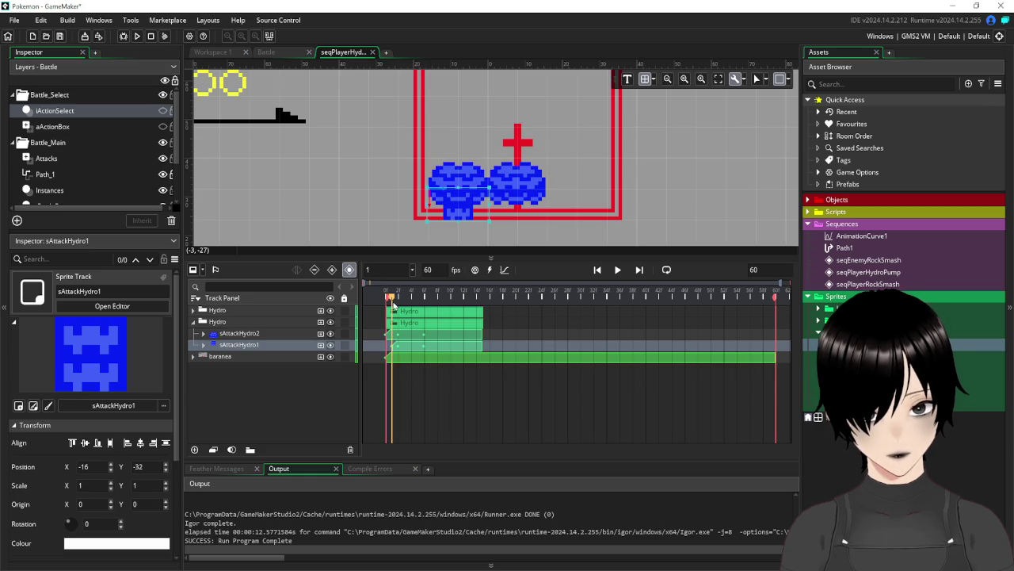
{"action": "left_click_drag", "start_coordinate": [391, 306], "coordinate": [390, 309]}
{"action": "key", "text": "Right"}
{"action": "key", "text": "Right"}
{"action": "key", "text": "Right"}
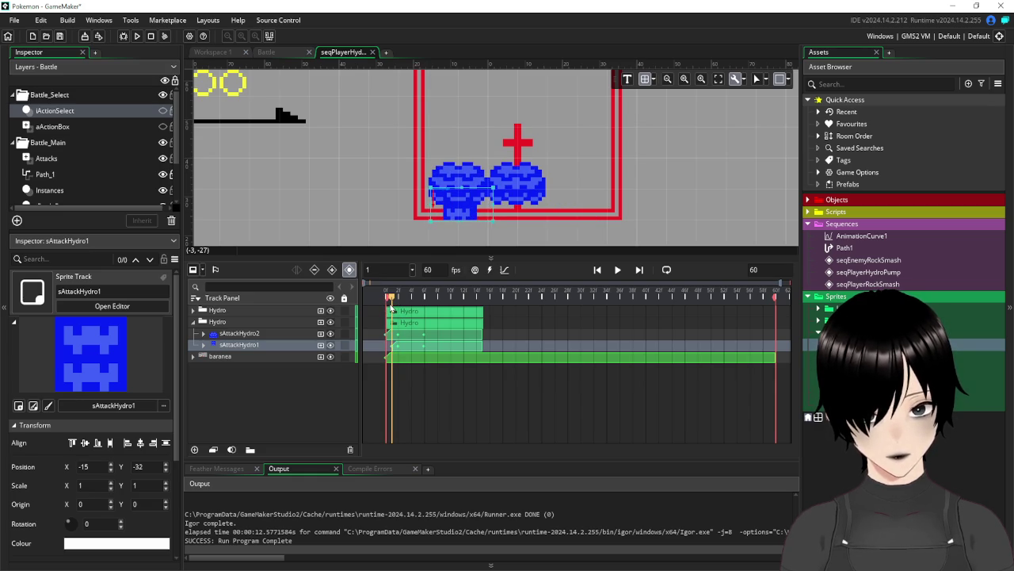
{"action": "key", "text": "Right"}
{"action": "key", "text": "Right"}
{"action": "key", "text": "Right"}
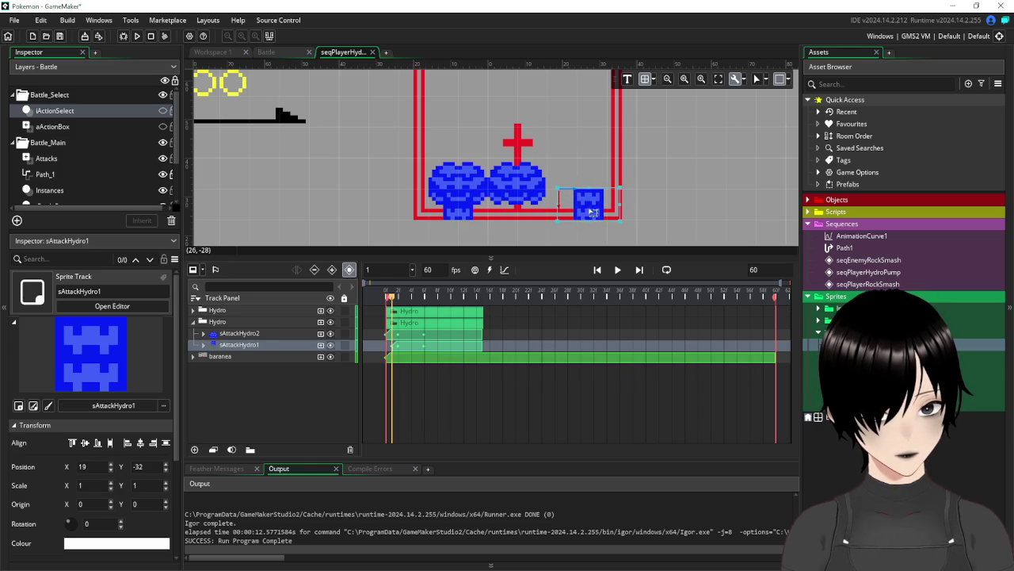
{"action": "mouse_move", "coordinate": [592, 212]}
{"action": "left_mouse_down"}
{"action": "mouse_move", "coordinate": [582, 211]}
{"action": "mouse_move", "coordinate": [601, 211]}
{"action": "mouse_move", "coordinate": [591, 210]}
{"action": "left_mouse_up"}
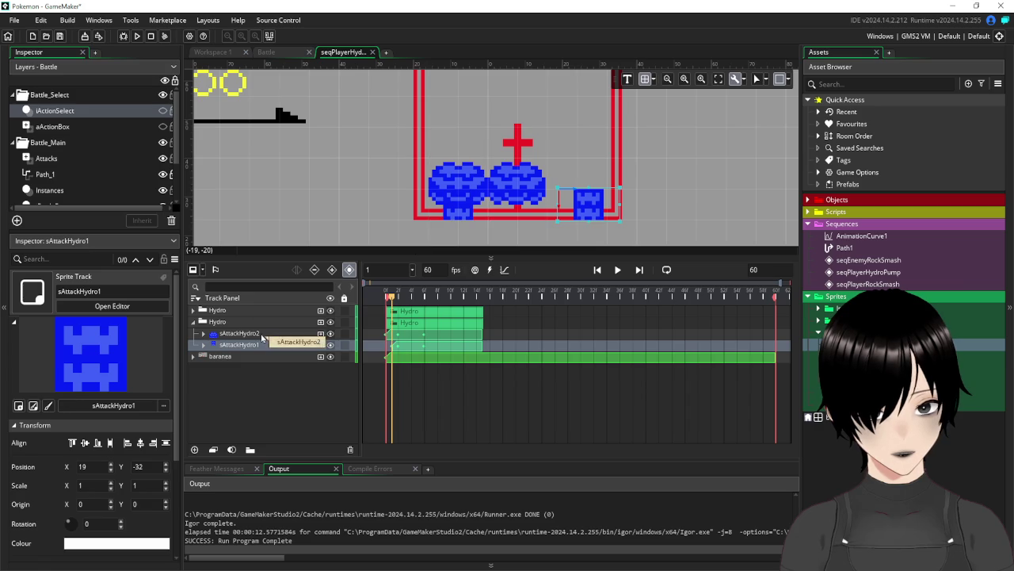
{"action": "left_click_drag", "start_coordinate": [393, 299], "coordinate": [383, 299]}
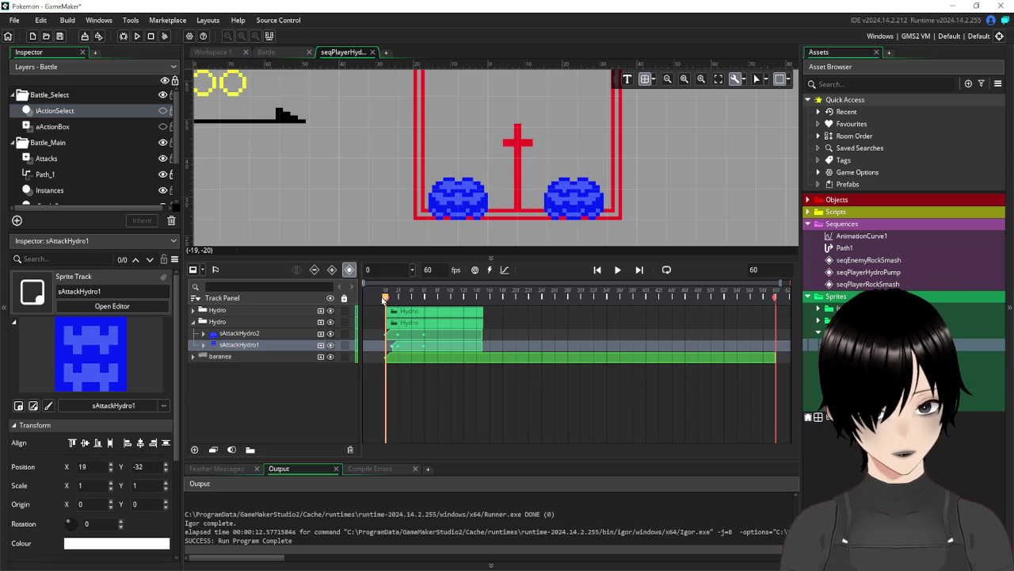
Align the duplicate's sAttackHydro2 sprite at X 16 at frame 0 and frame 6
{"action": "left_click", "coordinate": [256, 334]}
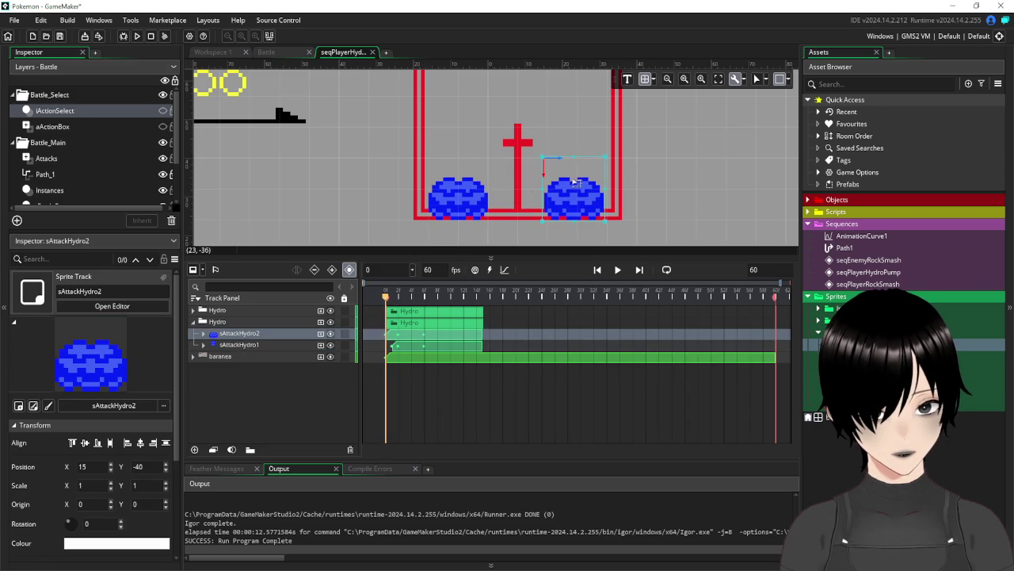
{"action": "mouse_move", "coordinate": [585, 187]}
{"action": "left_mouse_down"}
{"action": "mouse_move", "coordinate": [623, 185]}
{"action": "mouse_move", "coordinate": [568, 185]}
{"action": "left_mouse_up"}
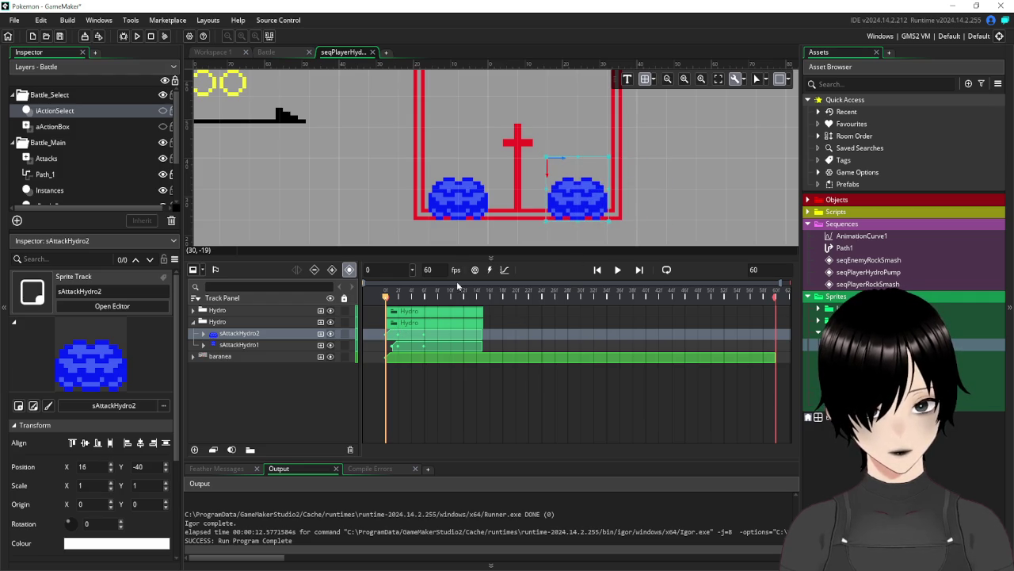
{"action": "left_click_drag", "start_coordinate": [385, 296], "coordinate": [398, 296]}
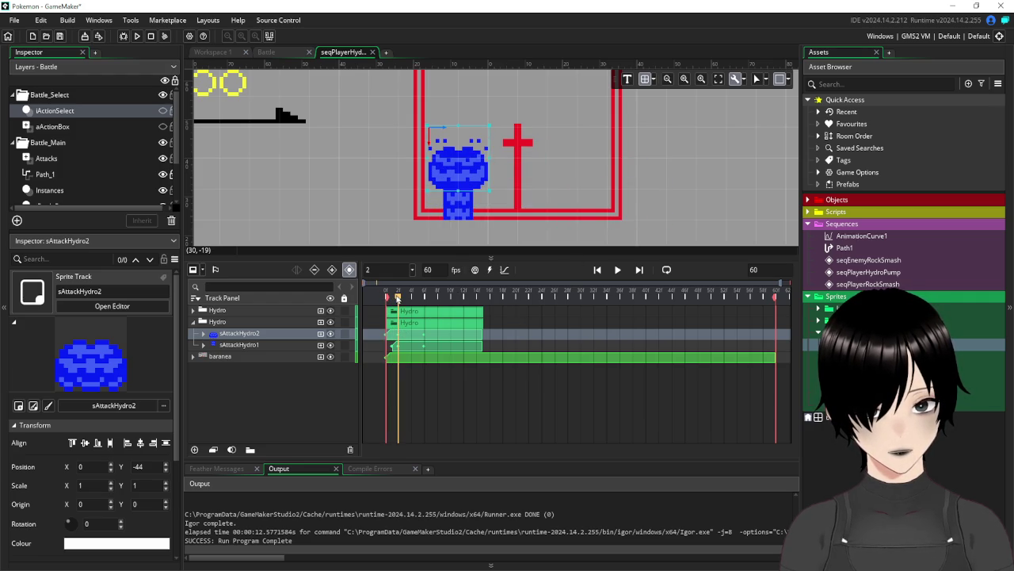
{"action": "left_click", "coordinate": [398, 337]}
{"action": "left_click", "coordinate": [401, 347]}
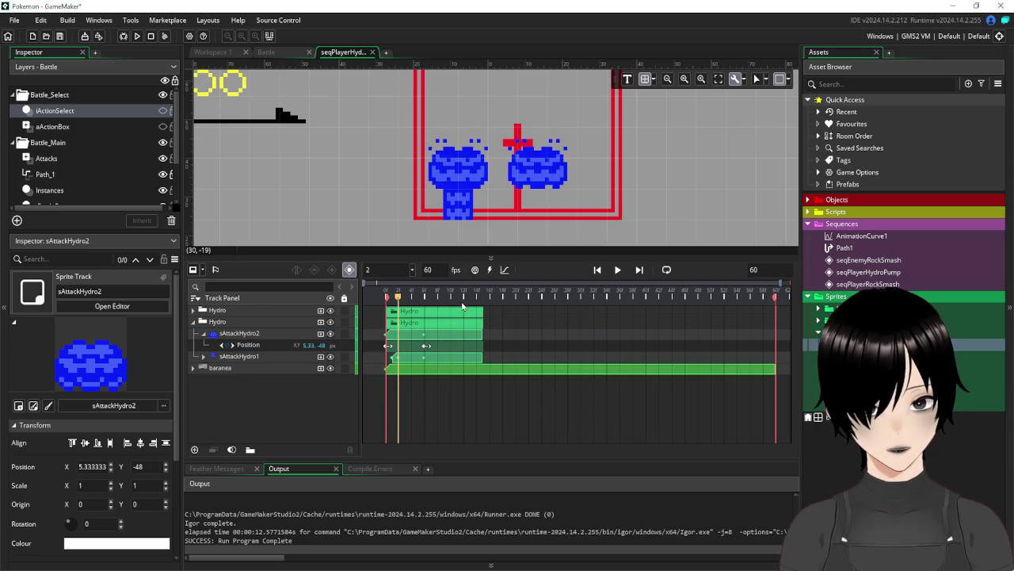
{"action": "left_click", "coordinate": [448, 336]}
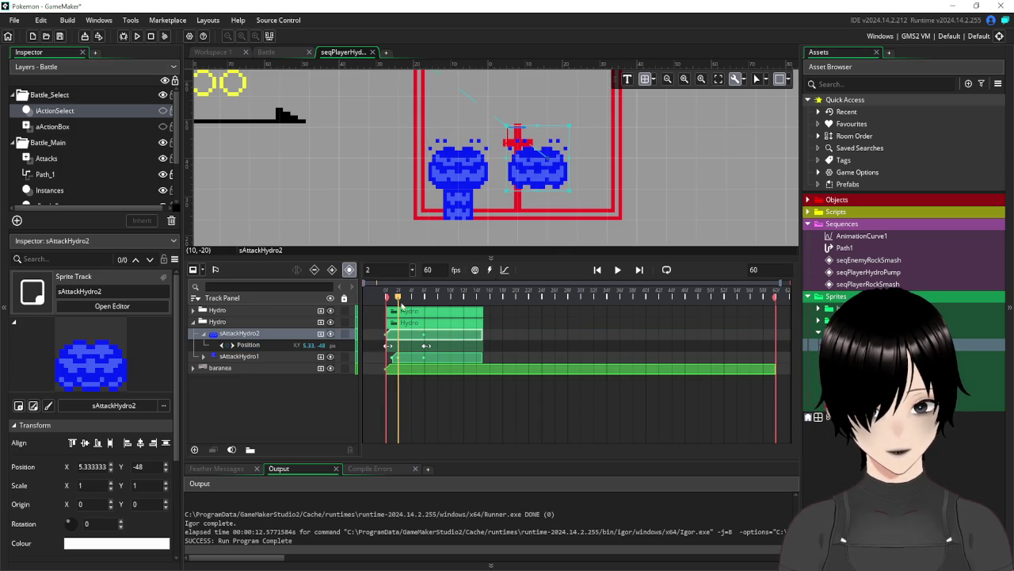
{"action": "left_click_drag", "start_coordinate": [398, 299], "coordinate": [424, 298]}
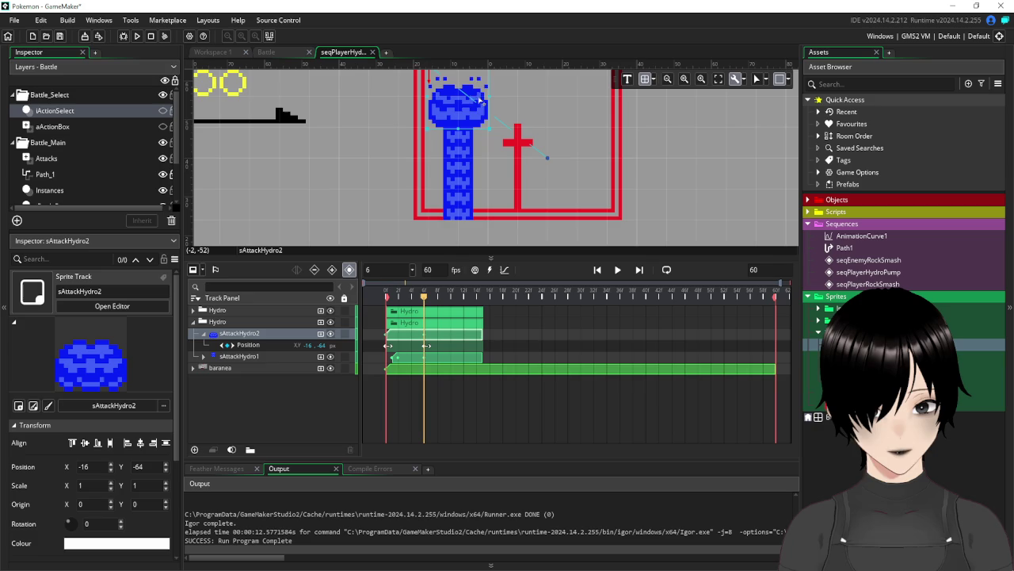
{"action": "left_click_drag", "start_coordinate": [501, 108], "coordinate": [606, 108]}
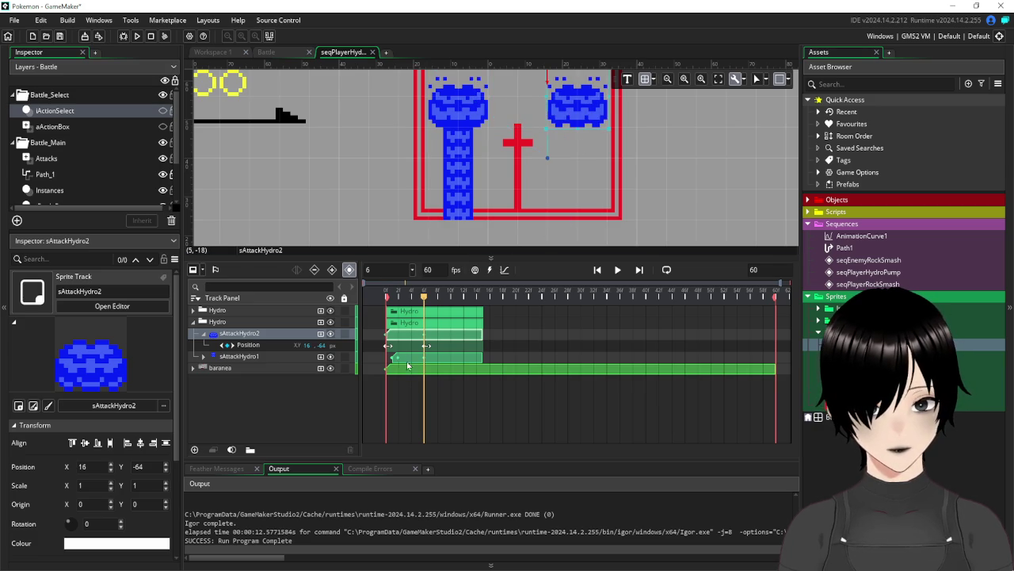
Move the duplicate's sAttackHydro1 column right beside it at frame 6
{"action": "left_click", "coordinate": [400, 362]}
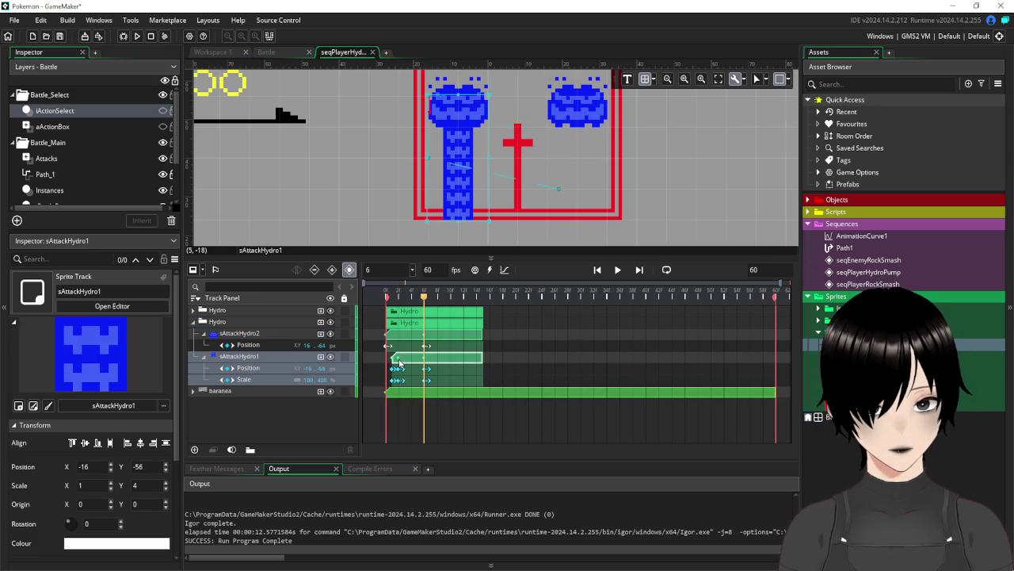
{"action": "left_click", "coordinate": [400, 363]}
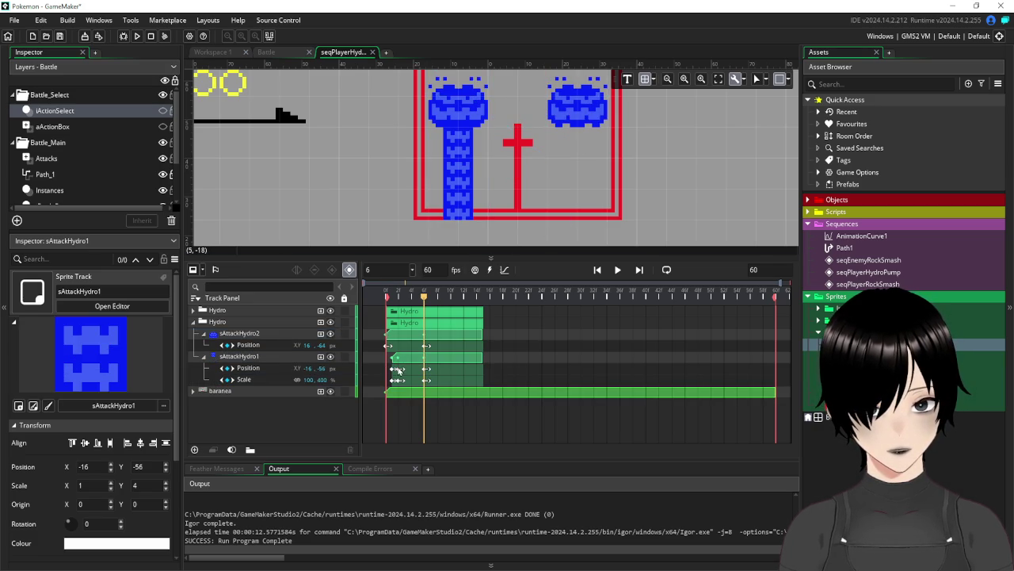
{"action": "left_click", "coordinate": [399, 371]}
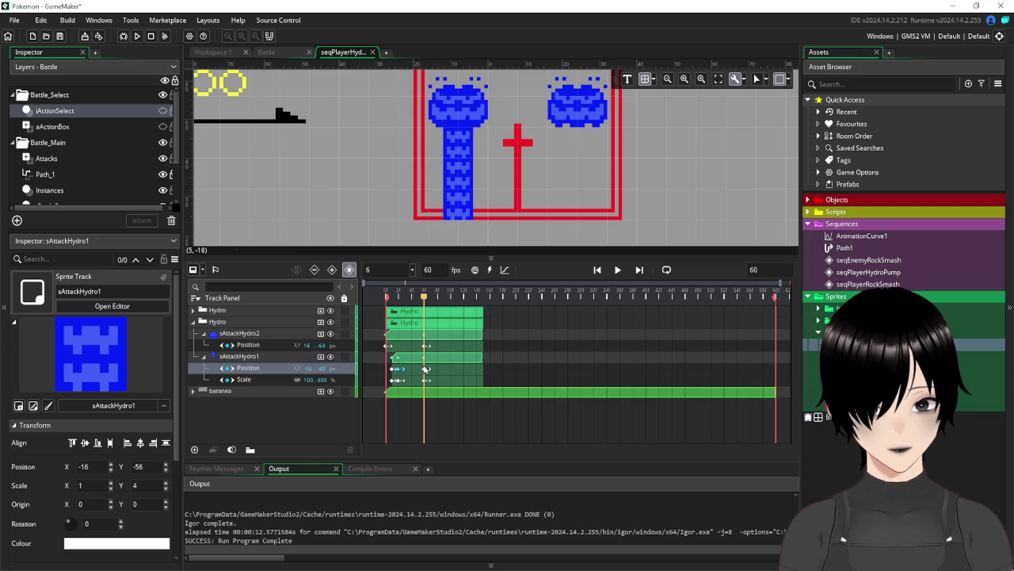
{"action": "left_click", "coordinate": [409, 383]}
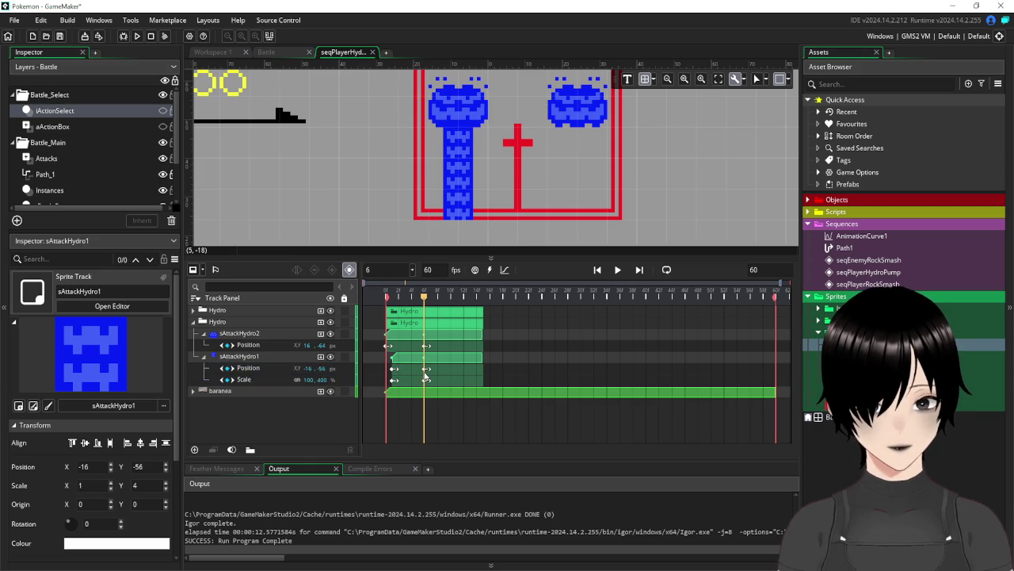
{"action": "left_click_drag", "start_coordinate": [472, 169], "coordinate": [575, 166]}
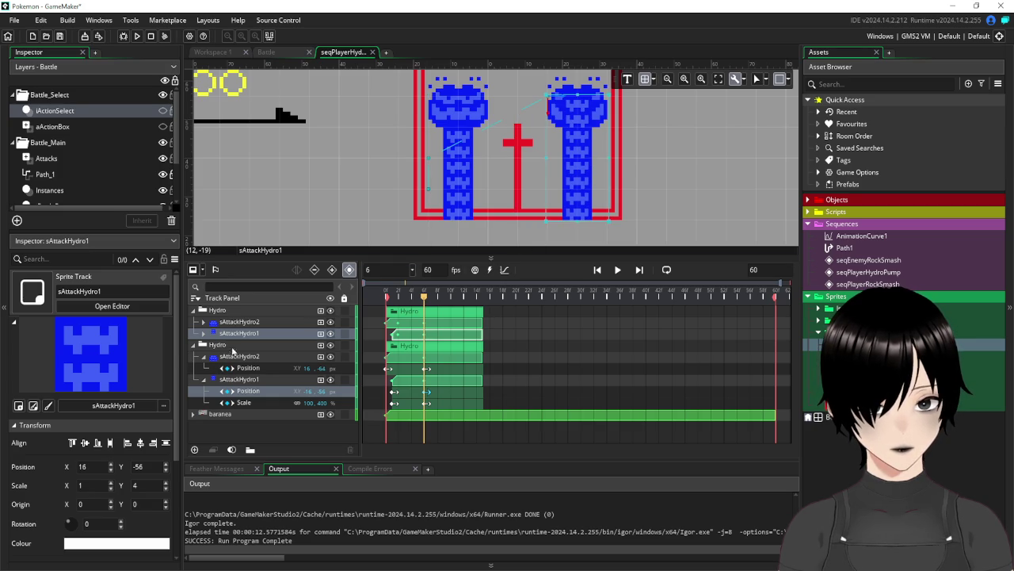
Fold away both sprite tracks' property rows and select the baranea track
{"action": "left_click", "coordinate": [204, 359]}
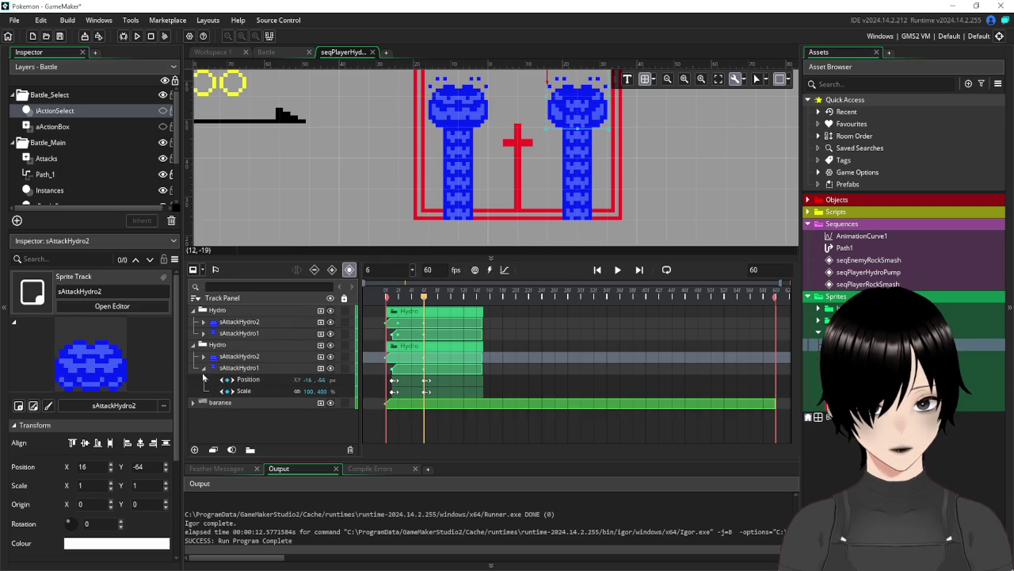
{"action": "left_click", "coordinate": [205, 371]}
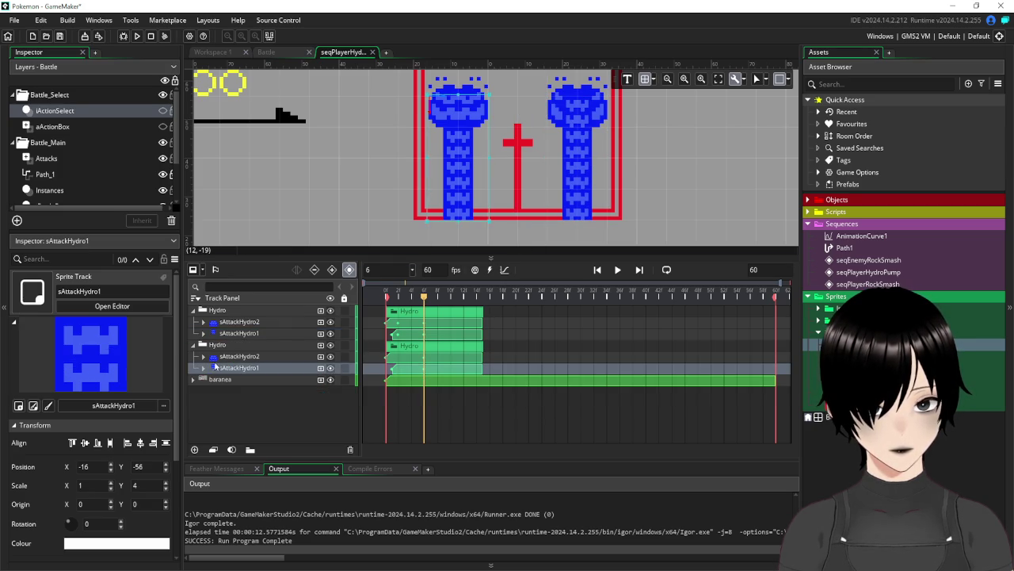
{"action": "left_click", "coordinate": [331, 205]}
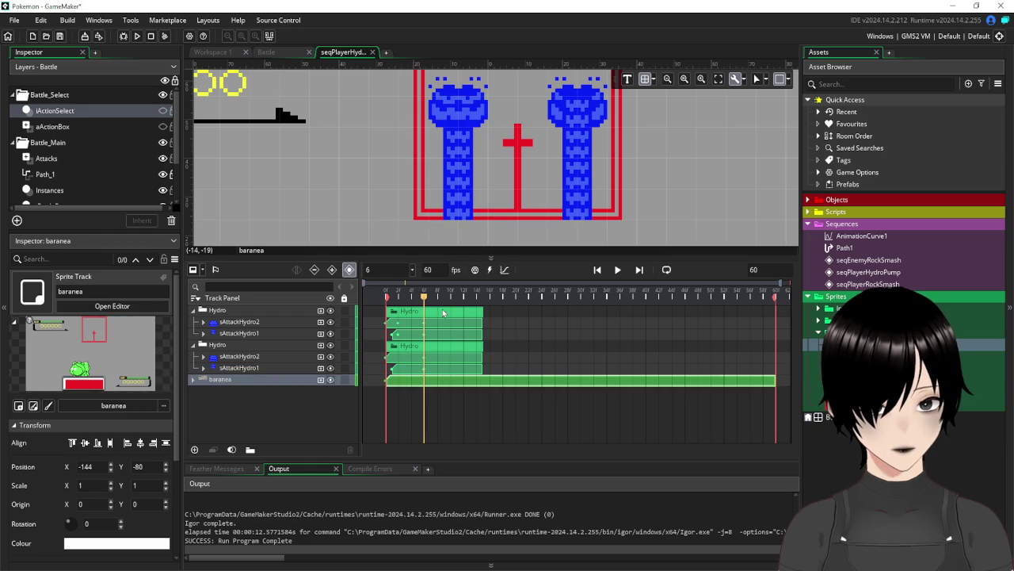
At frame 0, delete the second Hydro group's sAttackHydro2 track, then delete that group itself
{"action": "mouse_move", "coordinate": [423, 297]}
{"action": "left_mouse_down"}
{"action": "mouse_move", "coordinate": [381, 306]}
{"action": "mouse_move", "coordinate": [424, 313]}
{"action": "mouse_move", "coordinate": [404, 324]}
{"action": "left_mouse_up"}
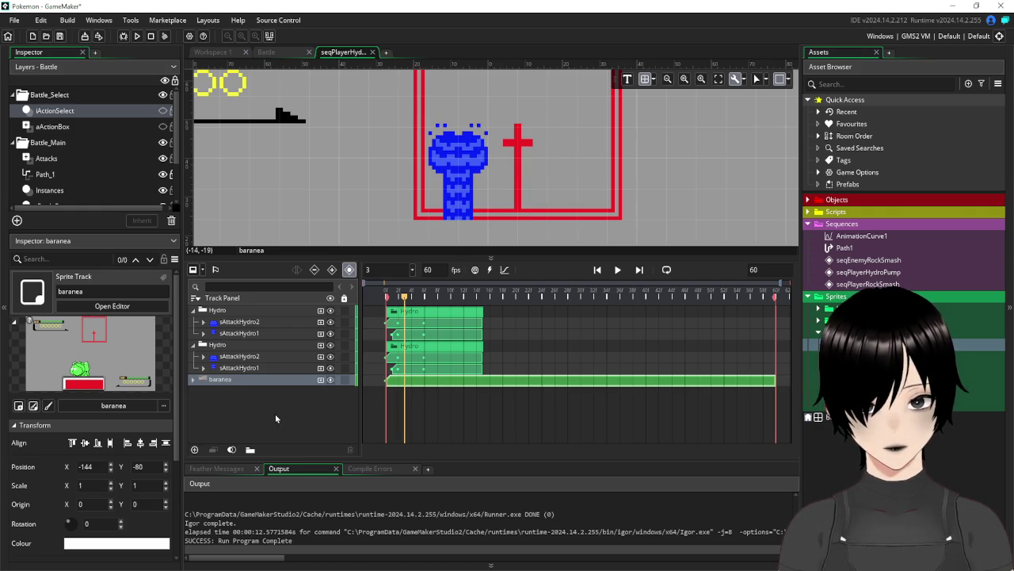
{"action": "left_click", "coordinate": [220, 347]}
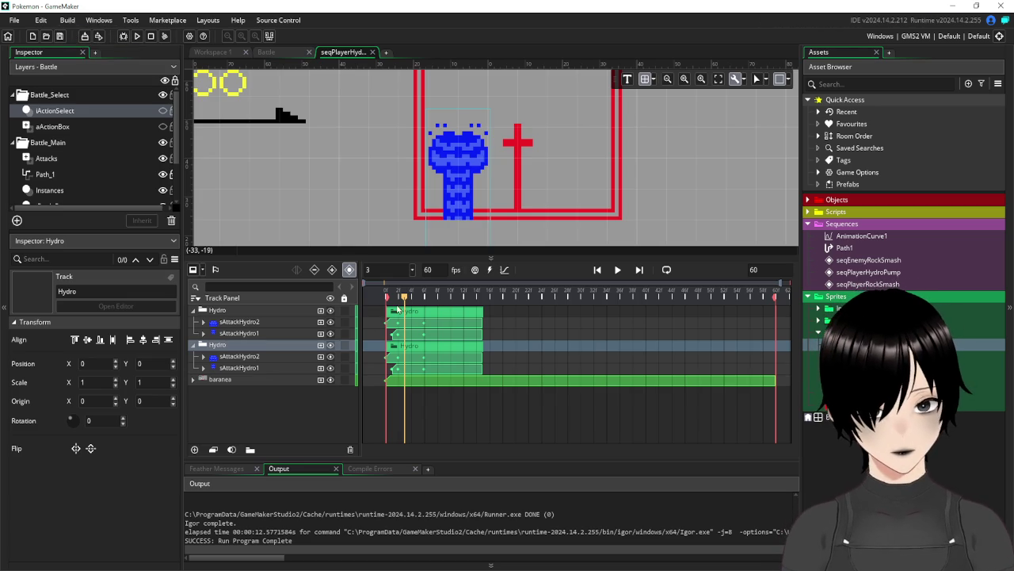
{"action": "mouse_move", "coordinate": [405, 298]}
{"action": "left_mouse_down"}
{"action": "mouse_move", "coordinate": [380, 309]}
{"action": "mouse_move", "coordinate": [441, 317]}
{"action": "mouse_move", "coordinate": [412, 315]}
{"action": "left_mouse_up"}
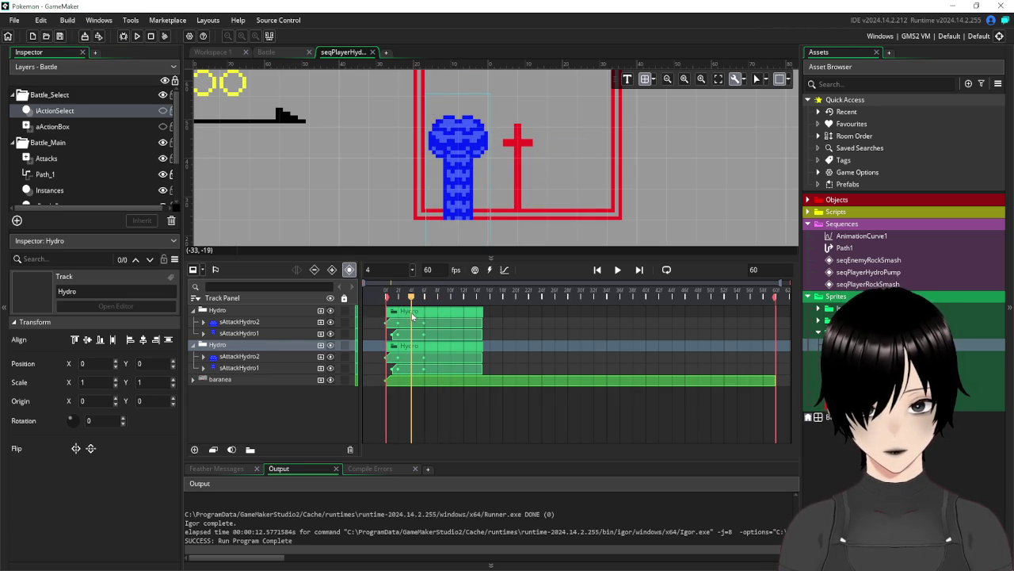
{"action": "left_click", "coordinate": [242, 358]}
{"action": "key", "text": "Right"}
{"action": "key", "text": "Right"}
{"action": "key", "text": "Right"}
{"action": "key", "text": "Right"}
{"action": "key", "text": "Right"}
{"action": "key", "text": "Right"}
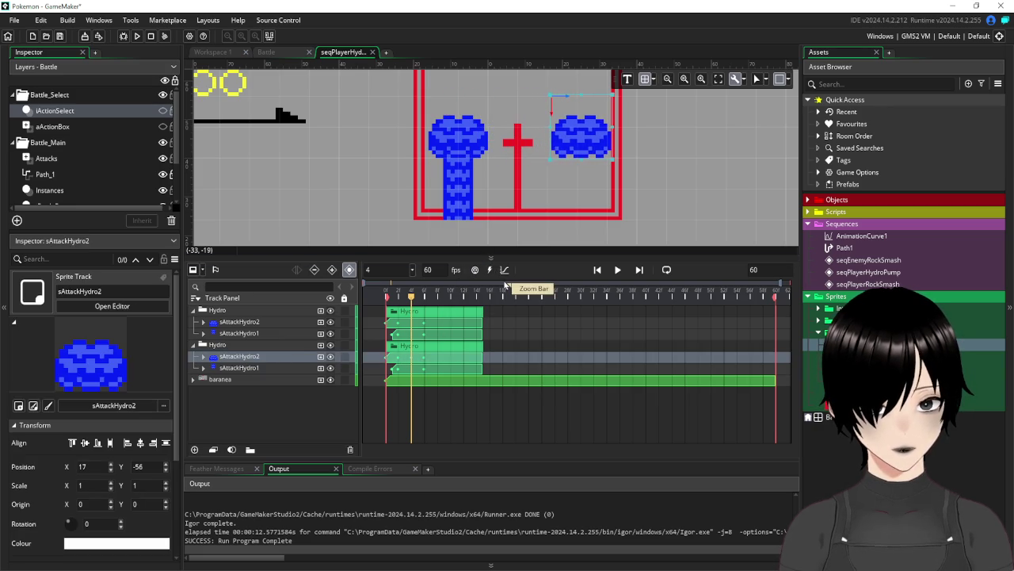
{"action": "key", "text": "Delete"}
{"action": "left_click", "coordinate": [217, 345]}
{"action": "key", "text": "Delete"}
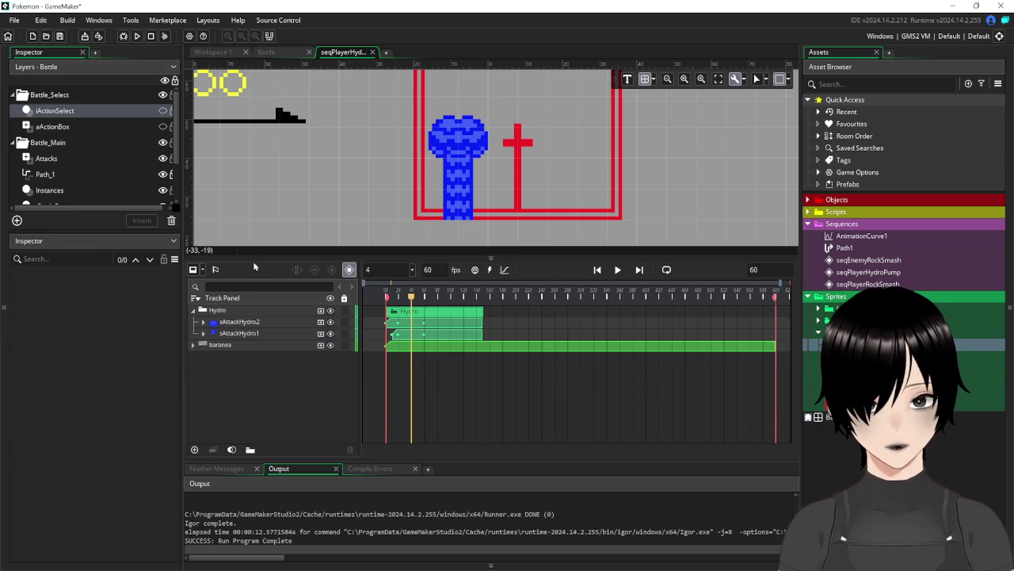
Add a Position track to the Hydro group, key it at frame 0 (0, 0), and collapse the group
{"action": "mouse_move", "coordinate": [416, 303]}
{"action": "left_mouse_down"}
{"action": "mouse_move", "coordinate": [388, 304]}
{"action": "mouse_move", "coordinate": [483, 303]}
{"action": "mouse_move", "coordinate": [307, 310]}
{"action": "left_mouse_up"}
{"action": "left_click", "coordinate": [222, 310]}
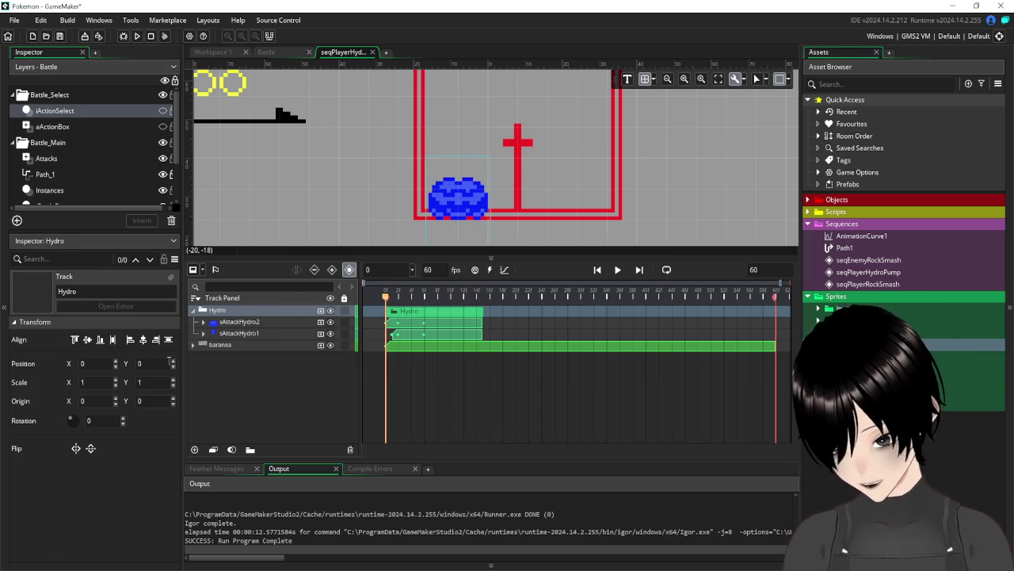
{"action": "left_click", "coordinate": [321, 313]}
{"action": "left_click", "coordinate": [325, 316]}
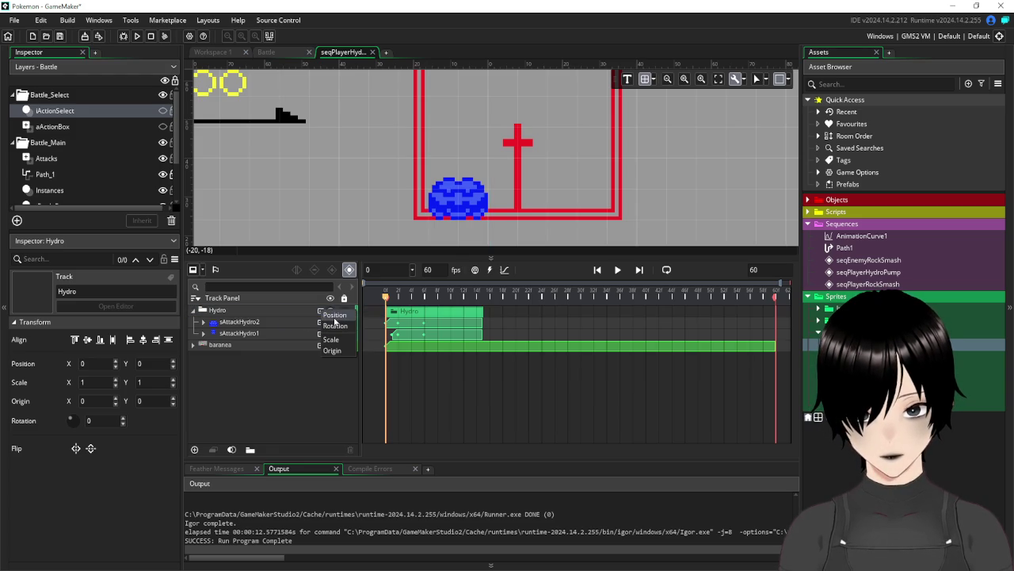
{"action": "left_click", "coordinate": [447, 338]}
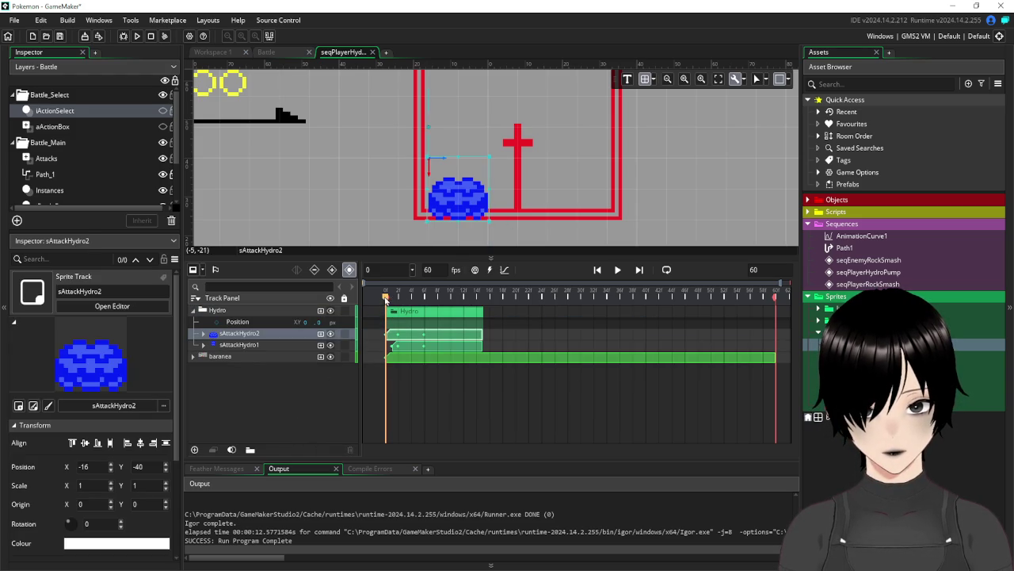
{"action": "mouse_move", "coordinate": [386, 299]}
{"action": "left_mouse_down"}
{"action": "mouse_move", "coordinate": [438, 299]}
{"action": "mouse_move", "coordinate": [386, 299]}
{"action": "left_mouse_up"}
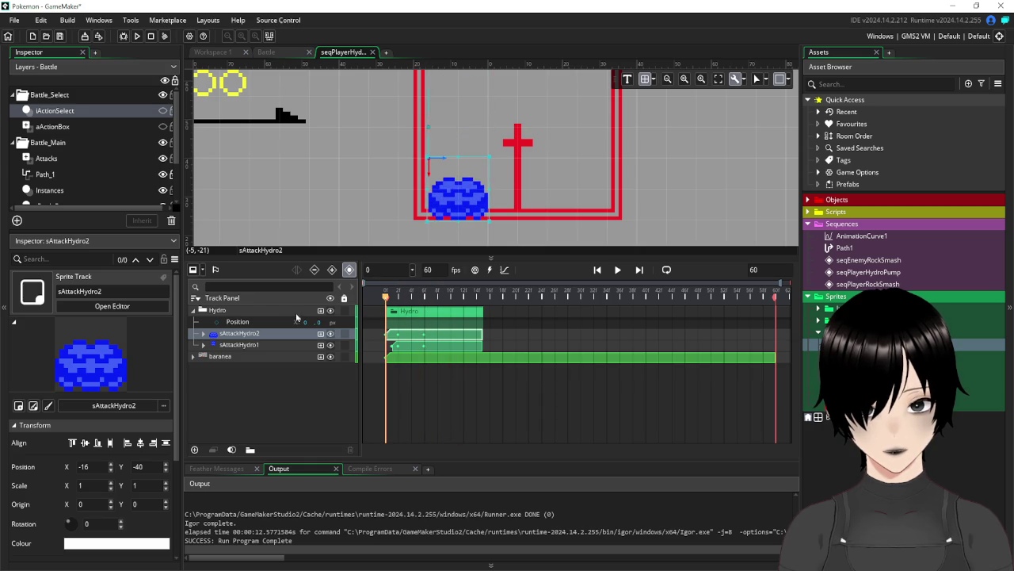
{"action": "left_click", "coordinate": [249, 311]}
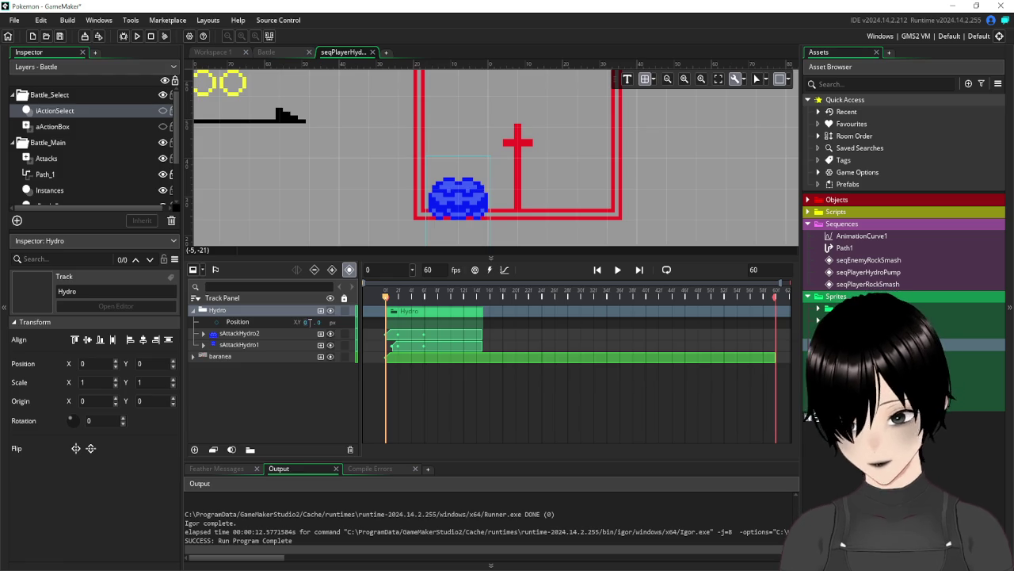
{"action": "mouse_move", "coordinate": [304, 326]}
{"action": "left_mouse_down"}
{"action": "mouse_move", "coordinate": [317, 321]}
{"action": "mouse_move", "coordinate": [292, 321]}
{"action": "left_mouse_up"}
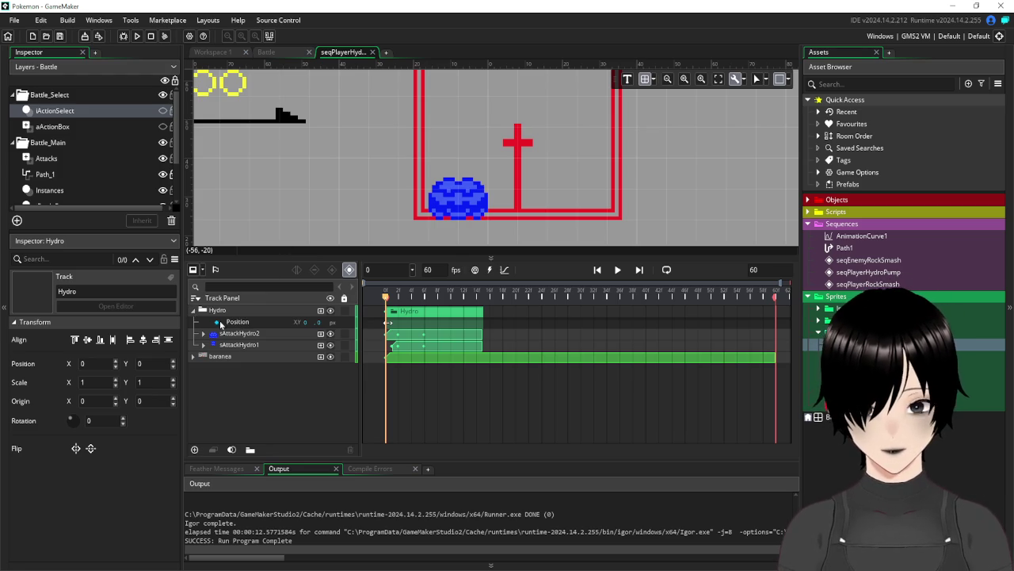
{"action": "left_click", "coordinate": [196, 310]}
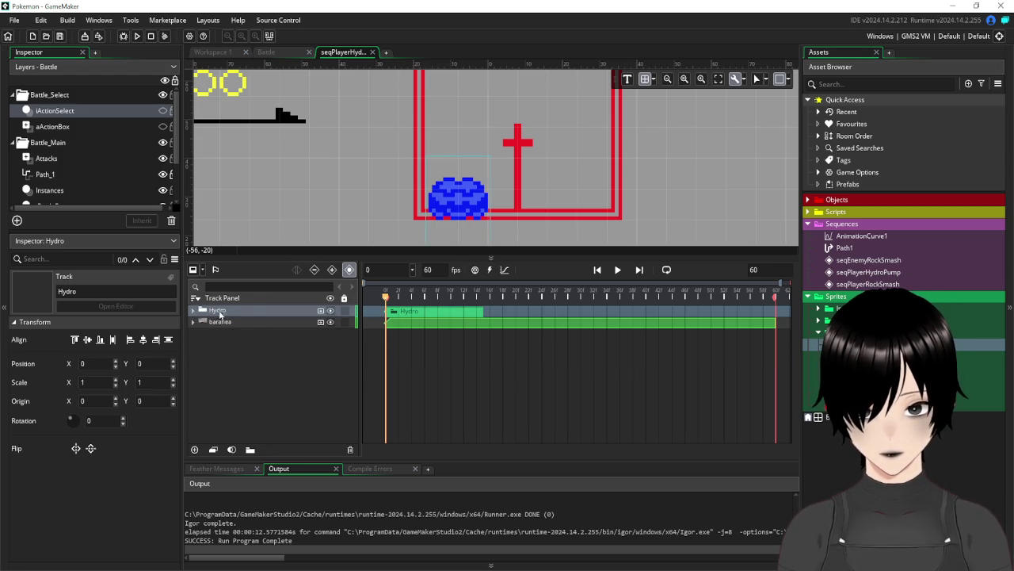
Duplicate the Hydro group and set the copy's Position X to 32, after trying 16 and 24
{"action": "right_click", "coordinate": [229, 311]}
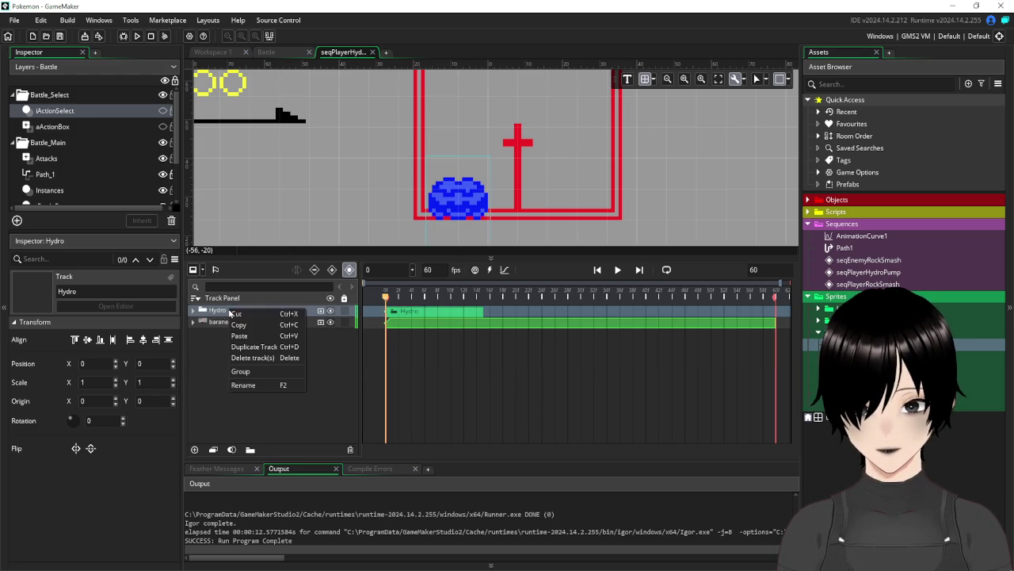
{"action": "left_click", "coordinate": [257, 348]}
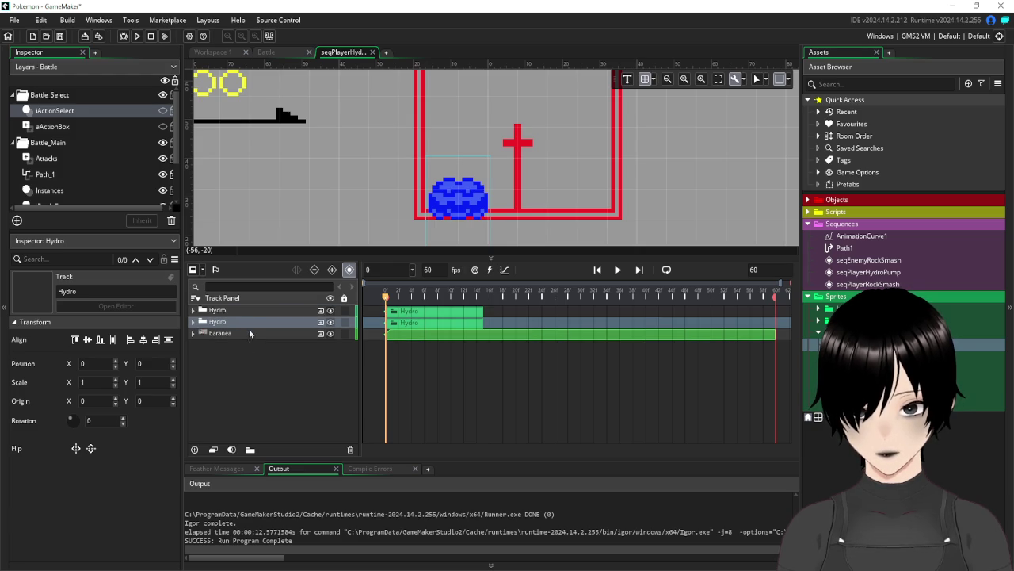
{"action": "left_click", "coordinate": [193, 323]}
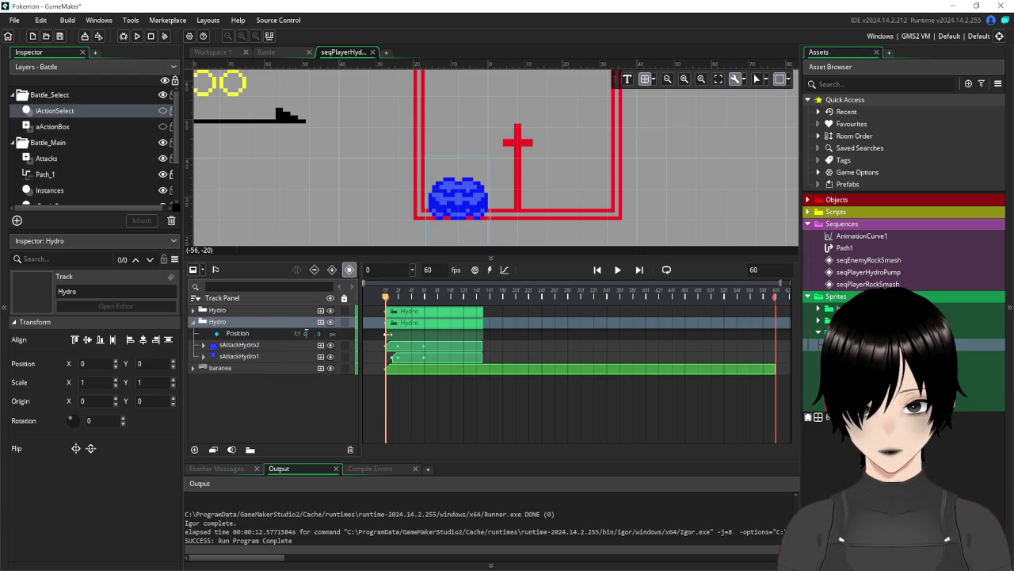
{"action": "left_click", "coordinate": [303, 333]}
{"action": "type", "text": "16"}
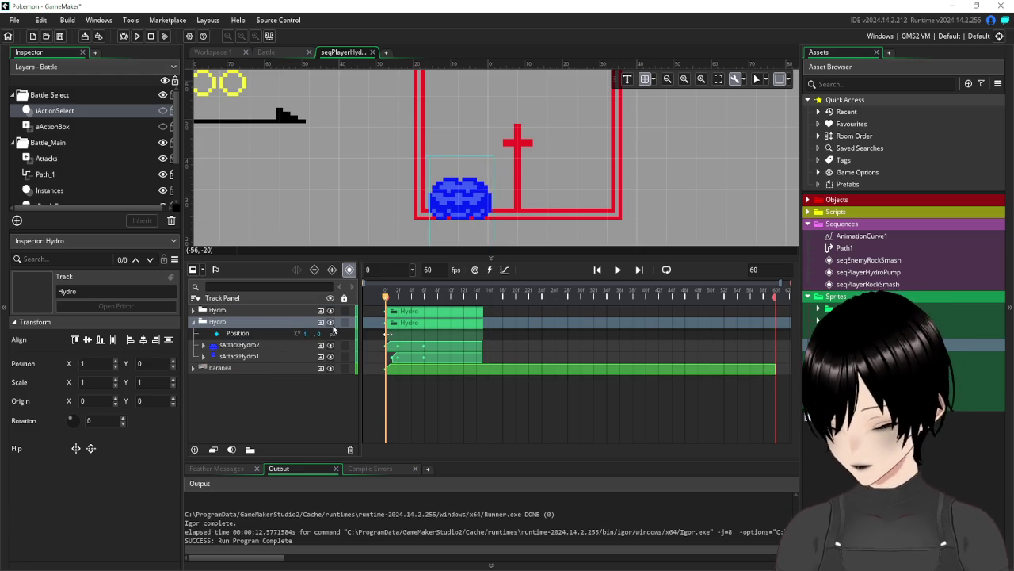
{"action": "key", "text": "Return"}
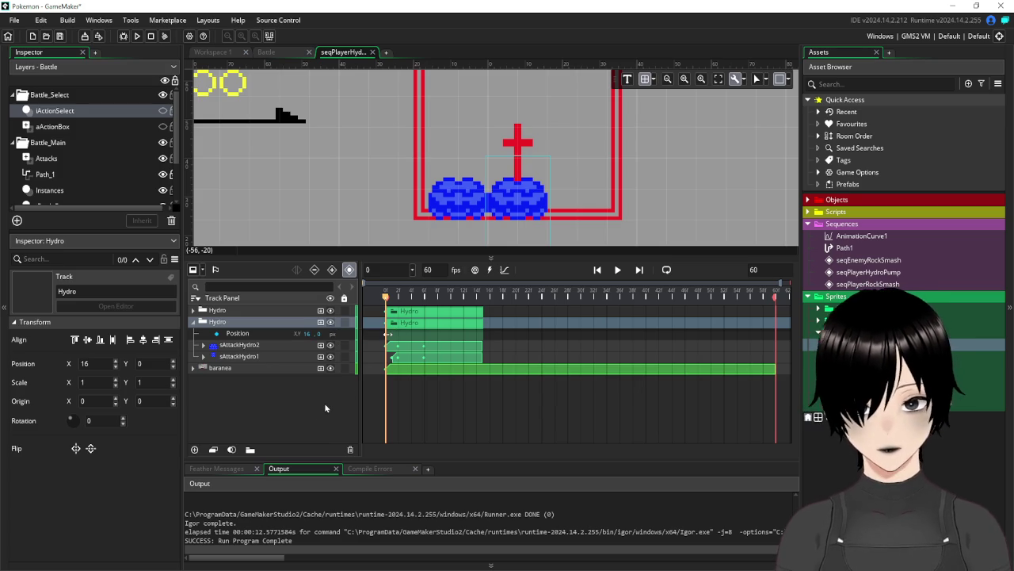
{"action": "key", "text": "BackSpace"}
{"action": "key", "text": "BackSpace"}
{"action": "type", "text": "24"}
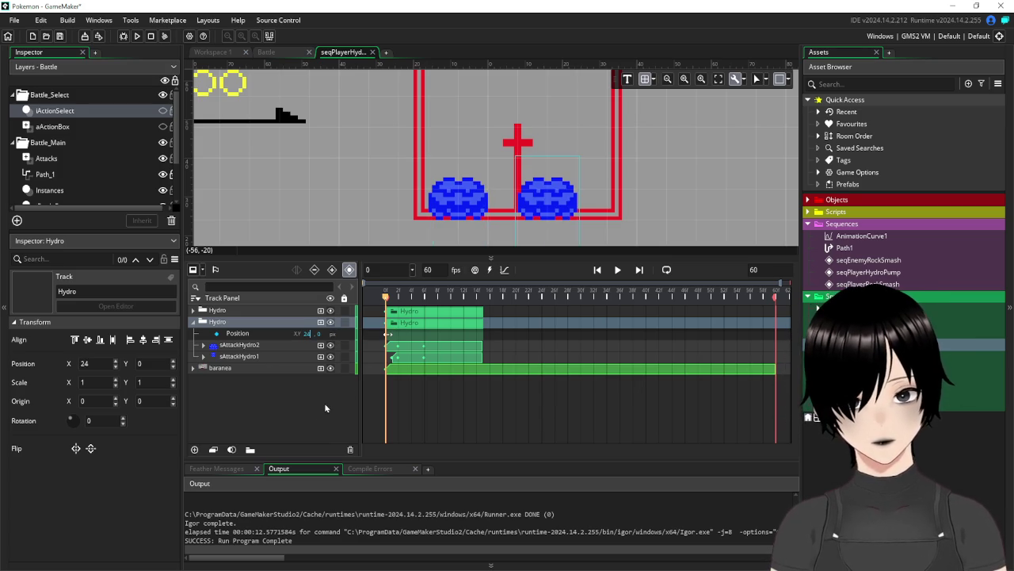
{"action": "key", "text": "BackSpace"}
{"action": "key", "text": "BackSpace"}
{"action": "type", "text": "3"}
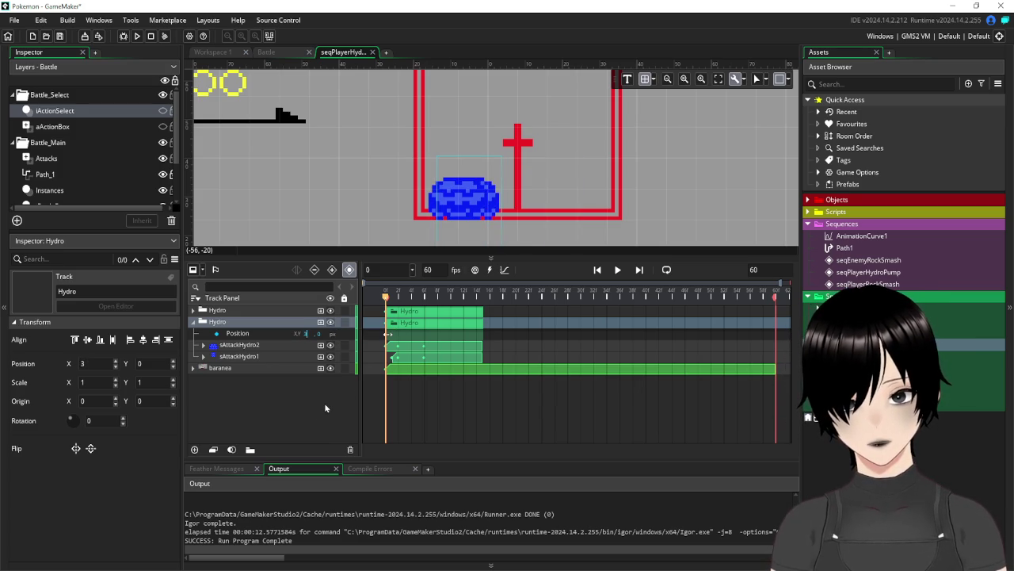
{"action": "type", "text": "2"}
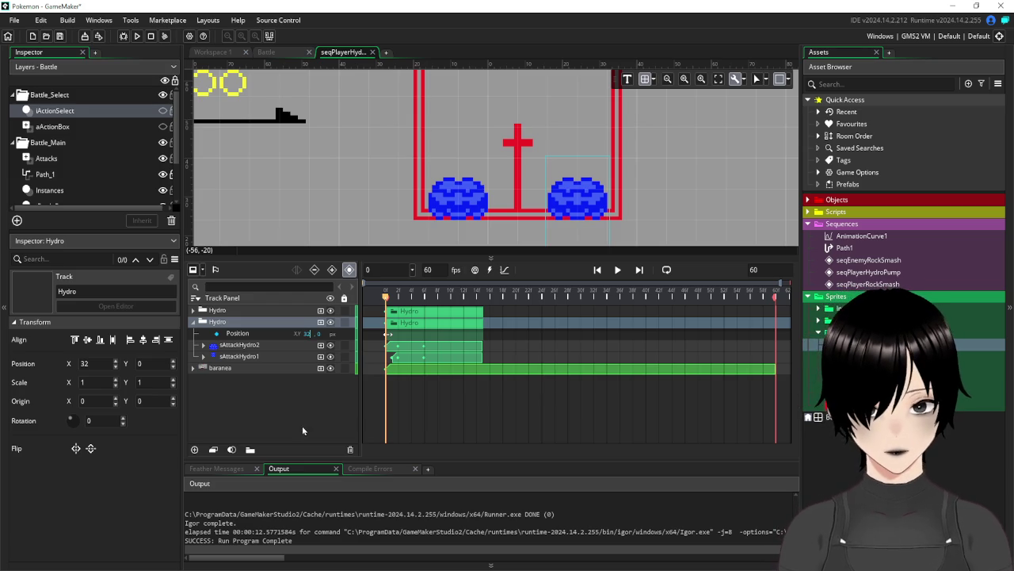
{"action": "left_click", "coordinate": [319, 421]}
Test-run the game, close its window, then play and stop the seqPlayerHydroPump preview
{"action": "left_click", "coordinate": [137, 36]}
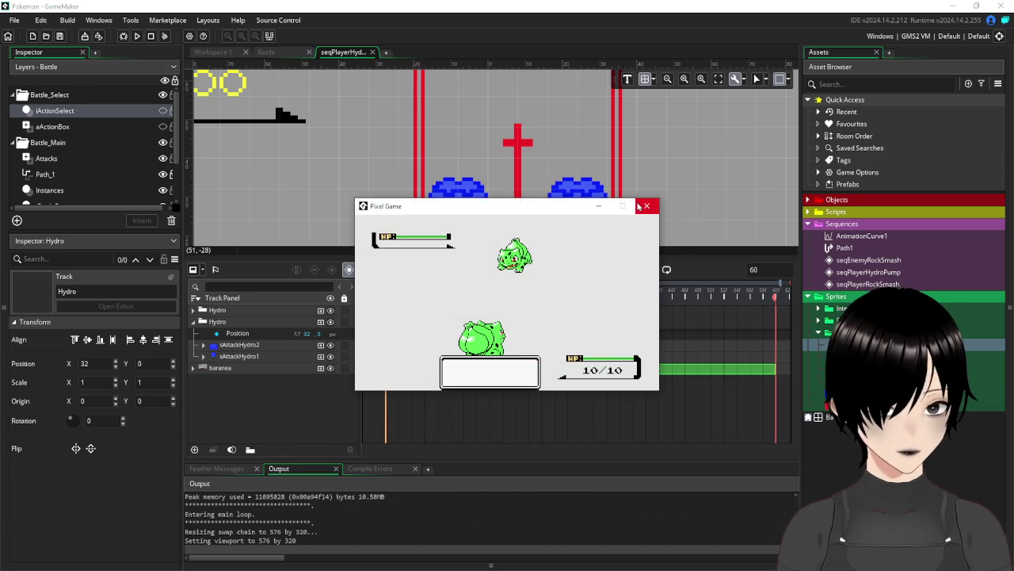
{"action": "left_click", "coordinate": [647, 205]}
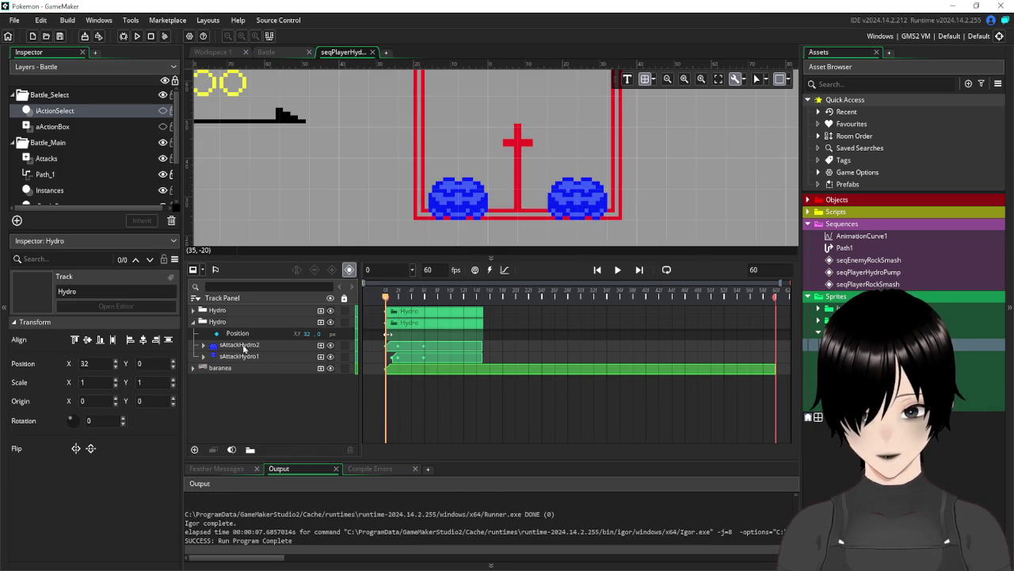
{"action": "left_click", "coordinate": [618, 270]}
{"action": "key", "text": "space"}
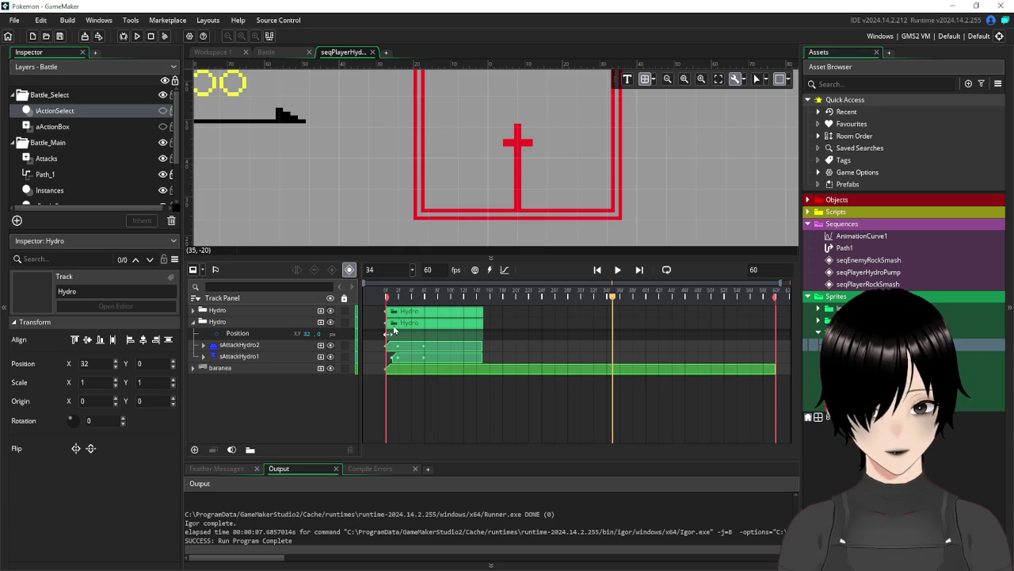
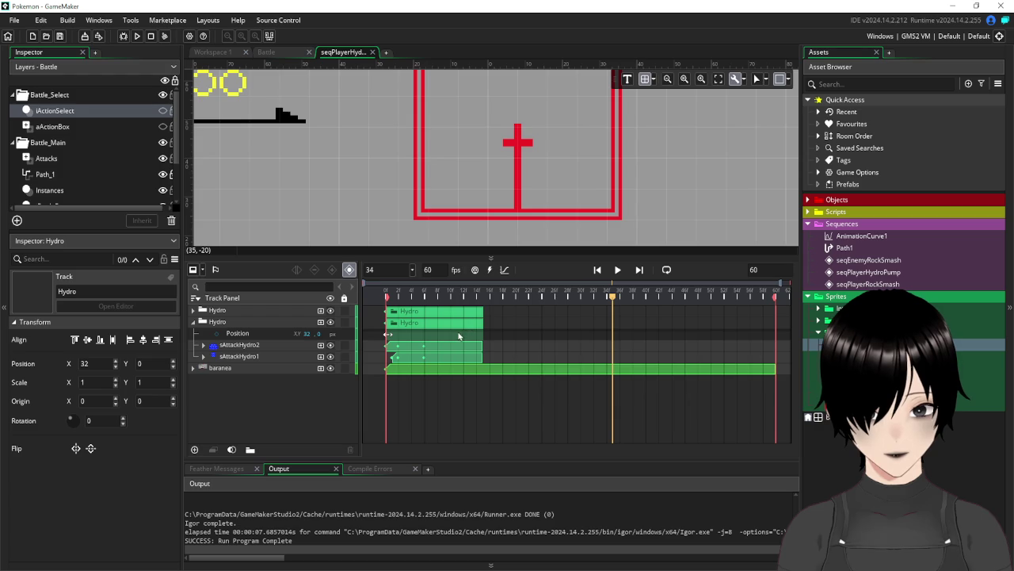
Collapse the second Hydro group, deselect it, and return the preview to frame 0
{"action": "left_click", "coordinate": [198, 322]}
{"action": "left_click", "coordinate": [193, 321]}
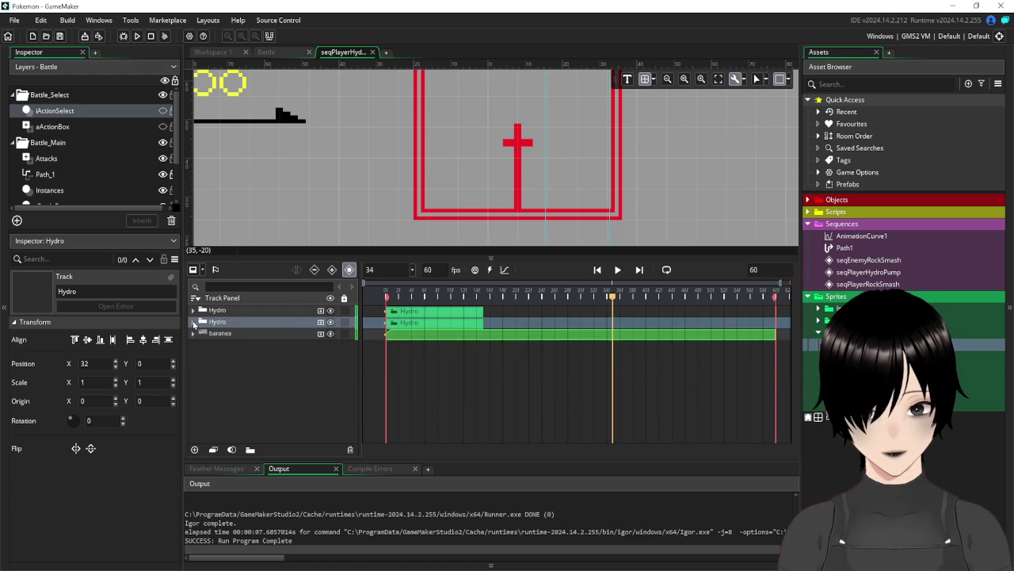
{"action": "left_click", "coordinate": [460, 325]}
{"action": "left_click_drag", "start_coordinate": [610, 300], "coordinate": [358, 293]}
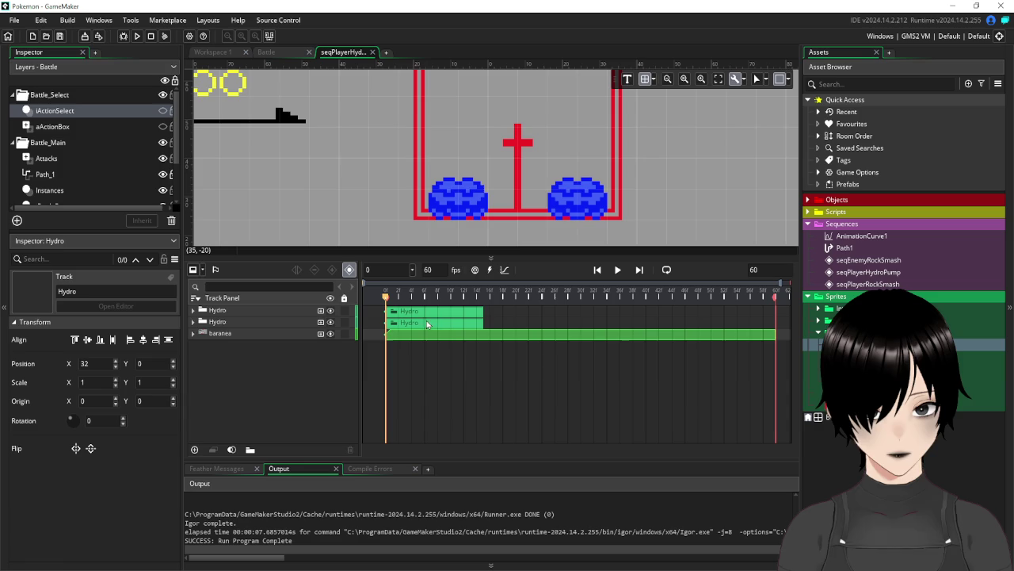
Expand the second Hydro group and select both sAttackHydro2 and sAttackHydro1 sprite tracks
{"action": "left_click", "coordinate": [199, 321]}
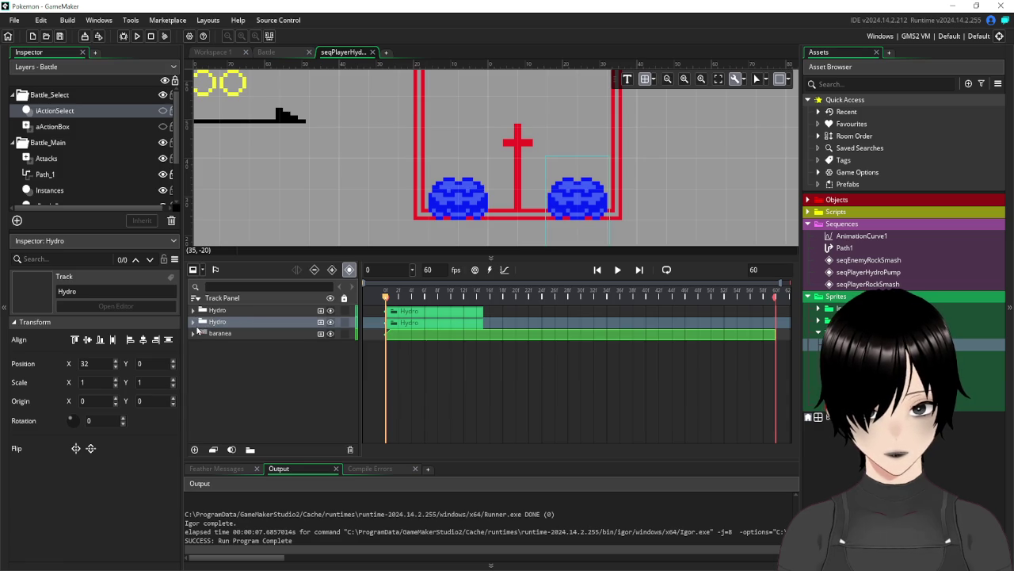
{"action": "left_click", "coordinate": [194, 323]}
{"action": "left_click", "coordinate": [245, 346]}
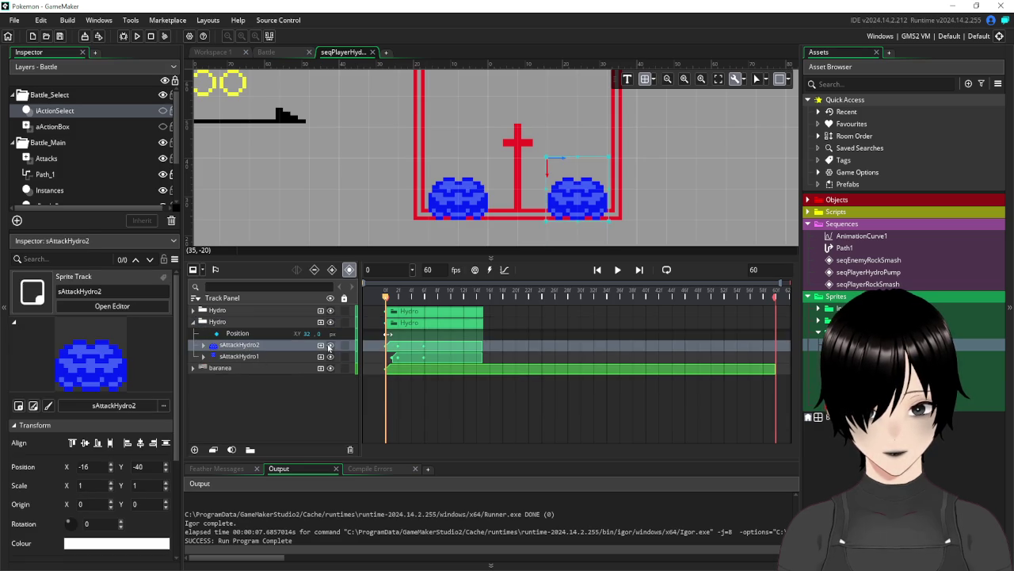
{"action": "left_click", "coordinate": [416, 362]}
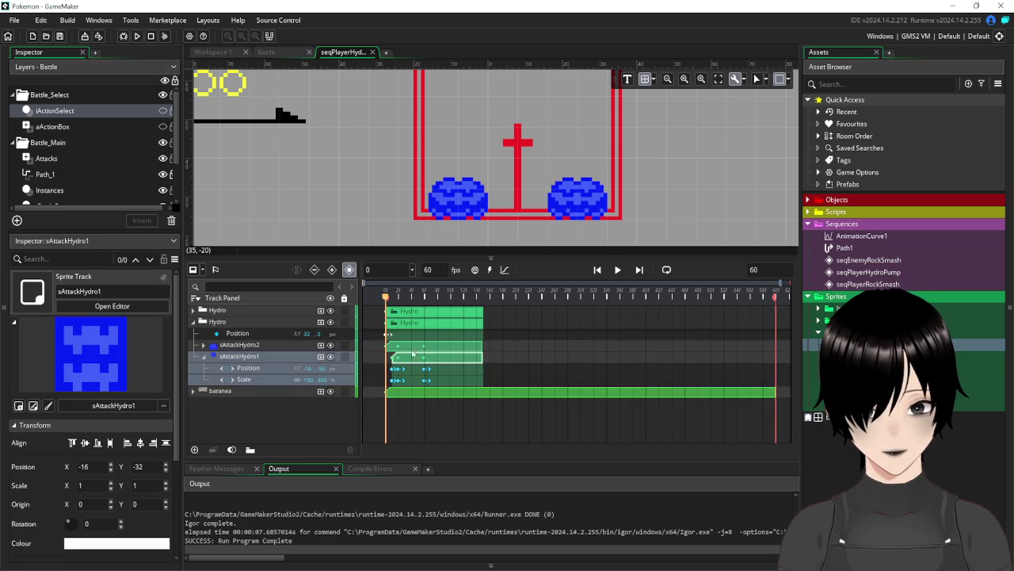
{"action": "left_click", "coordinate": [270, 345]}
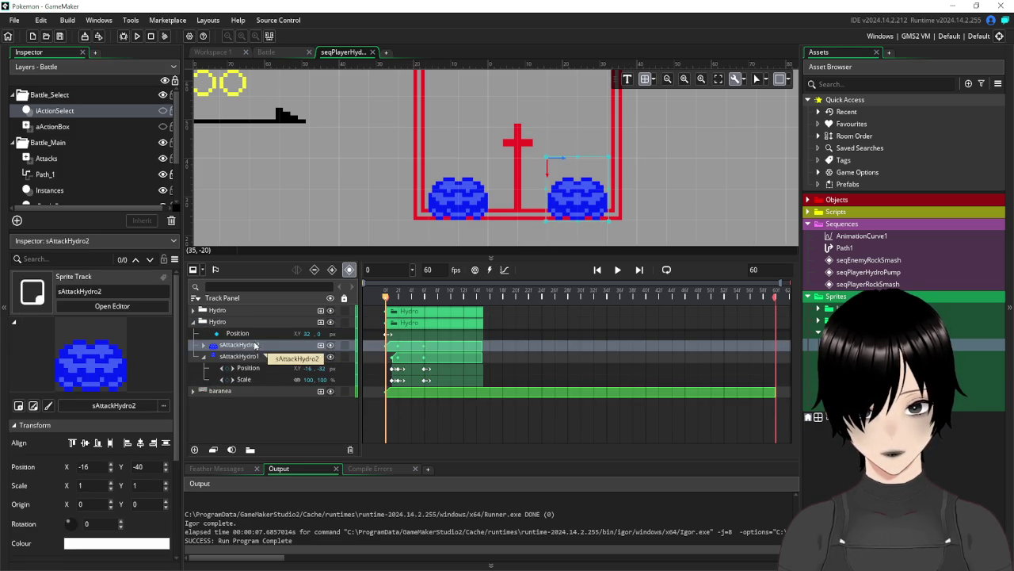
{"action": "left_click", "coordinate": [318, 354], "text": "ctrl"}
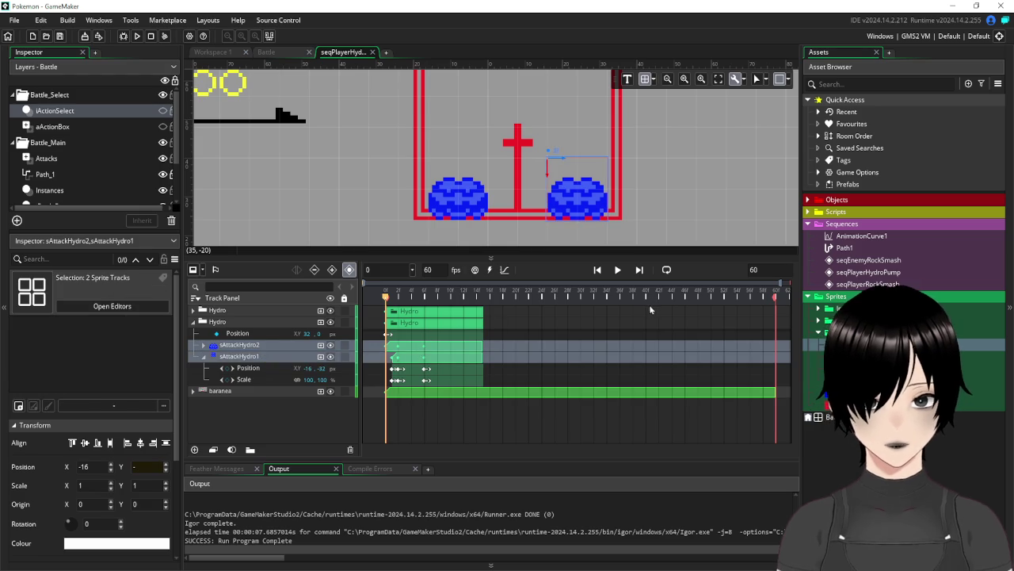
Nudge the selected water sprites right, then show sAttackHydro2's Position keyframes
{"action": "key", "text": "Right"}
{"action": "key", "text": "Right"}
{"action": "left_click", "coordinate": [574, 315]}
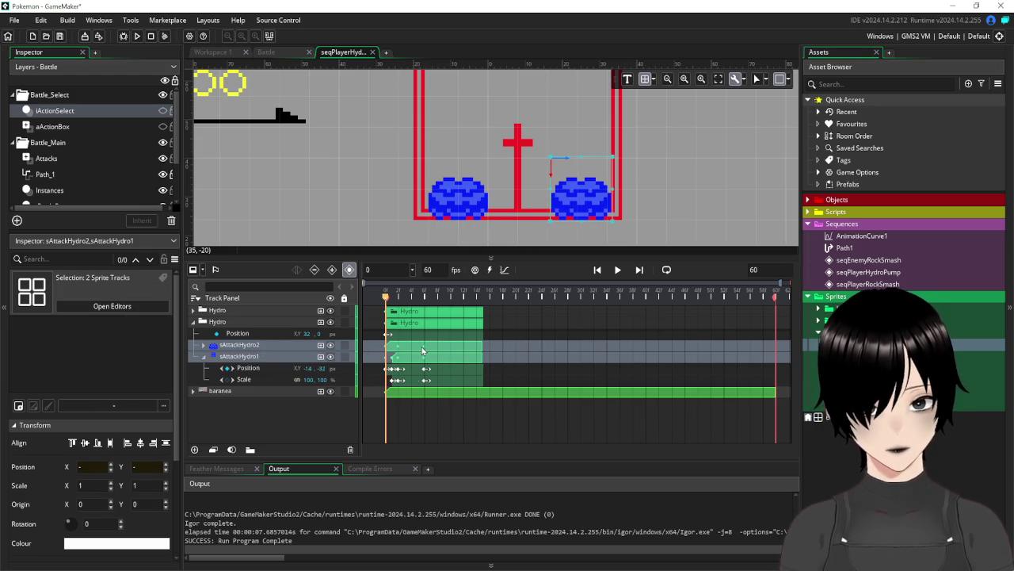
{"action": "left_click", "coordinate": [492, 428]}
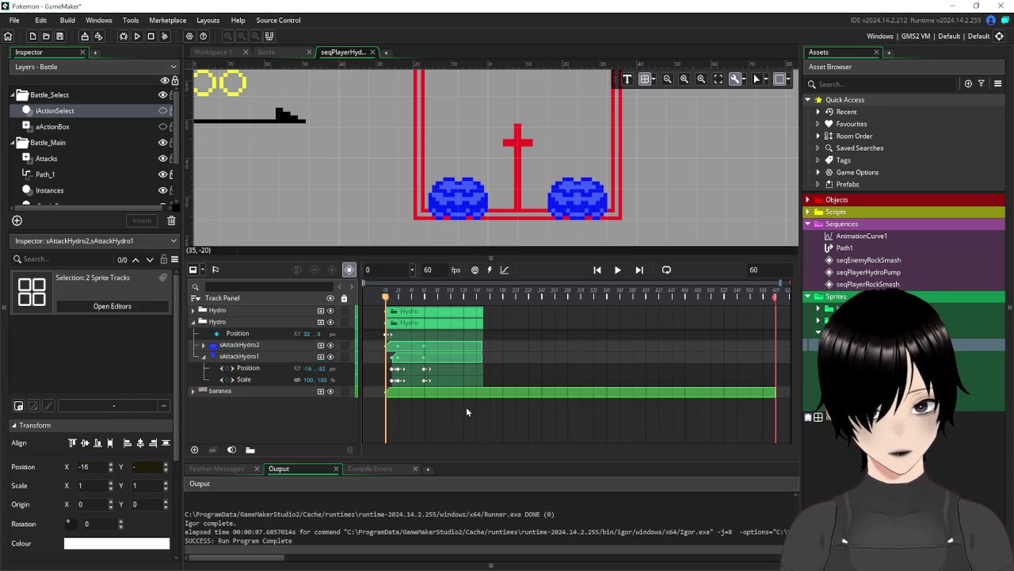
{"action": "left_click", "coordinate": [399, 351]}
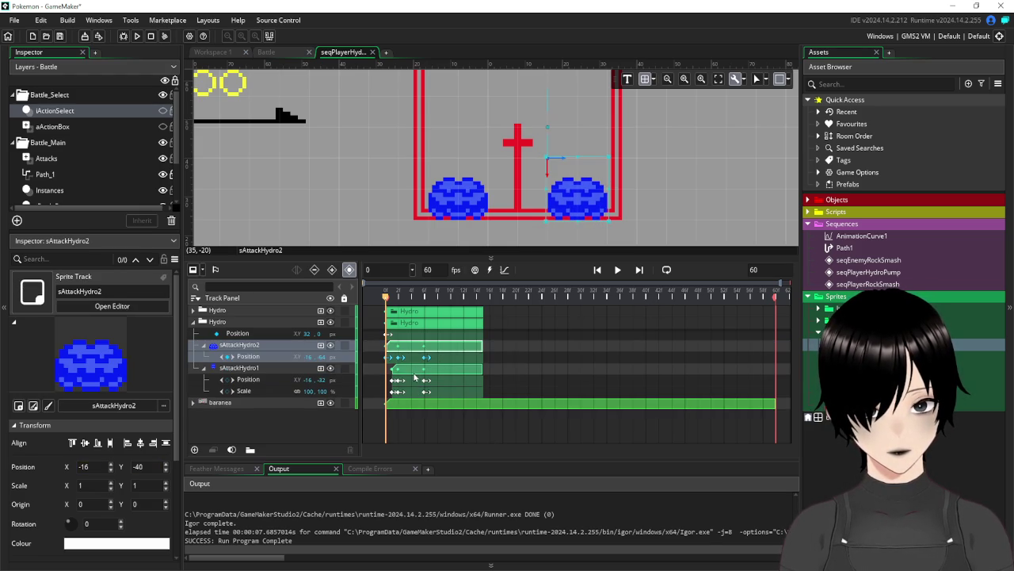
Shift both sAttackHydro clips later on the timeline and play the sequence to preview
{"action": "left_click", "coordinate": [415, 371], "text": "ctrl"}
{"action": "left_click_drag", "start_coordinate": [410, 349], "coordinate": [485, 357]}
{"action": "left_click", "coordinate": [617, 271]}
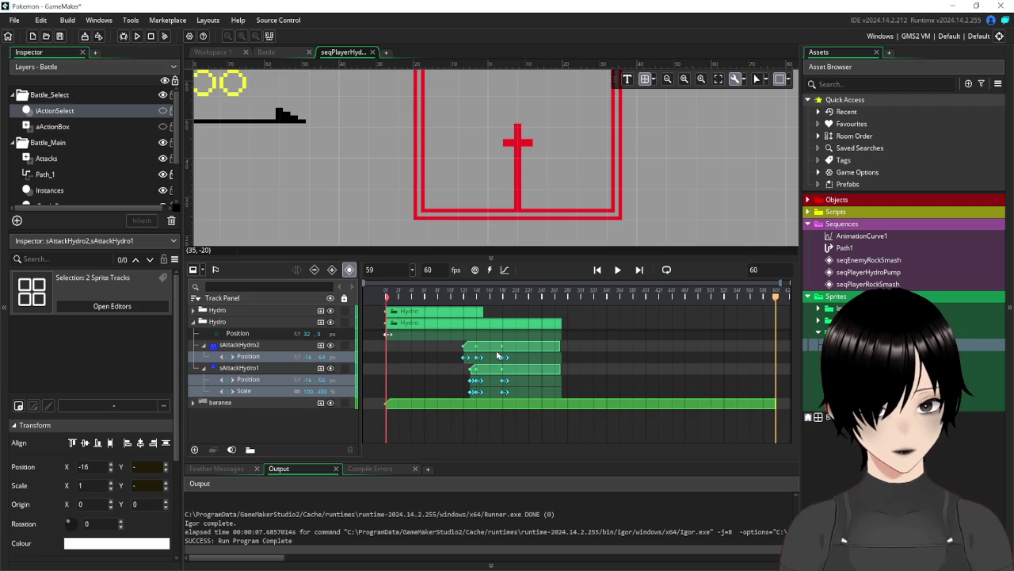
Move both sAttackHydro clips slightly earlier and replay the sequence to check timing
{"action": "left_click", "coordinate": [497, 355]}
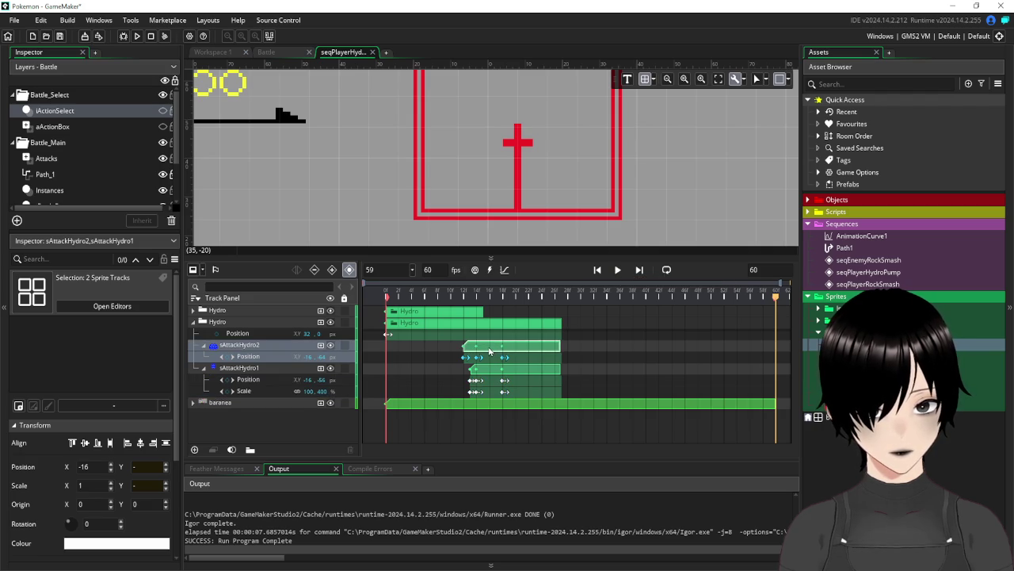
{"action": "left_click", "coordinate": [497, 370]}
{"action": "left_click_drag", "start_coordinate": [495, 349], "coordinate": [460, 352]}
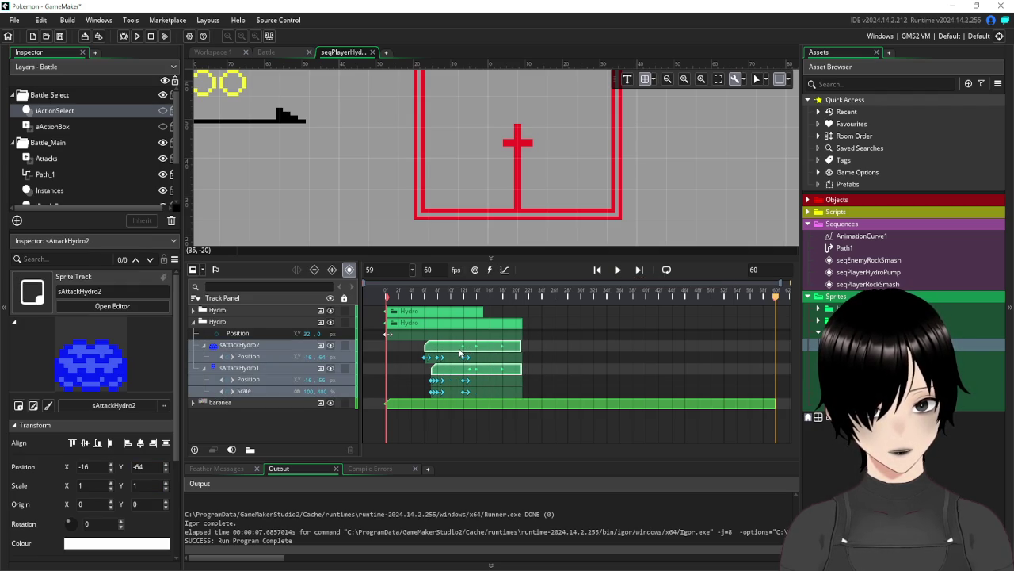
{"action": "left_click", "coordinate": [617, 271]}
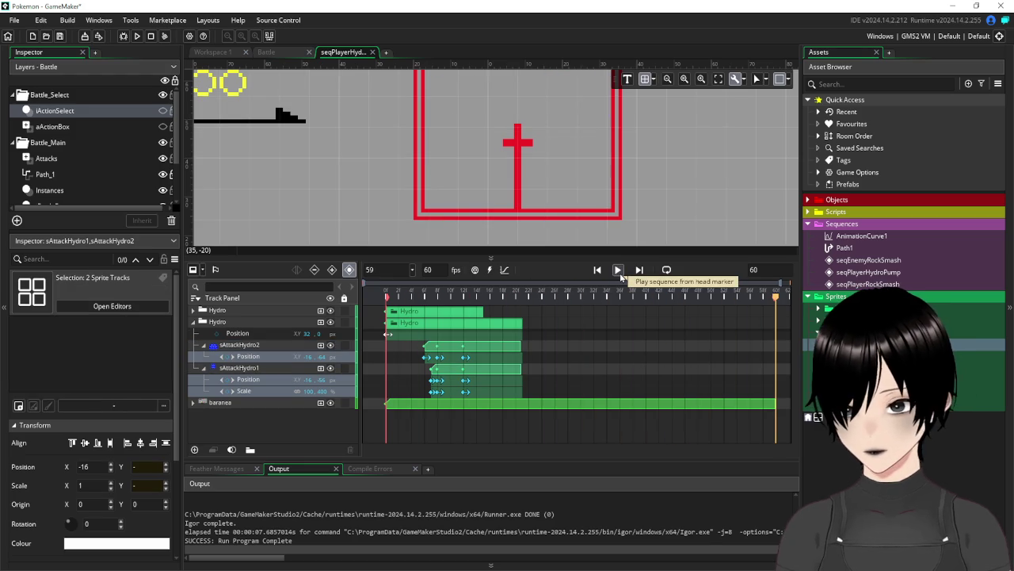
Duplicate the second Hydro group into a third with Ctrl+D
{"action": "left_click", "coordinate": [194, 321]}
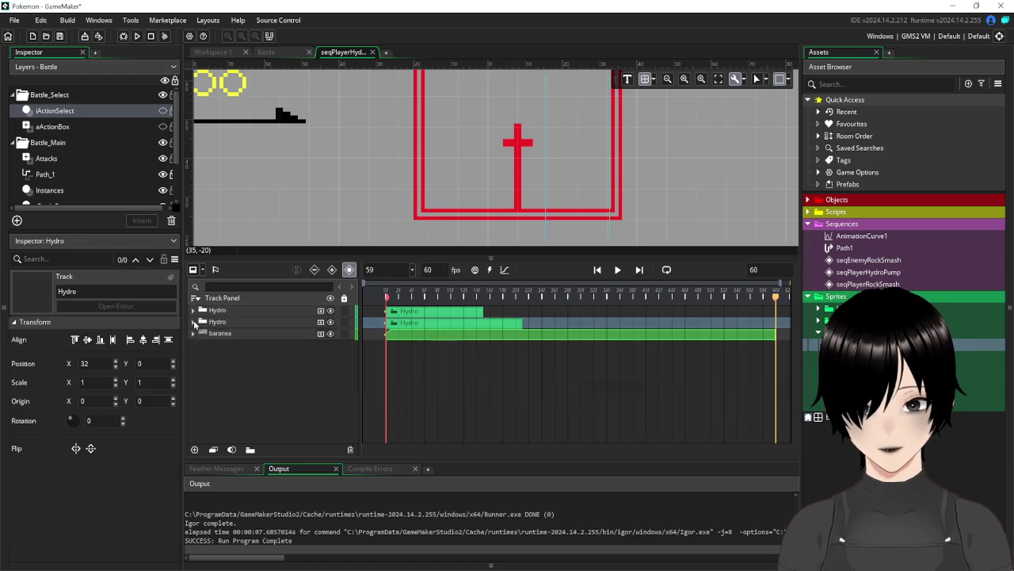
{"action": "left_click", "coordinate": [280, 393]}
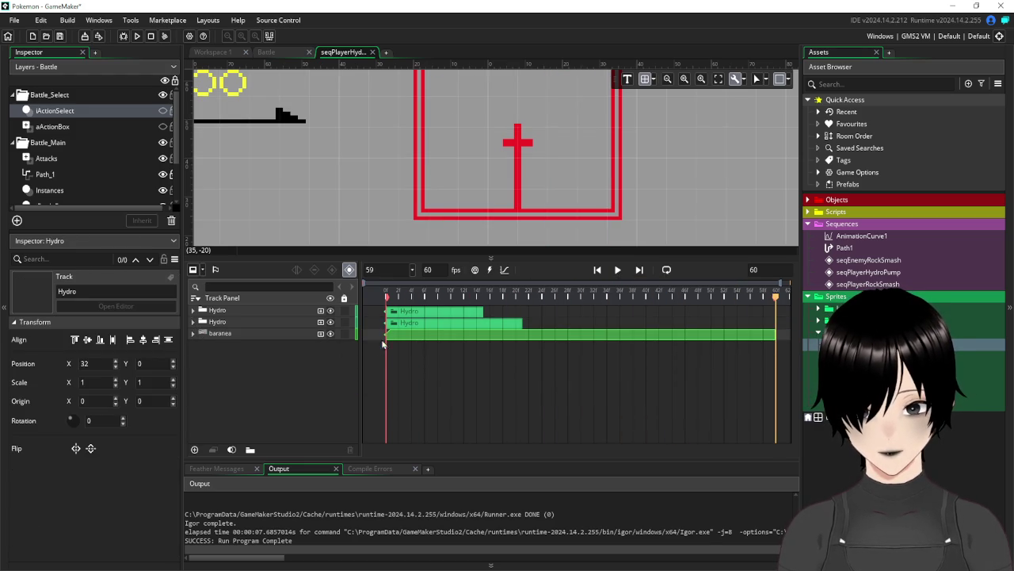
{"action": "left_click", "coordinate": [238, 323]}
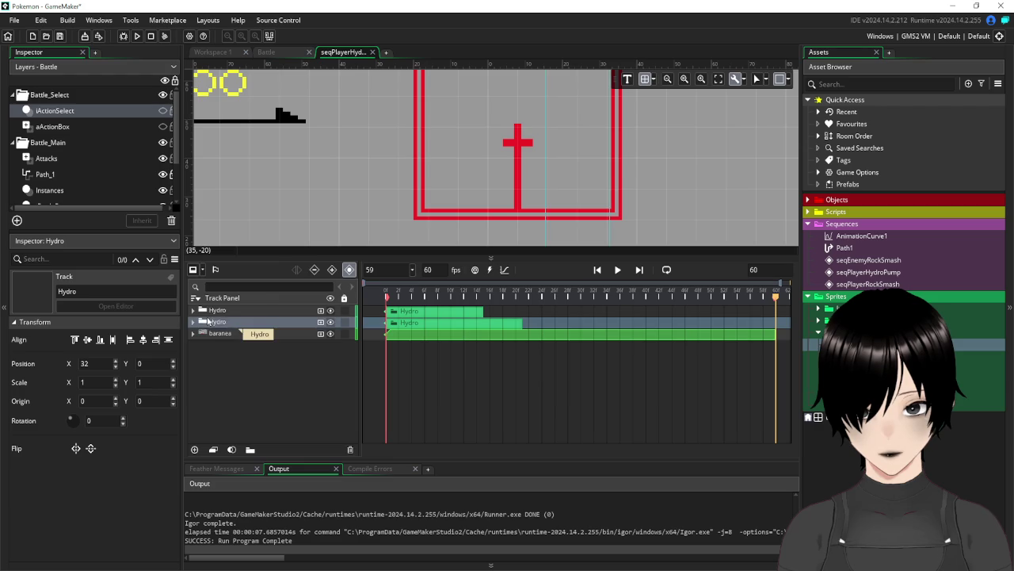
{"action": "key", "text": "ctrl+d"}
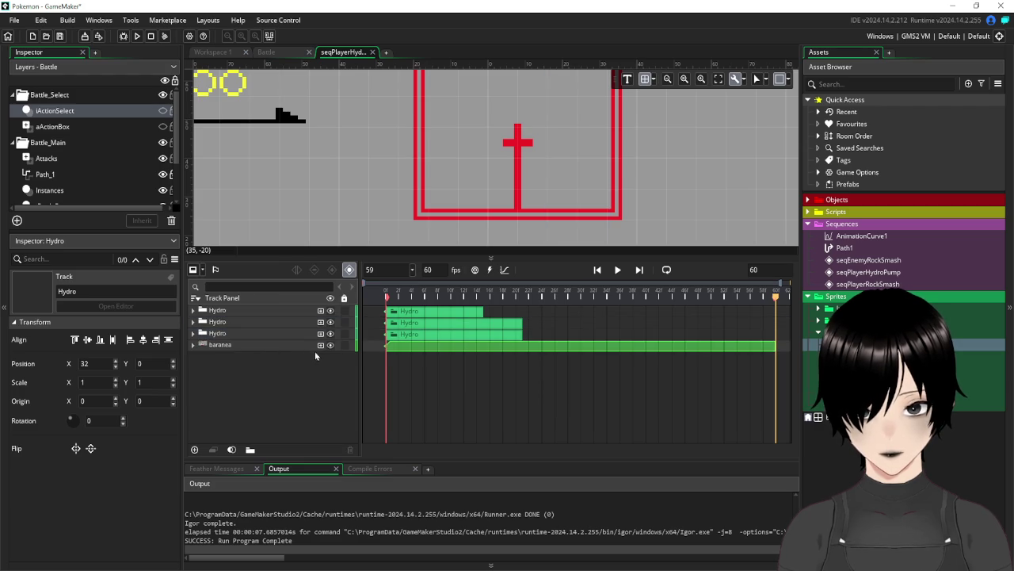
Expand the third Hydro group, move the preview to frame 6, and start hiding earlier groups
{"action": "left_click", "coordinate": [191, 334]}
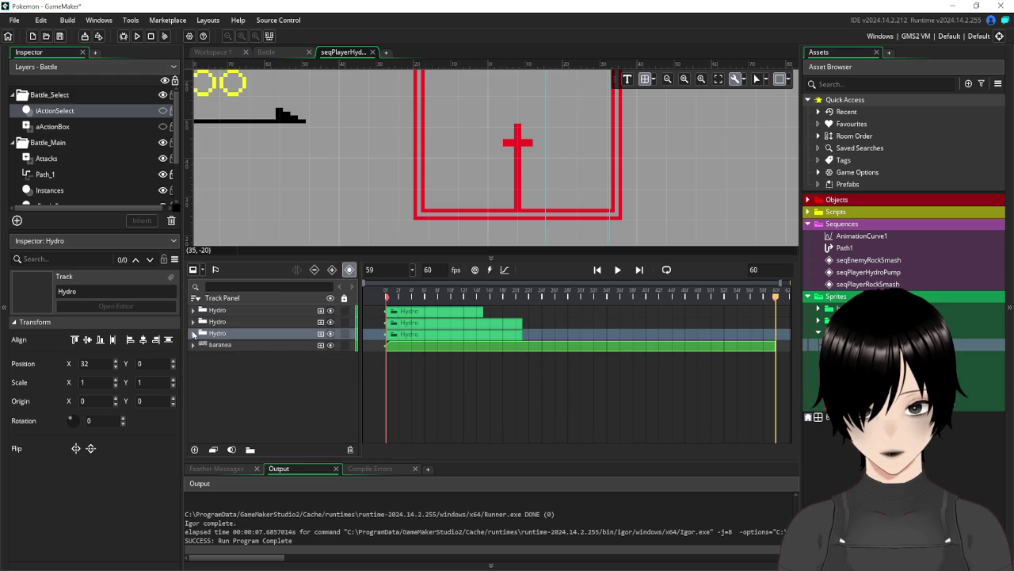
{"action": "left_click", "coordinate": [192, 334]}
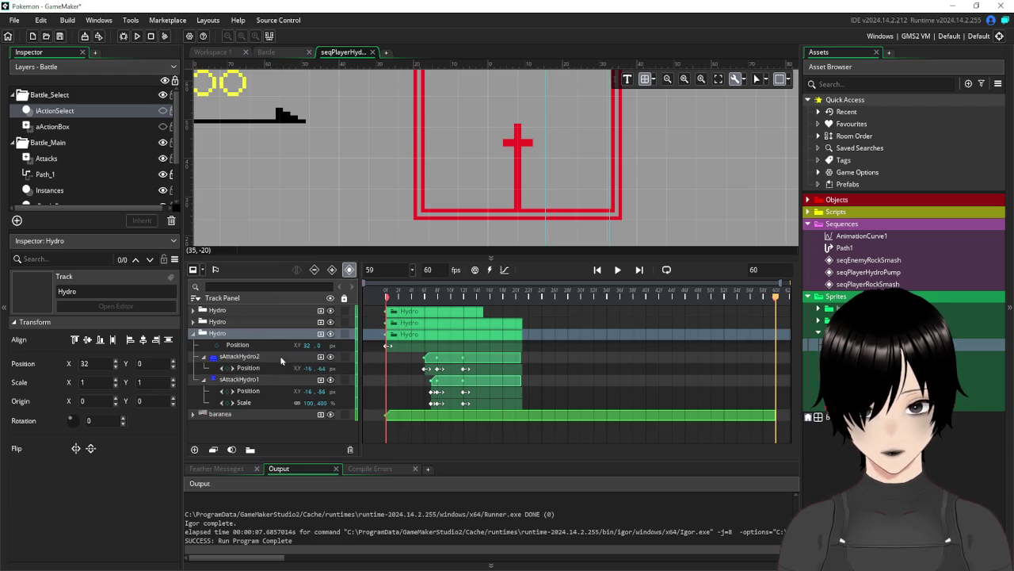
{"action": "left_click", "coordinate": [436, 361]}
{"action": "mouse_move", "coordinate": [776, 296]}
{"action": "left_mouse_down"}
{"action": "mouse_move", "coordinate": [431, 298]}
{"action": "mouse_move", "coordinate": [429, 311]}
{"action": "left_mouse_up"}
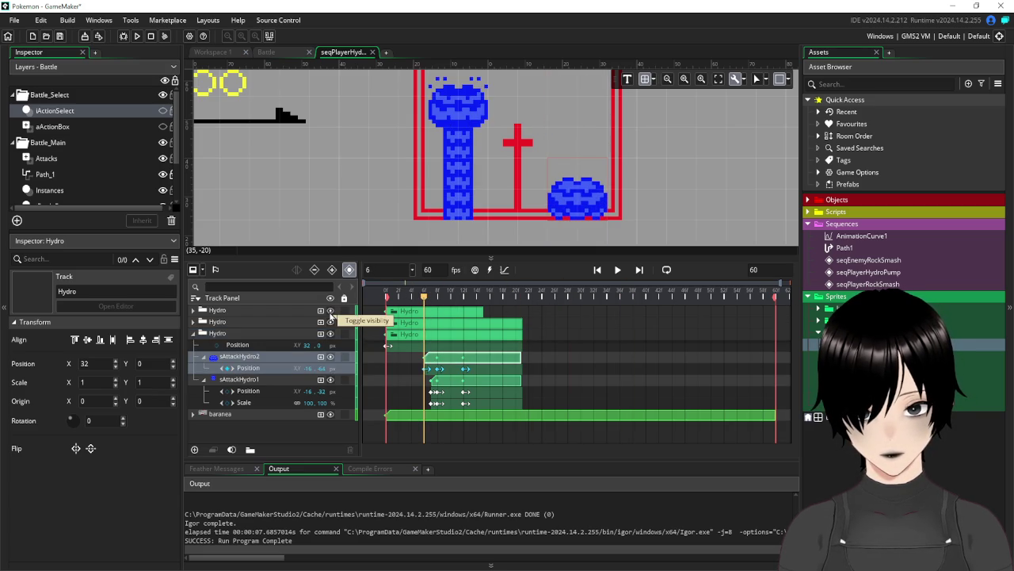
{"action": "left_click", "coordinate": [330, 310]}
Hide the first two Hydro groups and set the third group's X position to 16
{"action": "left_click", "coordinate": [330, 322]}
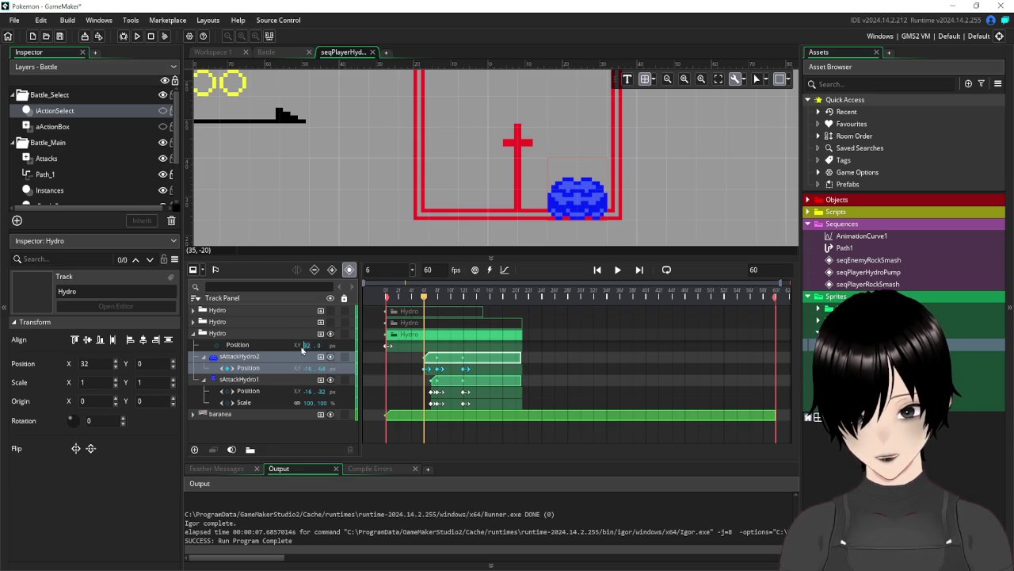
{"action": "double_click", "coordinate": [306, 345]}
{"action": "type", "text": "16"}
{"action": "key", "text": "Return"}
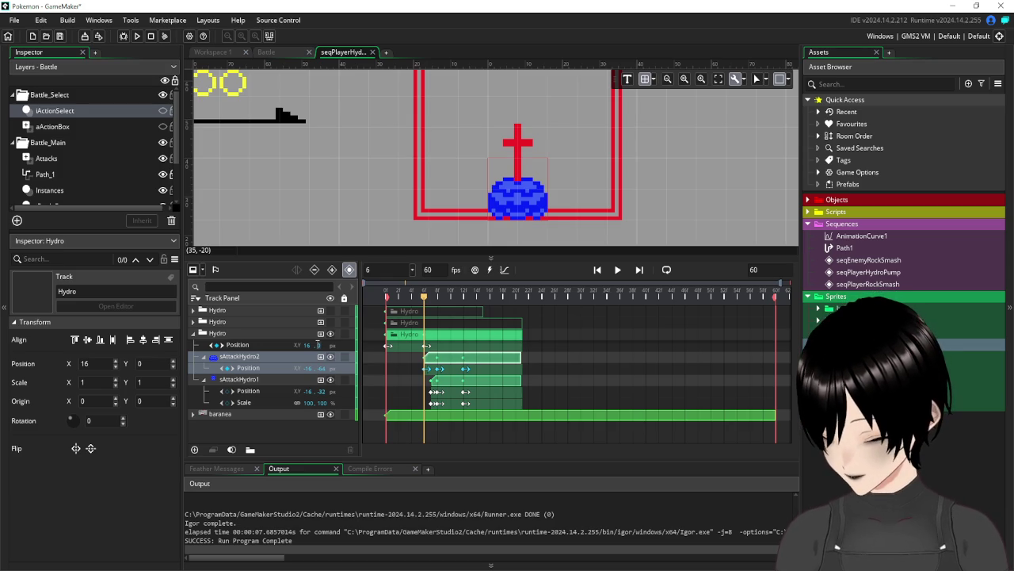
Set the third Hydro group's Y position to -16 and preview frame 20
{"action": "type", "text": "24"}
{"action": "key", "text": "Return"}
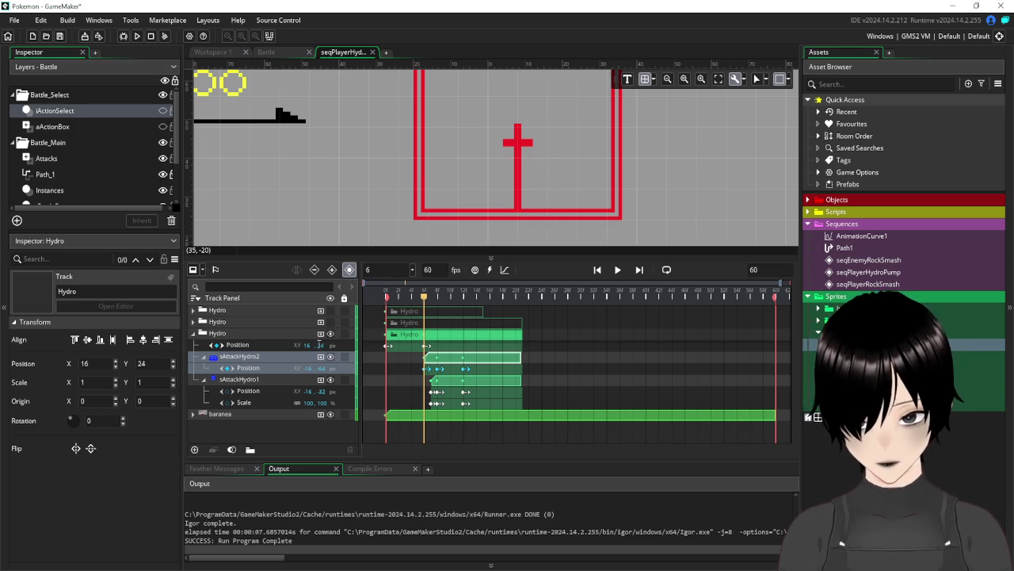
{"action": "type", "text": "-24"}
{"action": "key", "text": "Return"}
{"action": "scroll", "coordinate": [654, 228], "scroll_direction": "up", "scroll_amount": 3}
{"action": "scroll", "coordinate": [656, 231], "scroll_direction": "down", "scroll_amount": 1}
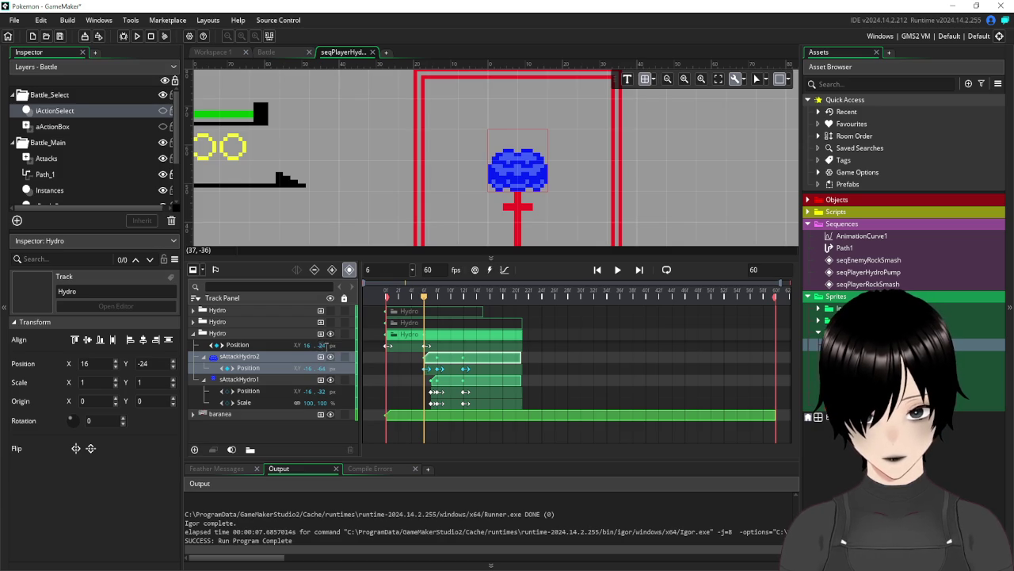
{"action": "type", "text": "-16"}
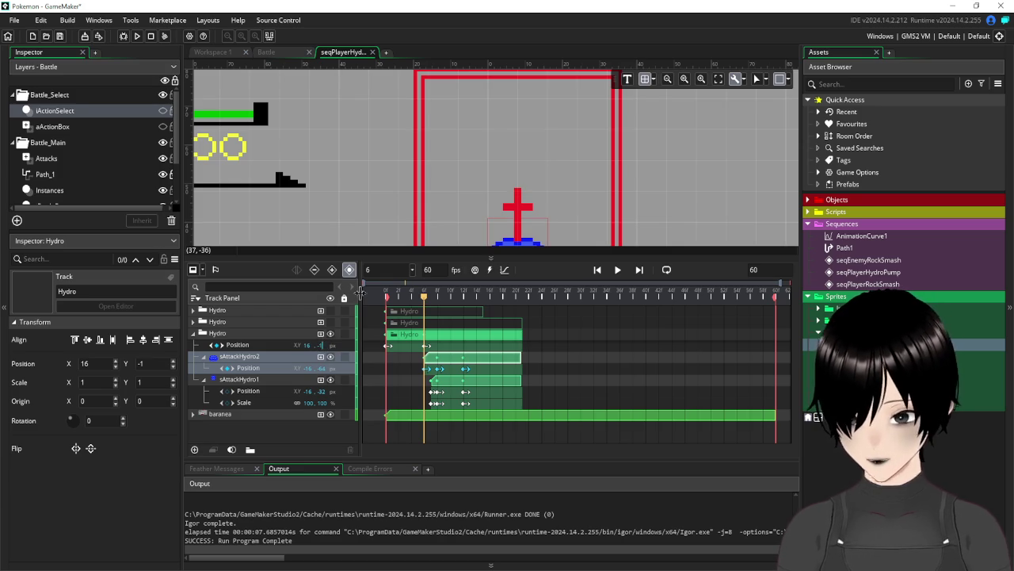
{"action": "key", "text": "Return"}
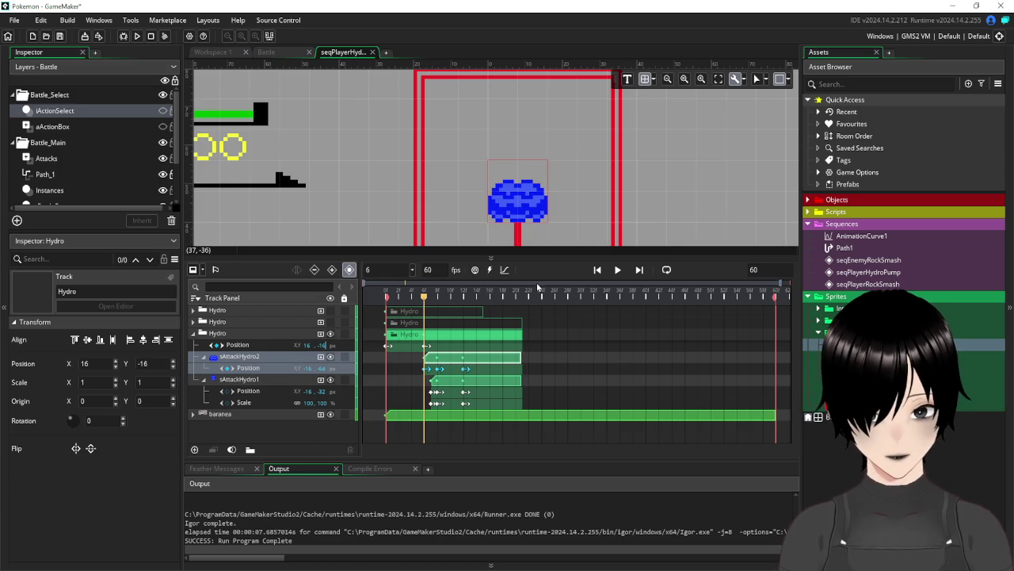
{"action": "mouse_move", "coordinate": [424, 300]}
{"action": "left_mouse_down"}
{"action": "mouse_move", "coordinate": [523, 327]}
{"action": "mouse_move", "coordinate": [385, 333]}
{"action": "left_mouse_up"}
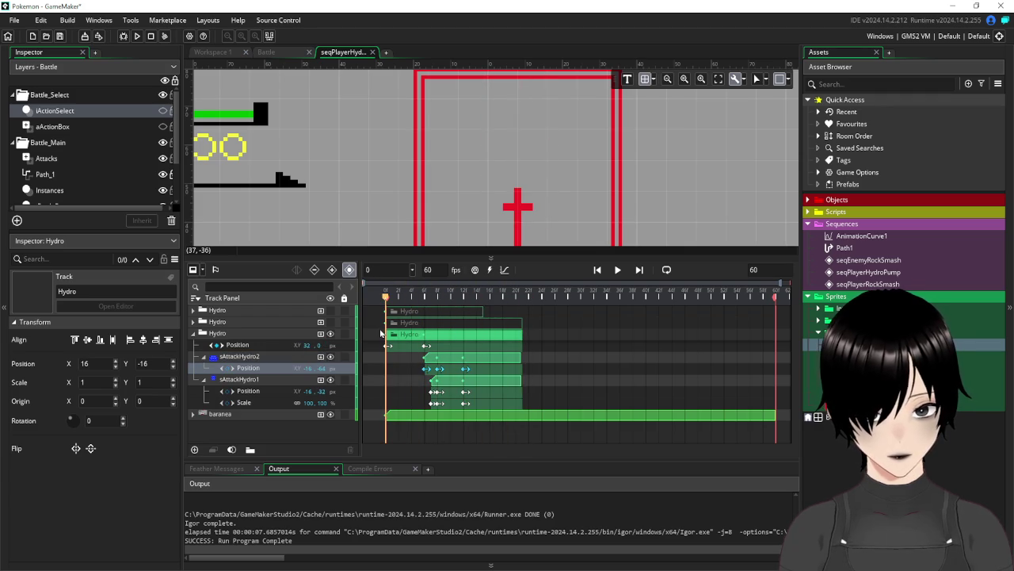
Expand the second Hydro group and make it visible again
{"action": "left_click", "coordinate": [191, 344]}
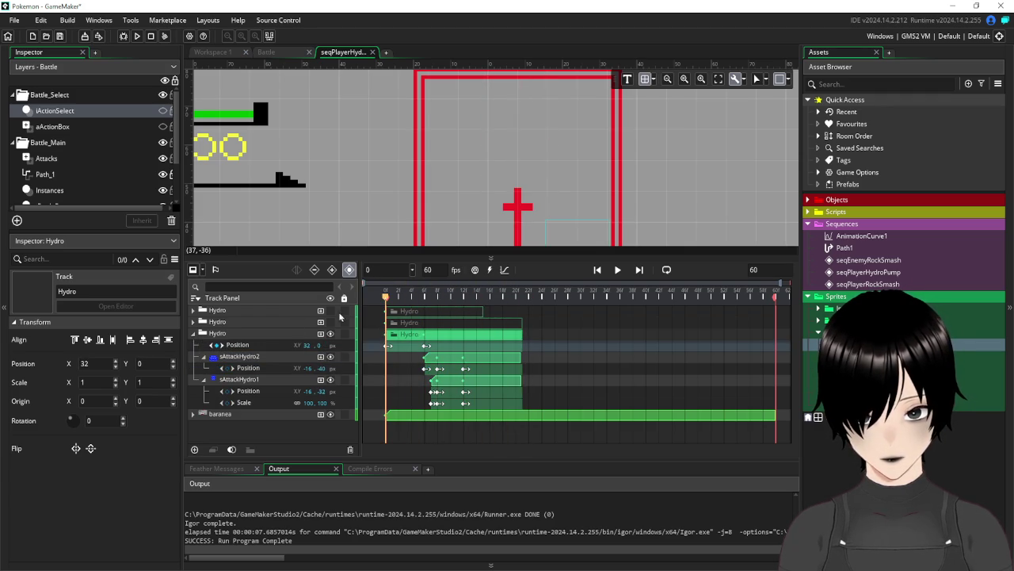
{"action": "left_click", "coordinate": [194, 322]}
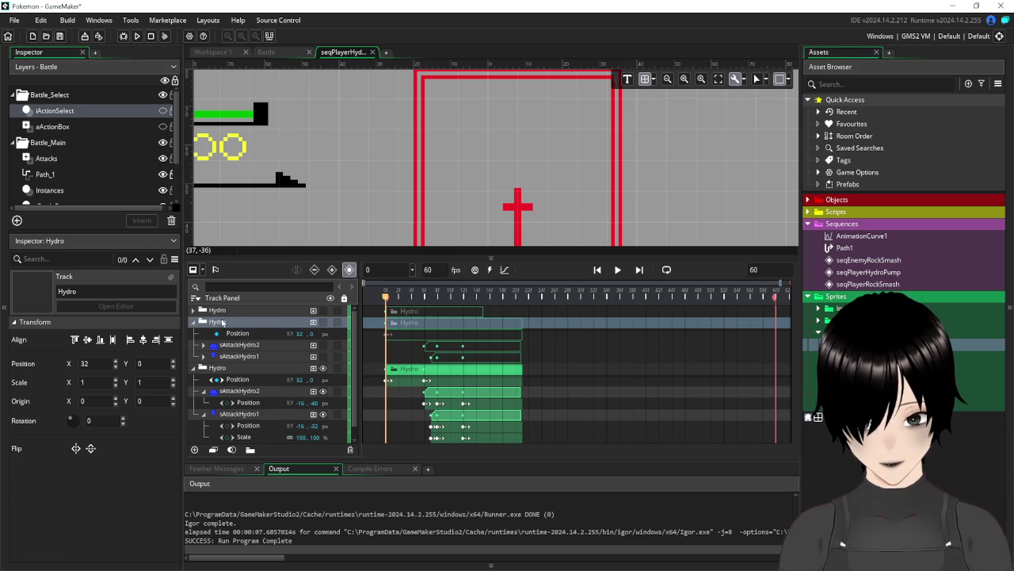
{"action": "left_click", "coordinate": [323, 324]}
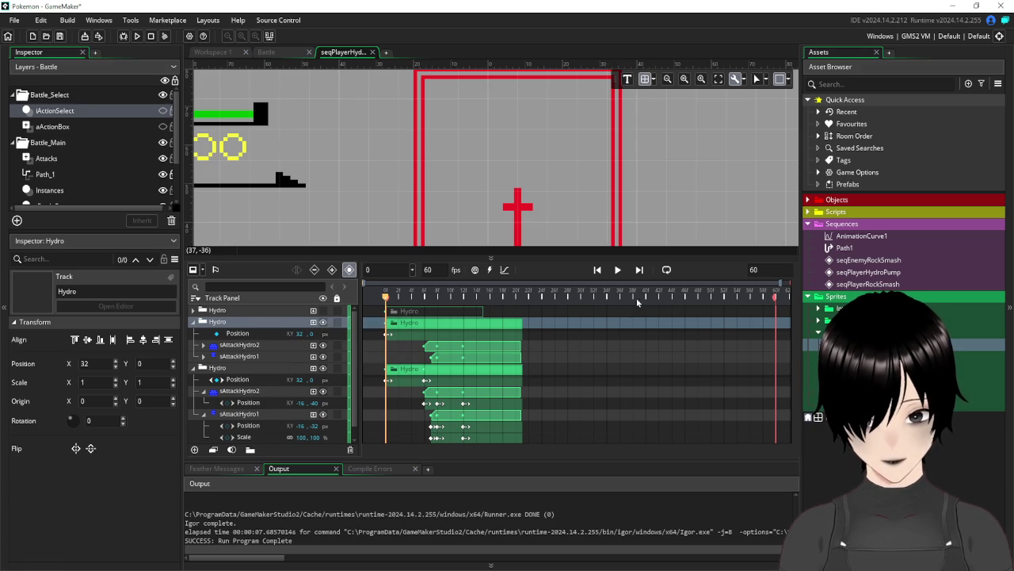
{"action": "scroll", "coordinate": [459, 329], "scroll_direction": "down", "scroll_amount": 1}
Delay both sAttackHydro2 and sAttackHydro1 clips several frames, then collapse the Hydro groups
{"action": "left_click", "coordinate": [440, 379]}
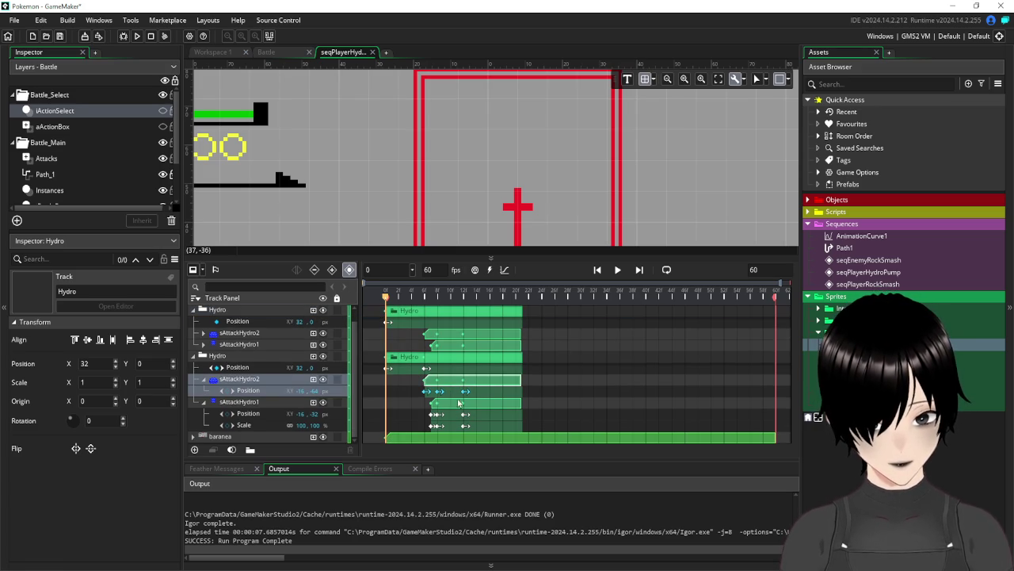
{"action": "left_click", "coordinate": [459, 405], "text": "ctrl"}
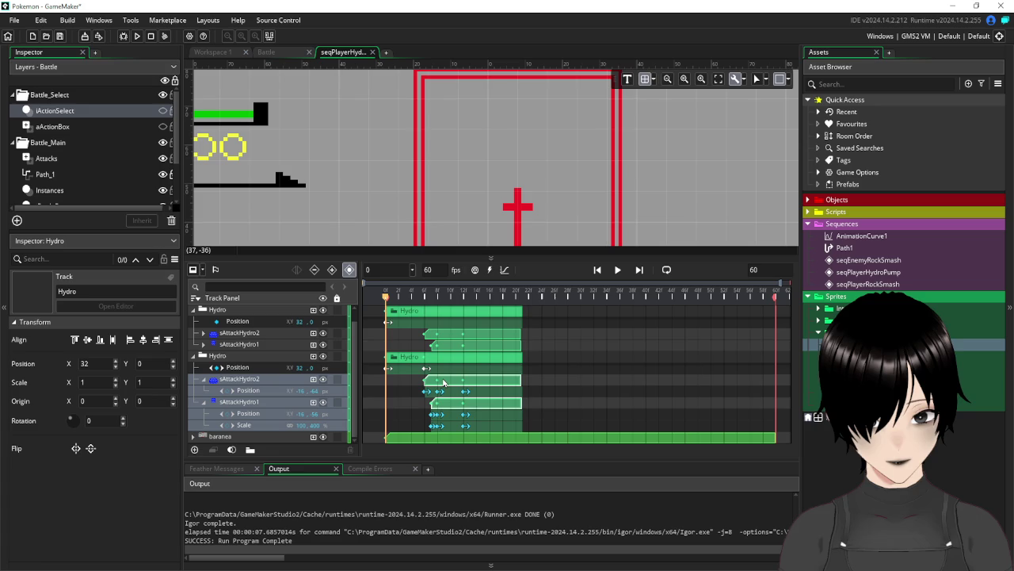
{"action": "left_click_drag", "start_coordinate": [446, 383], "coordinate": [476, 385]}
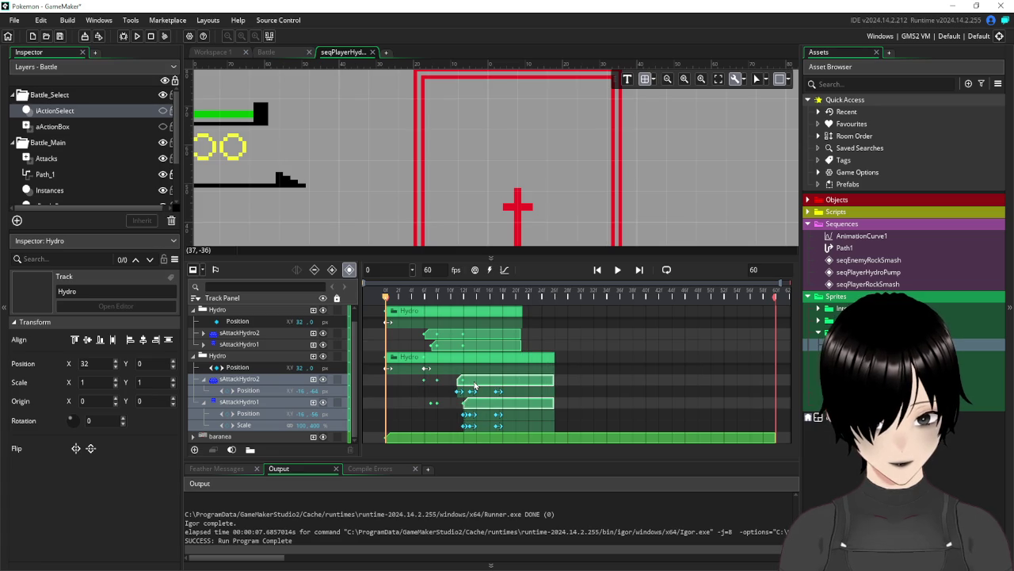
{"action": "left_click_drag", "start_coordinate": [475, 385], "coordinate": [486, 387]}
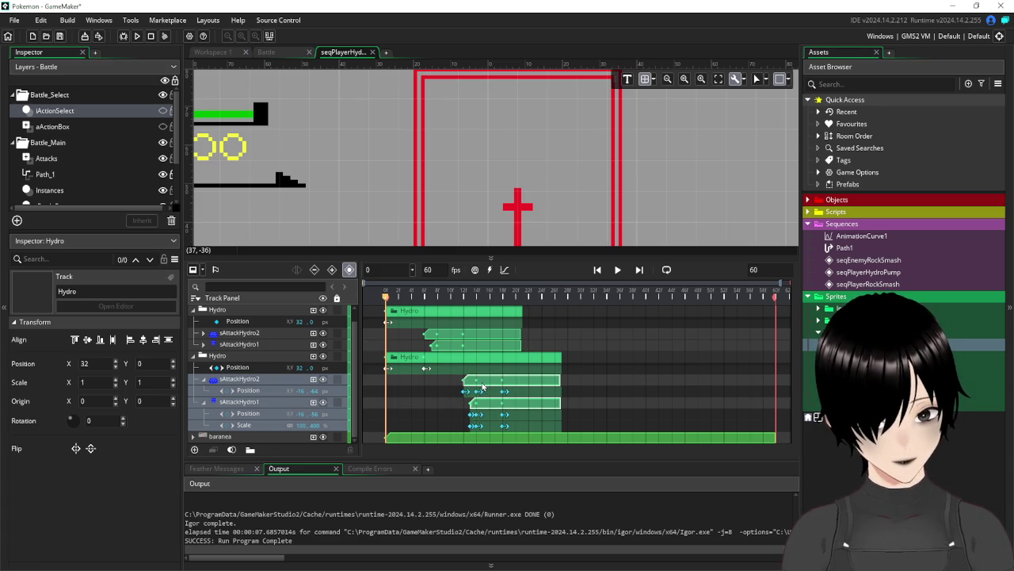
{"action": "left_click_drag", "start_coordinate": [196, 311], "coordinate": [196, 322]}
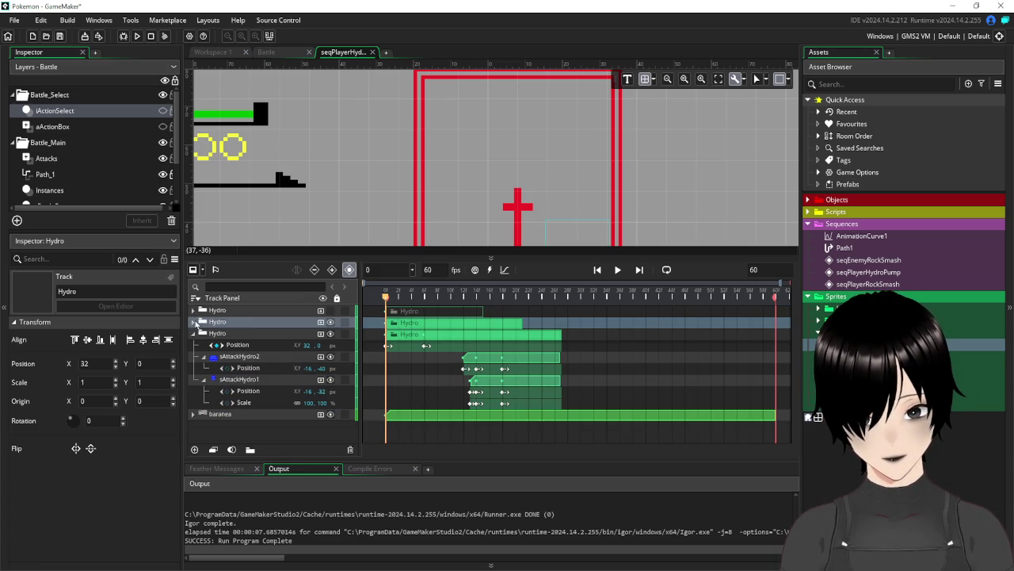
{"action": "left_click", "coordinate": [194, 335]}
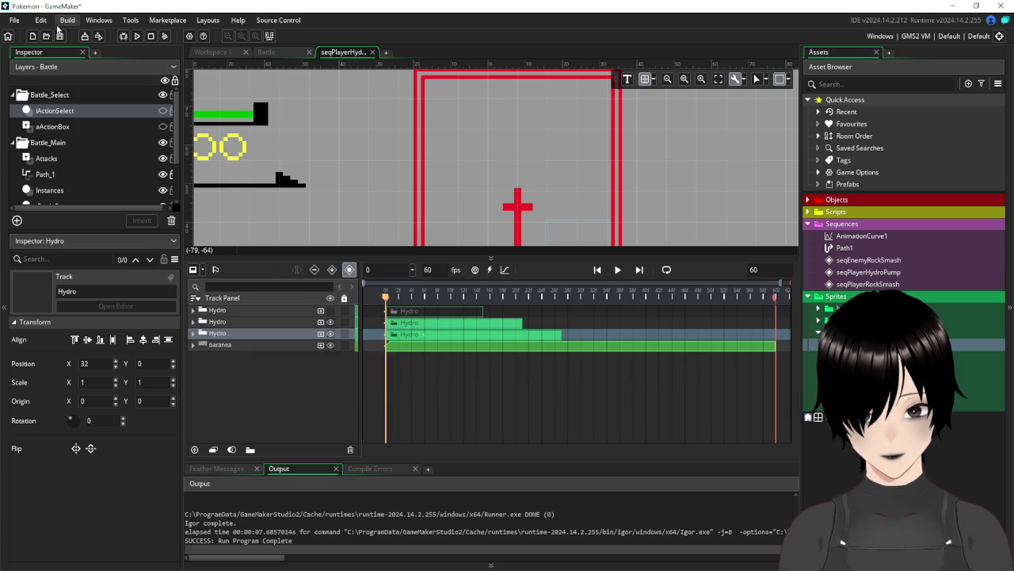
Run the game to test the sequence, then close it
{"action": "left_click", "coordinate": [137, 37]}
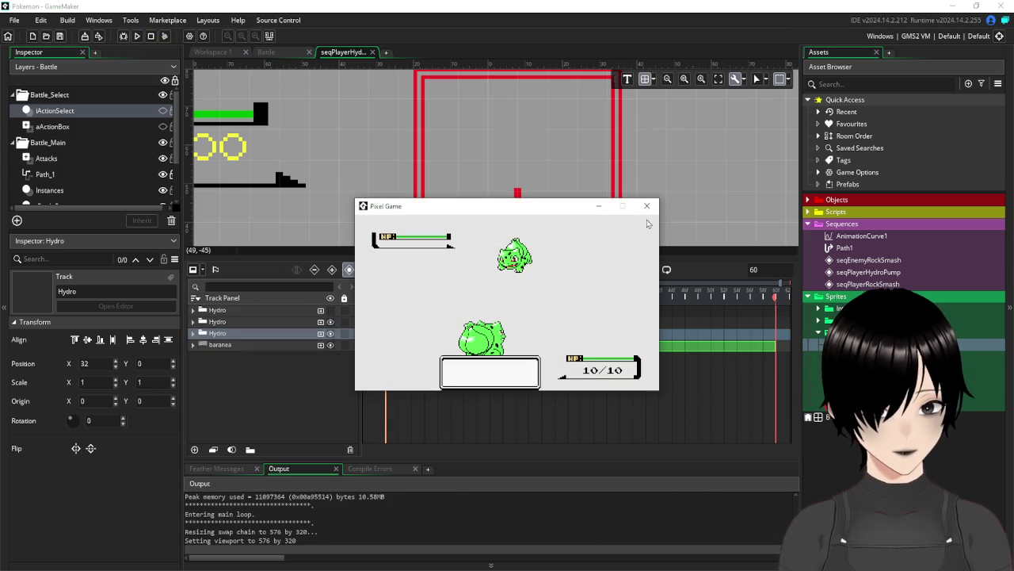
{"action": "left_click", "coordinate": [646, 207]}
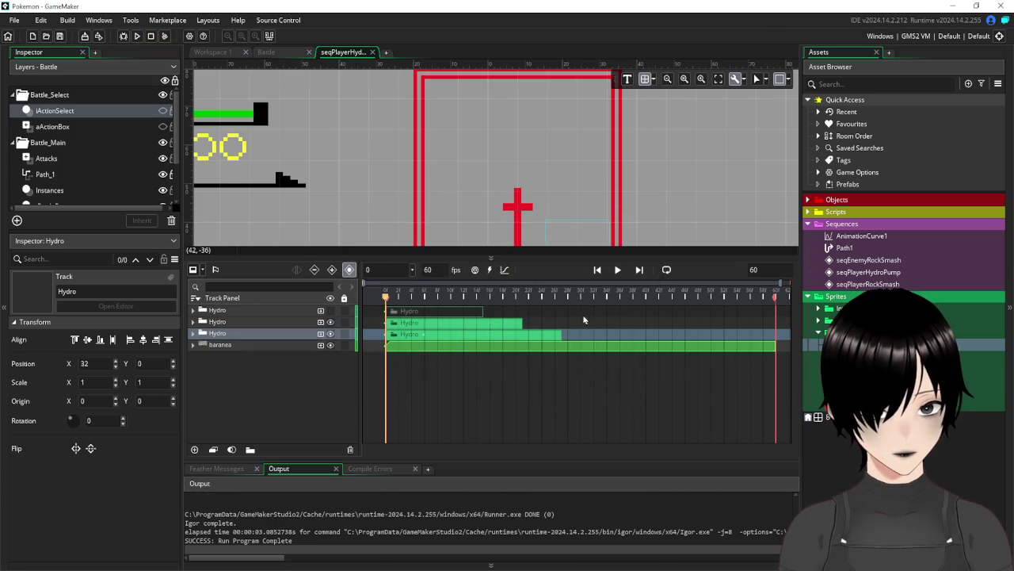
{"action": "left_click", "coordinate": [328, 314]}
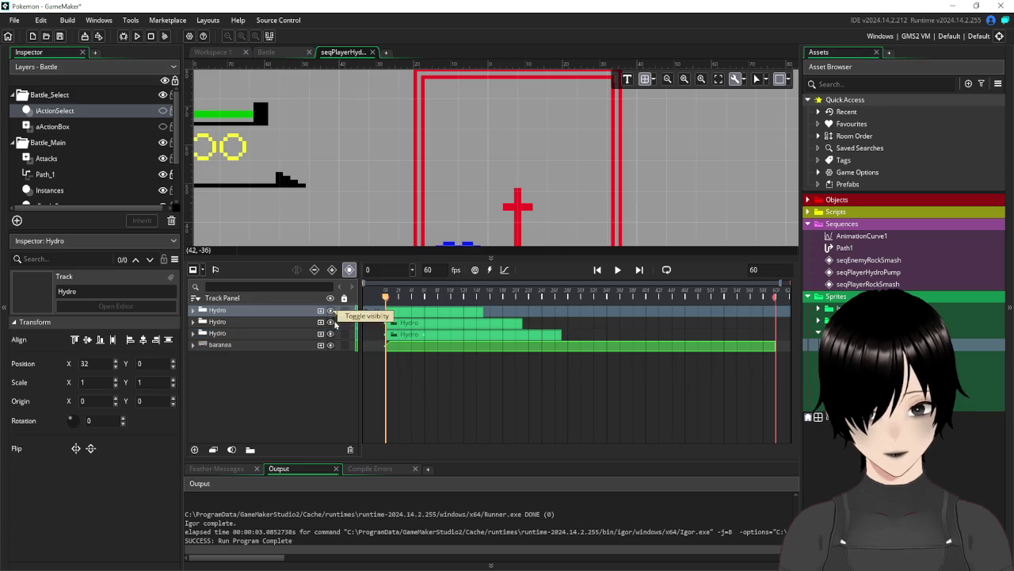
Shorten the baranea clip to end around frame 38, hide its track, and save the project
{"action": "left_click", "coordinate": [773, 350]}
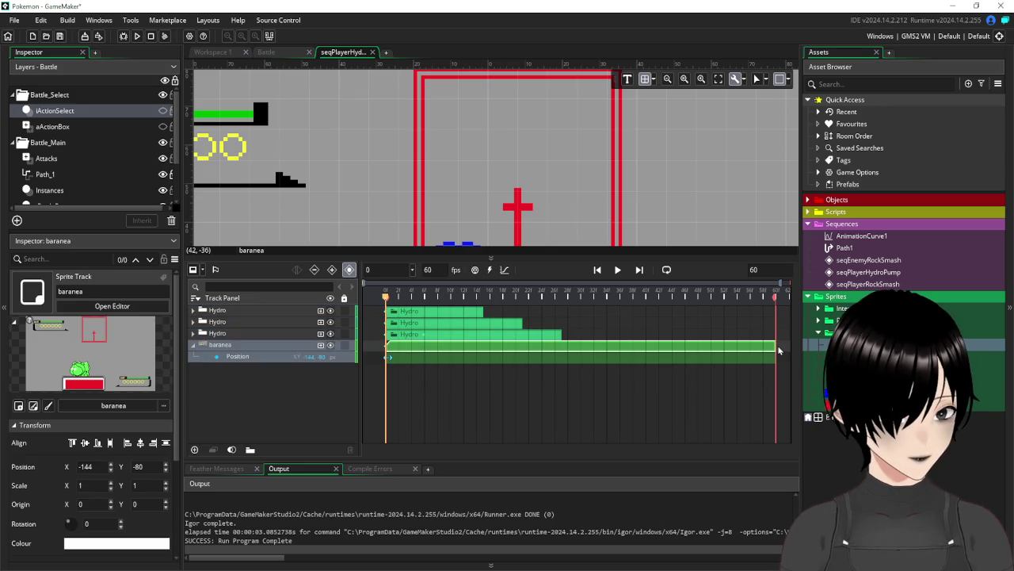
{"action": "mouse_move", "coordinate": [776, 350]}
{"action": "left_mouse_down"}
{"action": "mouse_move", "coordinate": [561, 346]}
{"action": "mouse_move", "coordinate": [780, 347]}
{"action": "mouse_move", "coordinate": [636, 344]}
{"action": "left_mouse_up"}
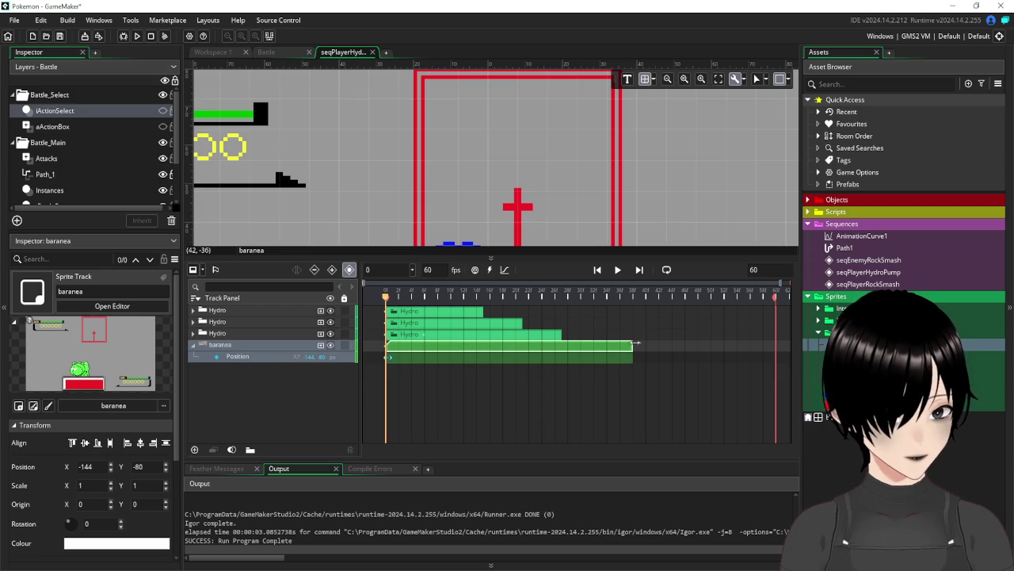
{"action": "left_click", "coordinate": [331, 347]}
{"action": "left_click", "coordinate": [60, 37]}
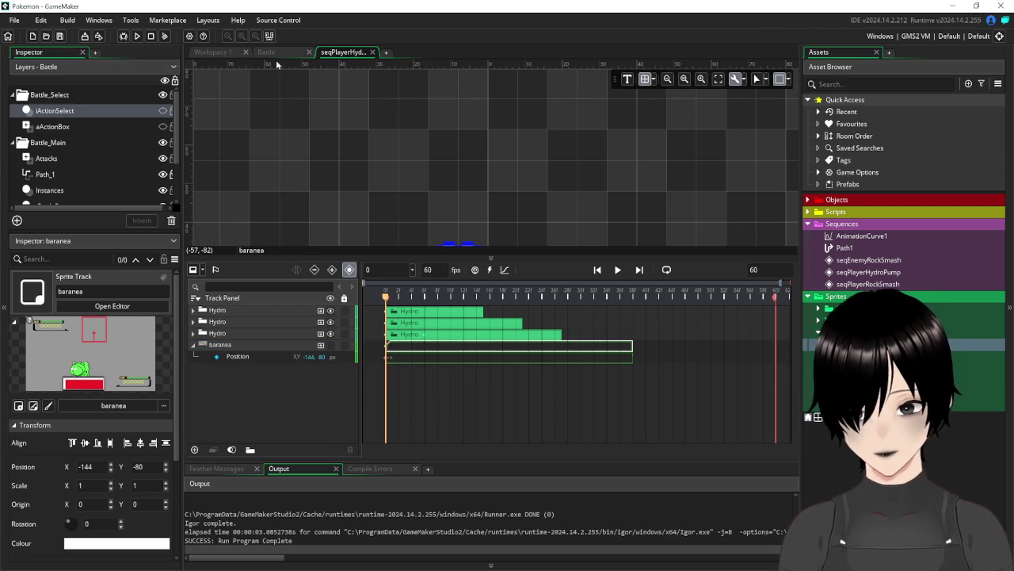
Open the oBattleController object from the Objects > Battle folder in the main workspace
{"action": "left_click", "coordinate": [204, 52]}
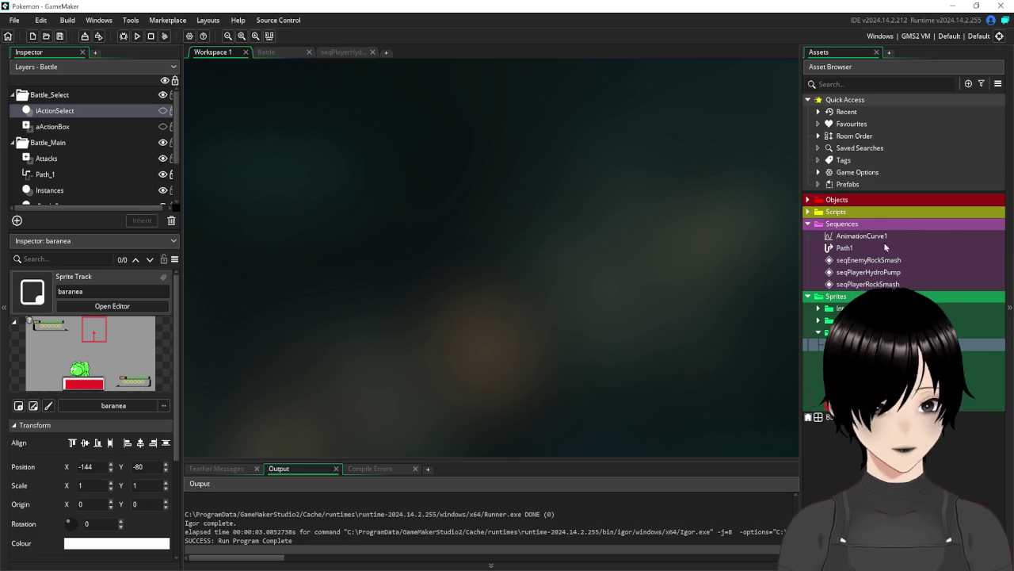
{"action": "left_click", "coordinate": [808, 201]}
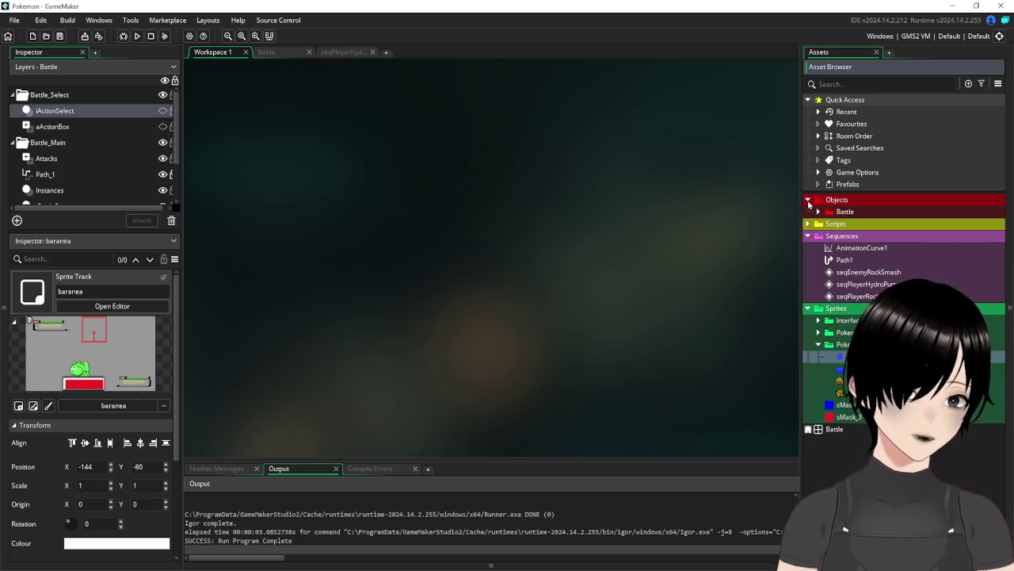
{"action": "left_click", "coordinate": [819, 212]}
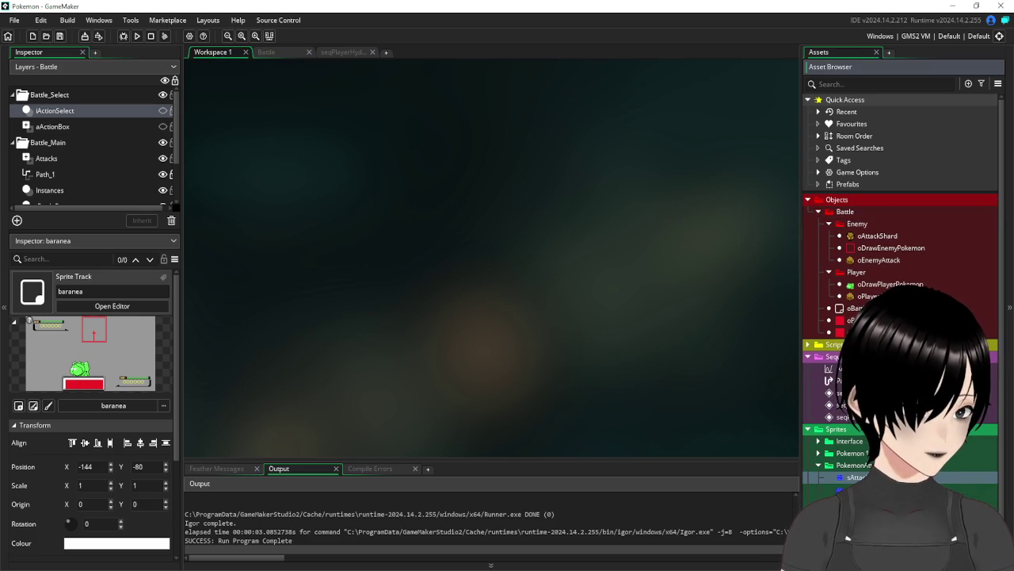
{"action": "double_click", "coordinate": [854, 307]}
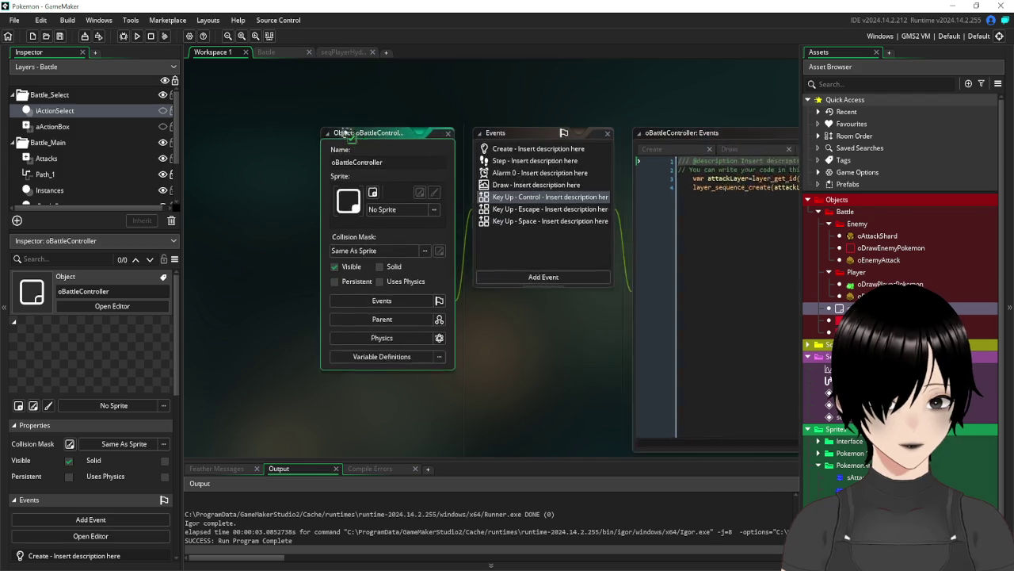
Change line 4's sequence from seqPlayerRockSmash to seqPlayerHydroPump, save, and run the game
{"action": "left_click_drag", "start_coordinate": [793, 182], "coordinate": [747, 183]}
{"action": "key", "text": "BackSpace"}
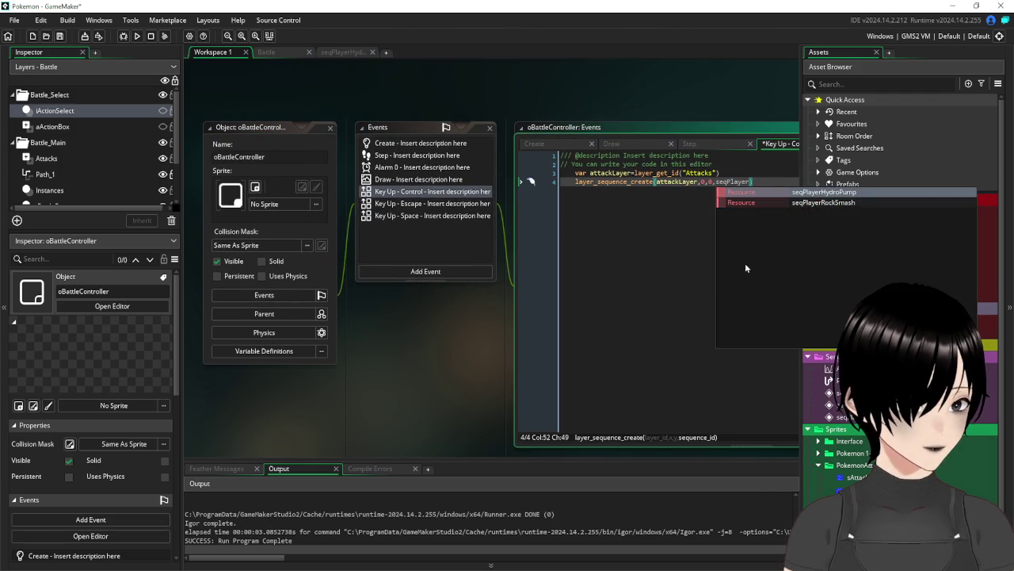
{"action": "left_click", "coordinate": [813, 194]}
{"action": "left_click", "coordinate": [674, 181]}
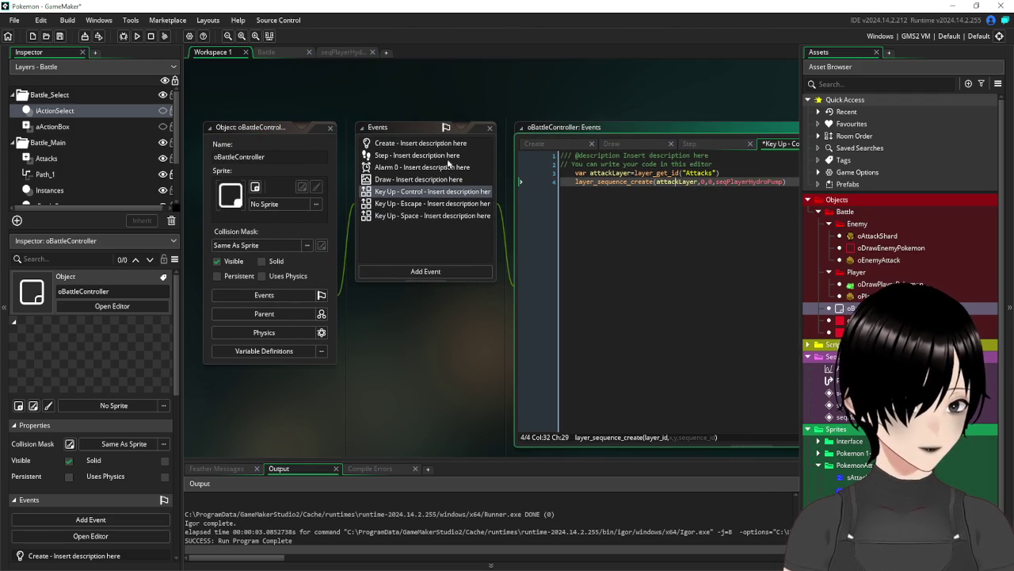
{"action": "left_click", "coordinate": [70, 20]}
{"action": "key", "text": "Escape"}
{"action": "left_click", "coordinate": [59, 36]}
{"action": "left_click", "coordinate": [137, 36]}
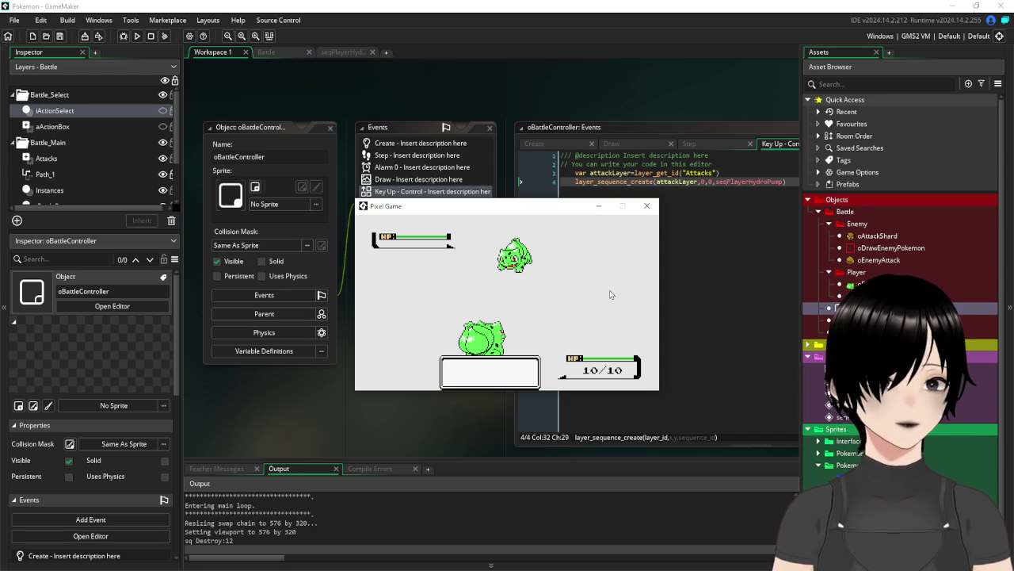
{"action": "key", "text": "ctrl"}
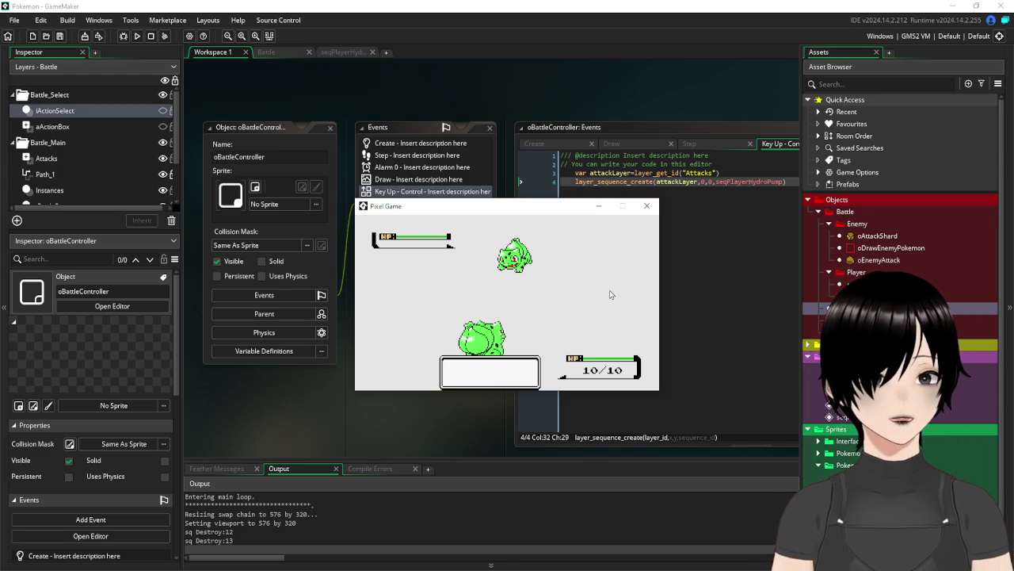
{"action": "key", "text": "ctrl"}
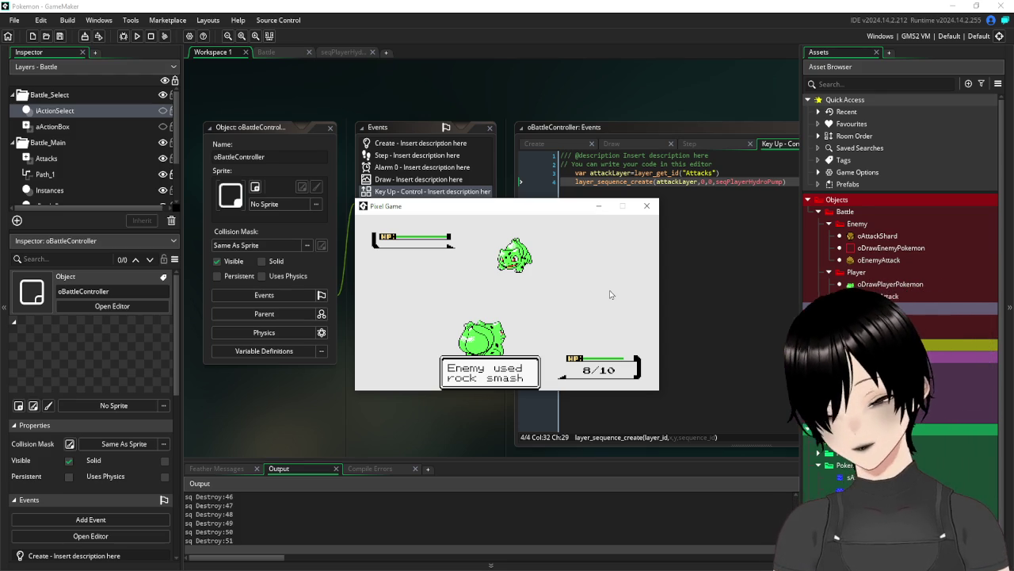
{"action": "key", "text": "Escape"}
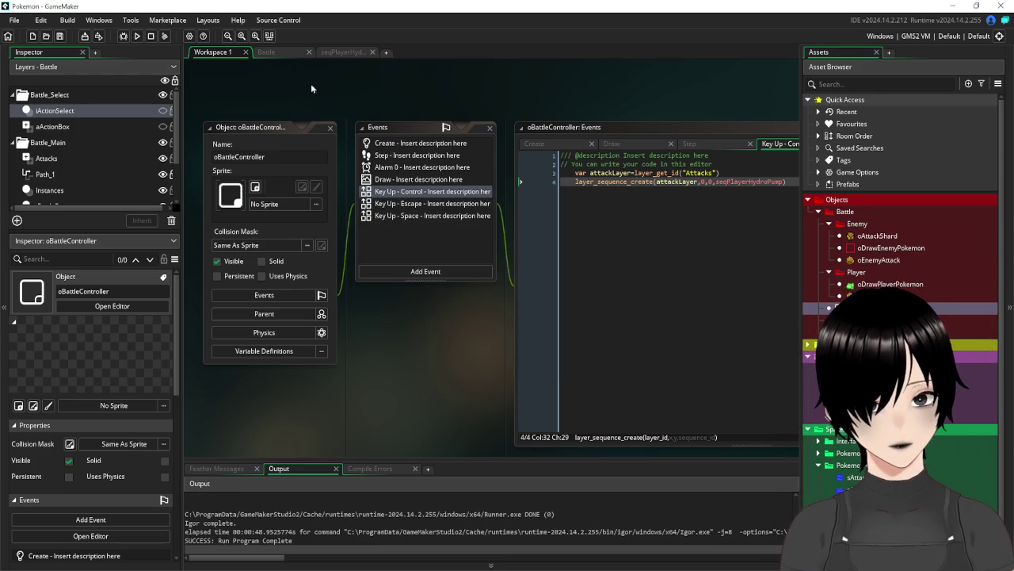
Return to seqPlayerHydroPump and unhide the baranea backdrop track
{"action": "left_click", "coordinate": [341, 52]}
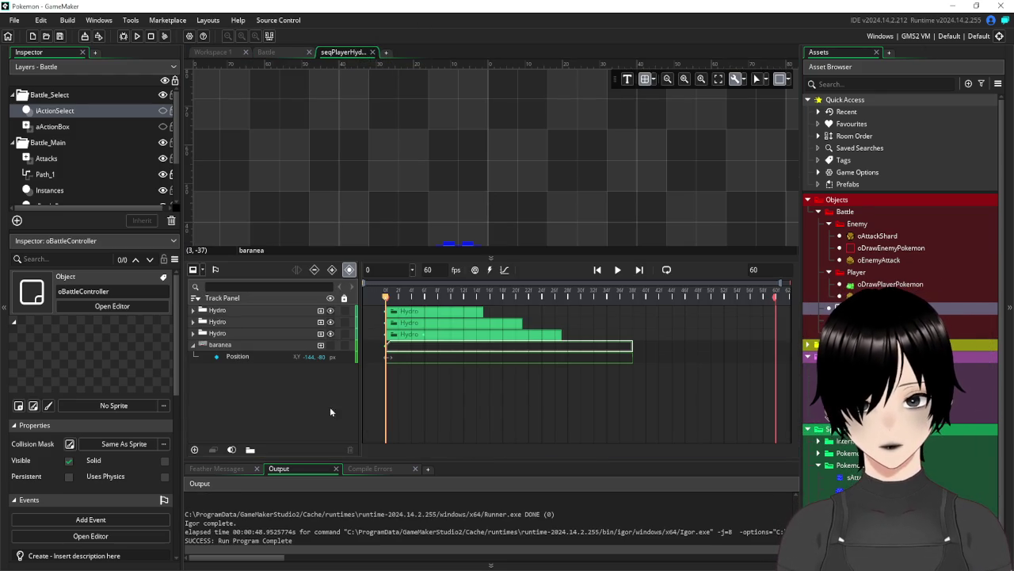
{"action": "scroll", "coordinate": [475, 216], "scroll_direction": "down", "scroll_amount": 4}
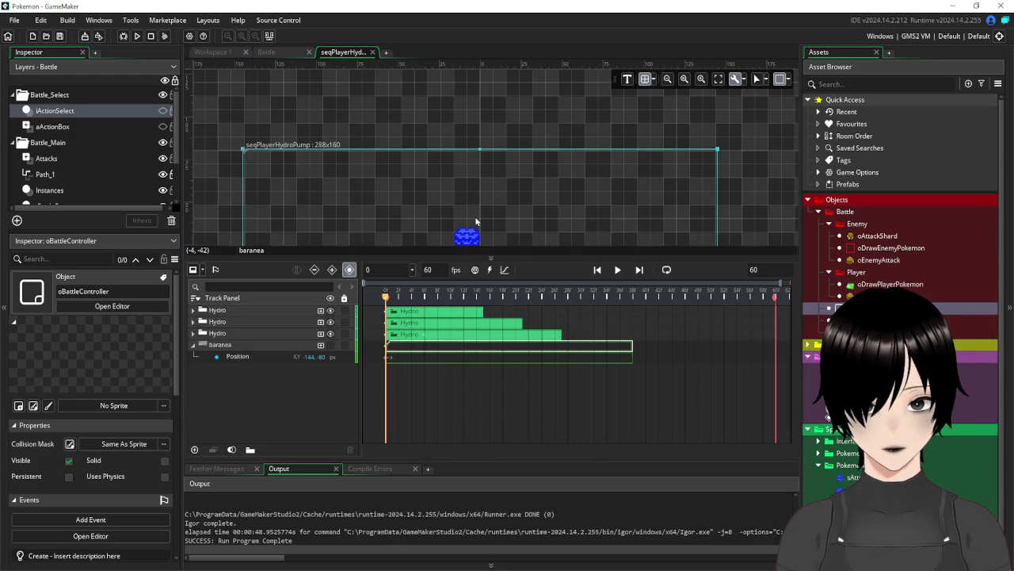
{"action": "left_click_drag", "start_coordinate": [382, 173], "coordinate": [414, 72]}
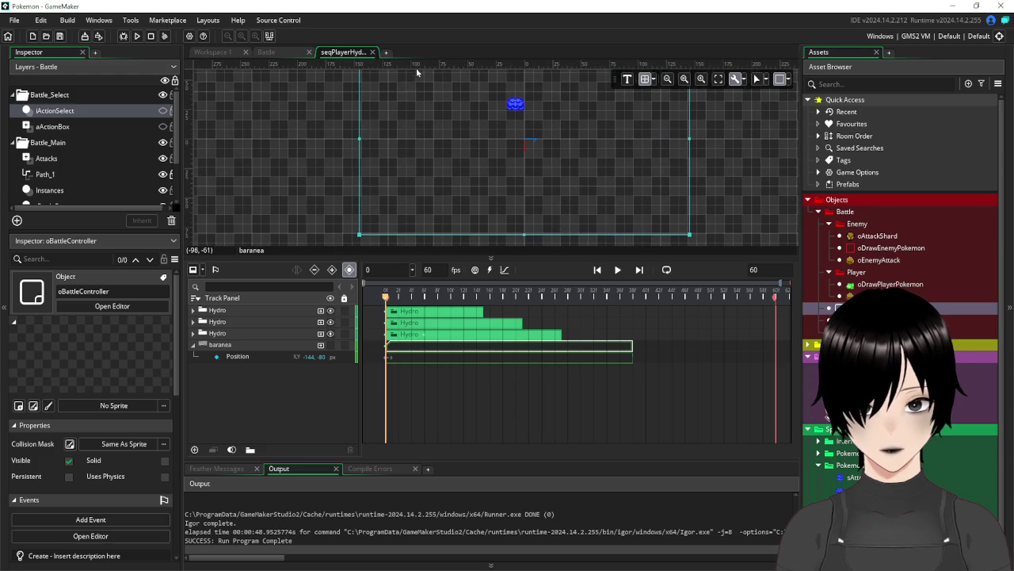
{"action": "left_click", "coordinate": [331, 347]}
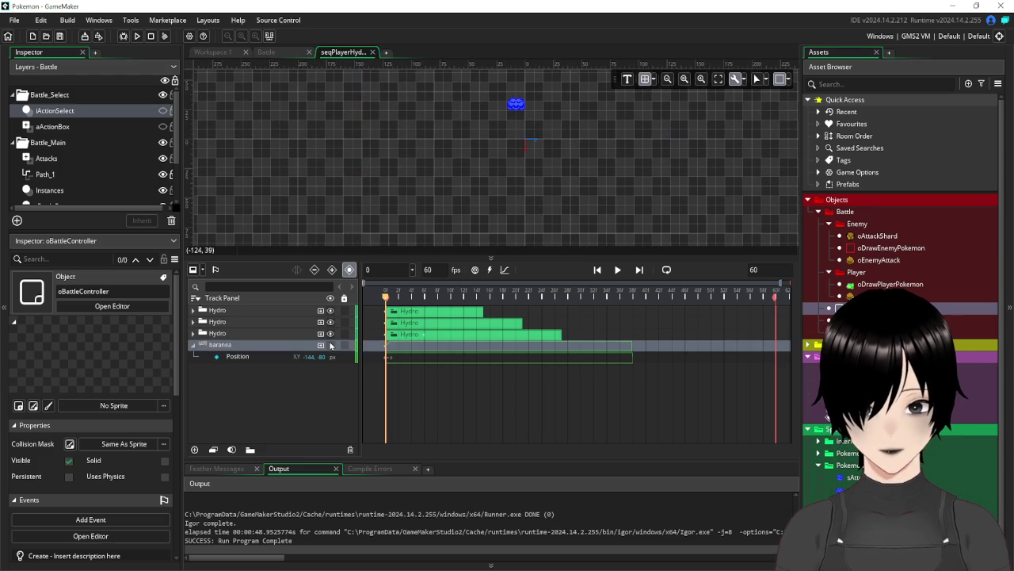
{"action": "left_click", "coordinate": [329, 348]}
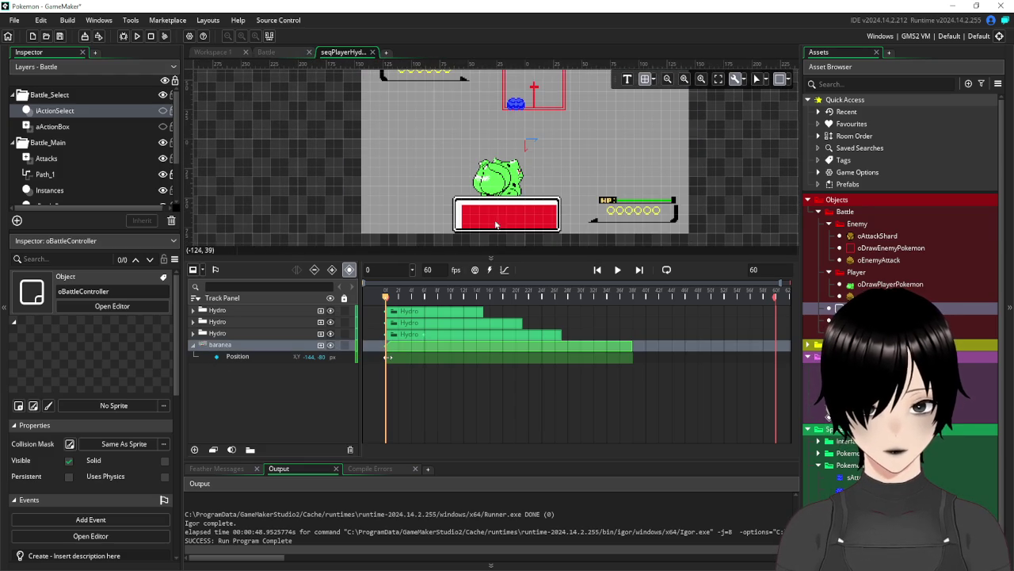
{"action": "left_click_drag", "start_coordinate": [604, 123], "coordinate": [577, 165]}
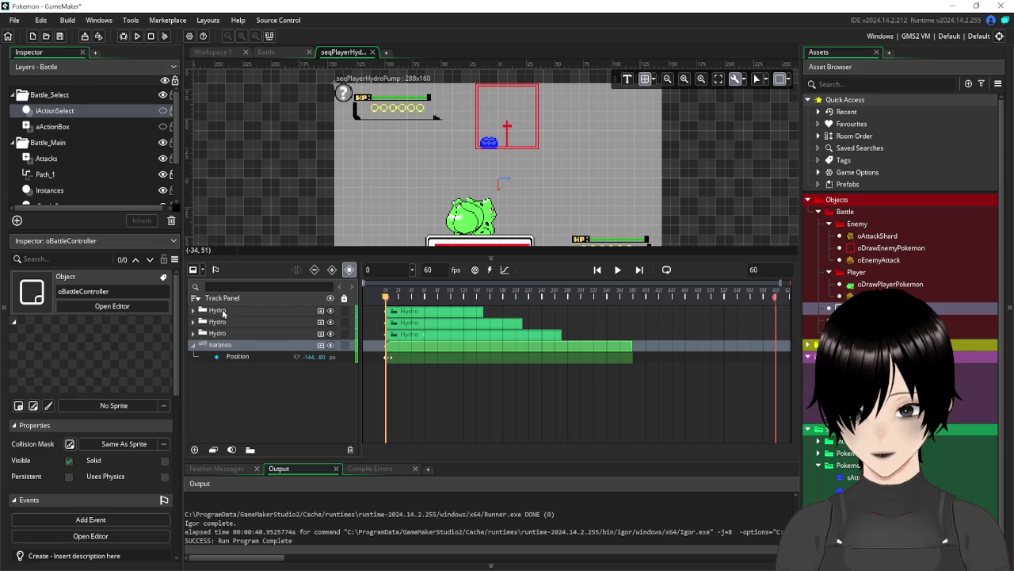
Create a new Group track containing the baranea track
{"action": "left_click", "coordinate": [252, 451]}
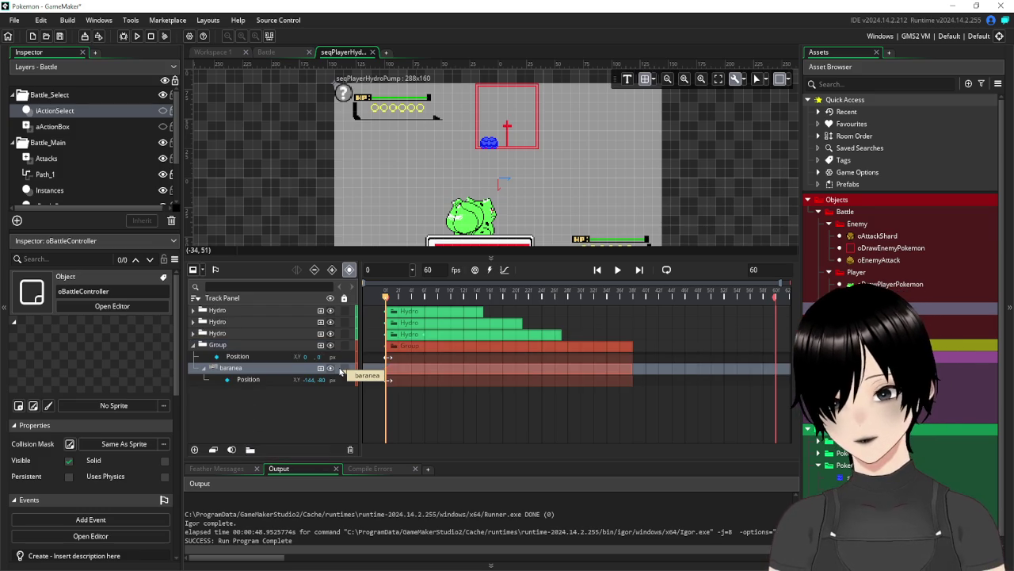
{"action": "key", "text": "BackSpace"}
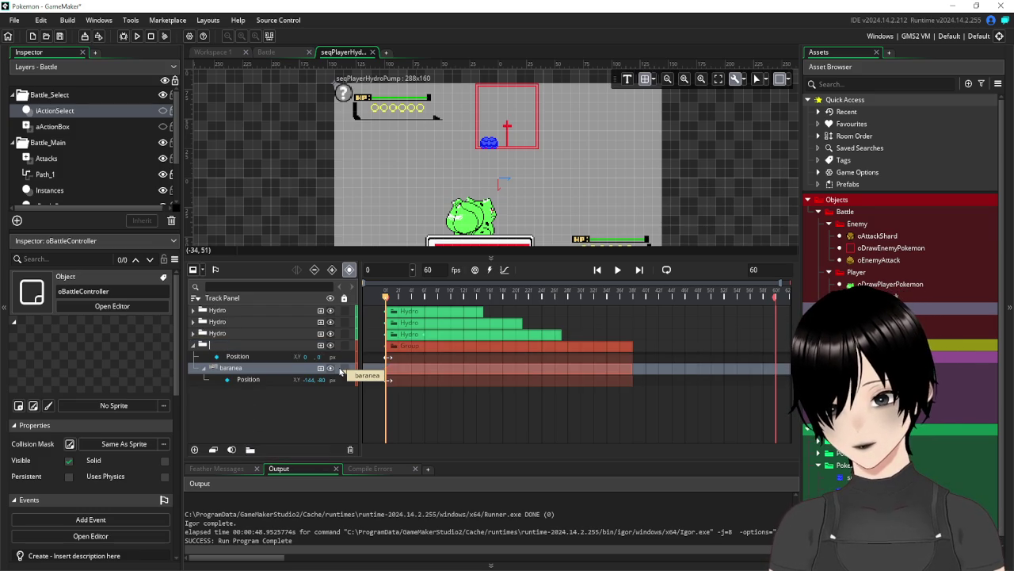
{"action": "left_click", "coordinate": [304, 428]}
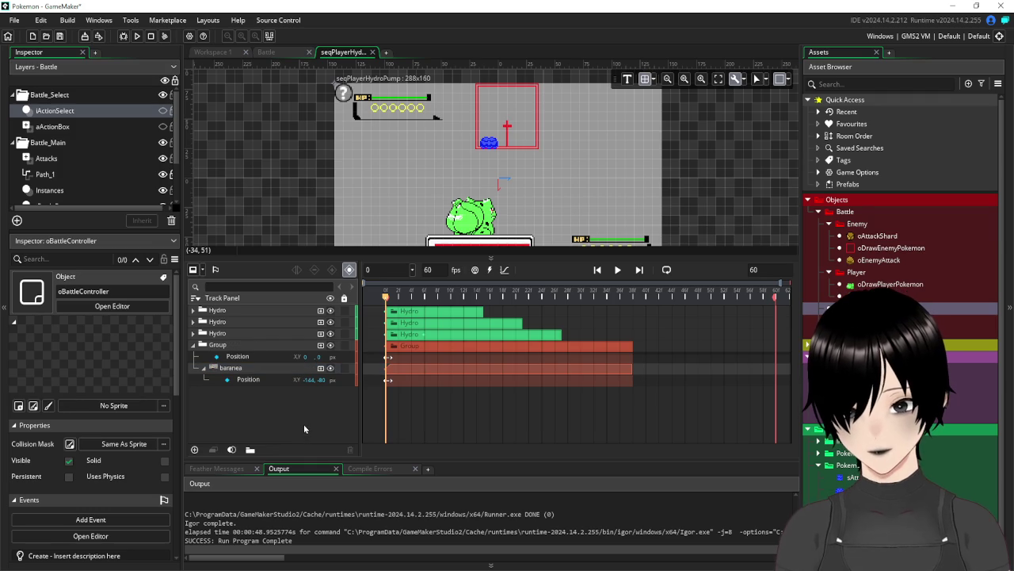
{"action": "left_click", "coordinate": [228, 346]}
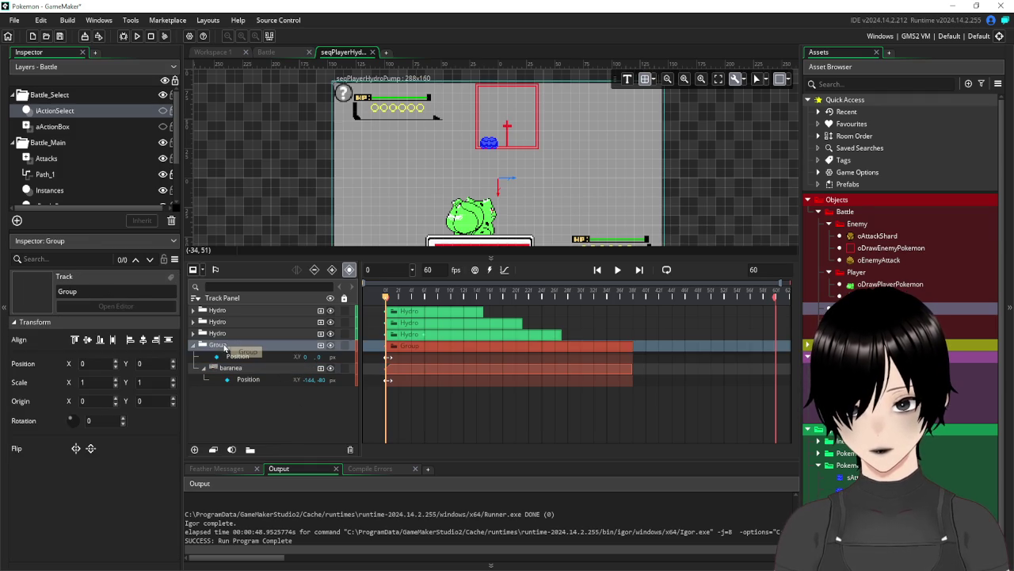
{"action": "left_click", "coordinate": [193, 346]}
{"action": "left_click", "coordinate": [193, 345]}
Move baranea out of Group to the top level and delete Group's Position track
{"action": "left_click", "coordinate": [238, 369]}
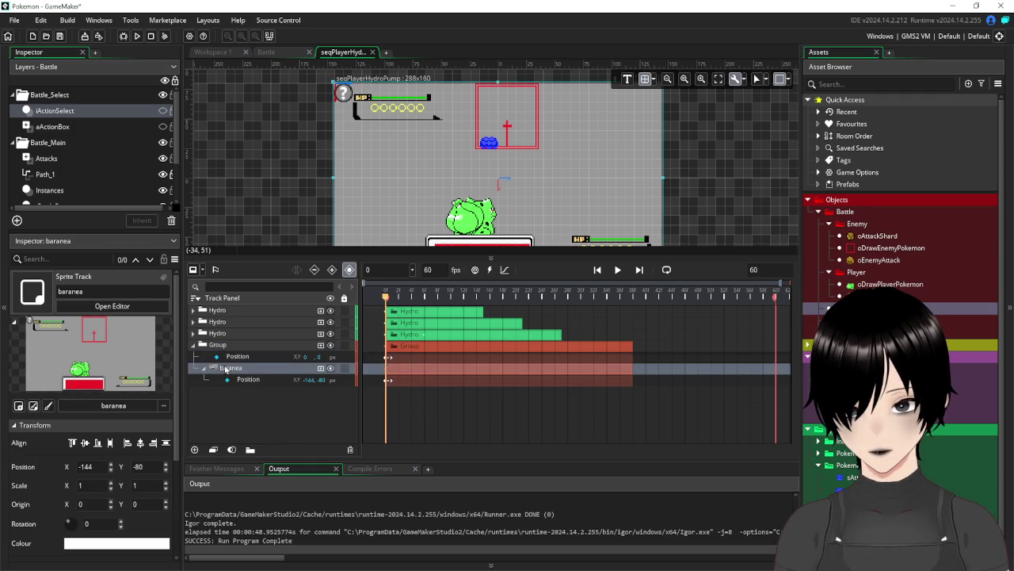
{"action": "left_click_drag", "start_coordinate": [244, 373], "coordinate": [232, 404]}
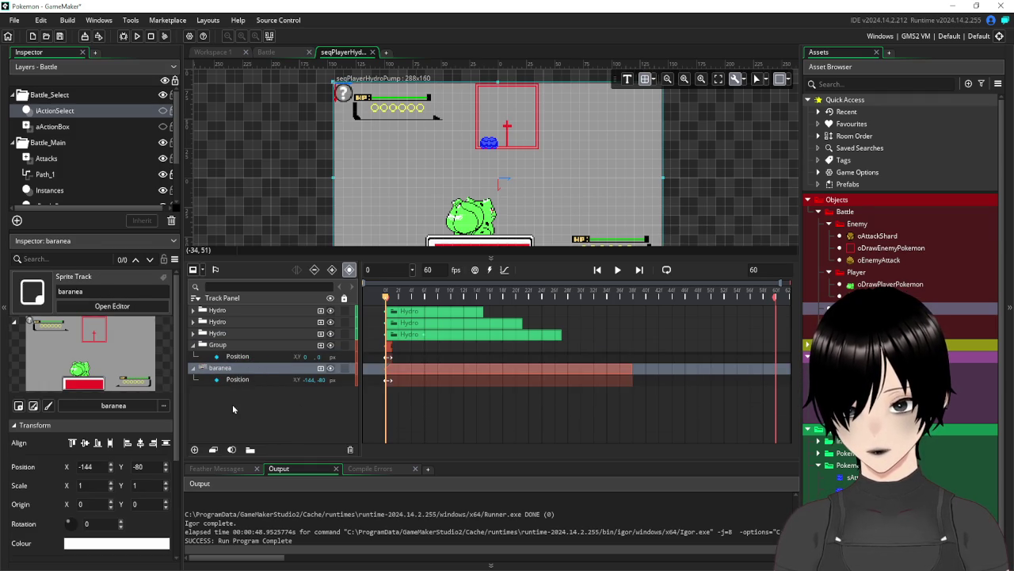
{"action": "left_click", "coordinate": [246, 358]}
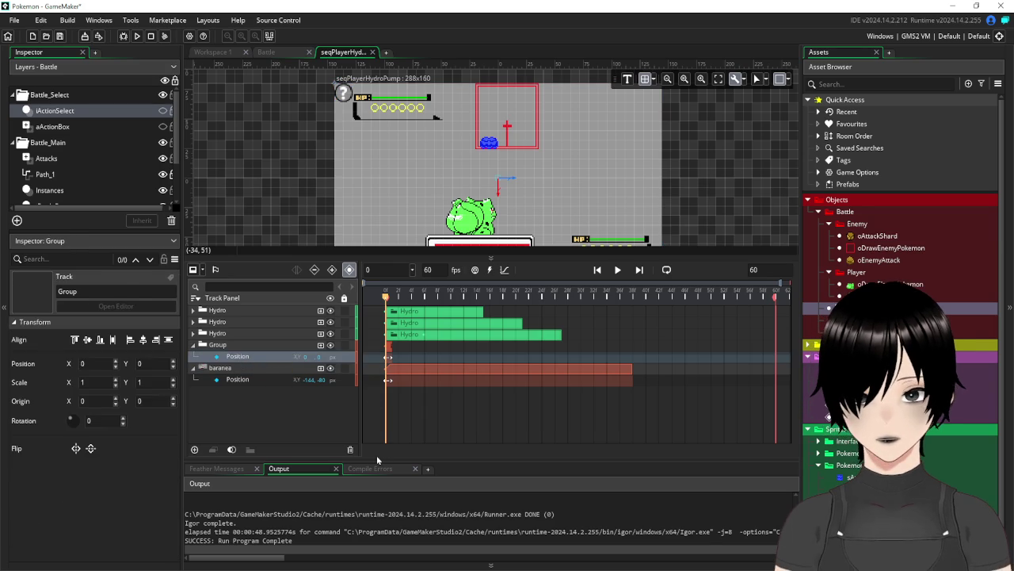
{"action": "key", "text": "Delete"}
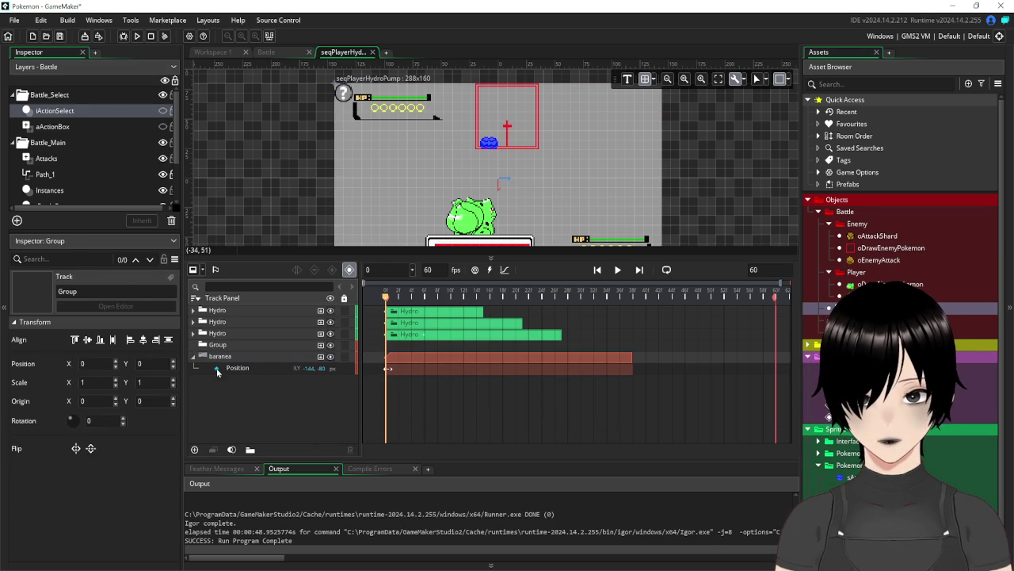
Rename the Group track to HydroPumpBig
{"action": "left_click", "coordinate": [219, 345]}
{"action": "right_click", "coordinate": [220, 346]}
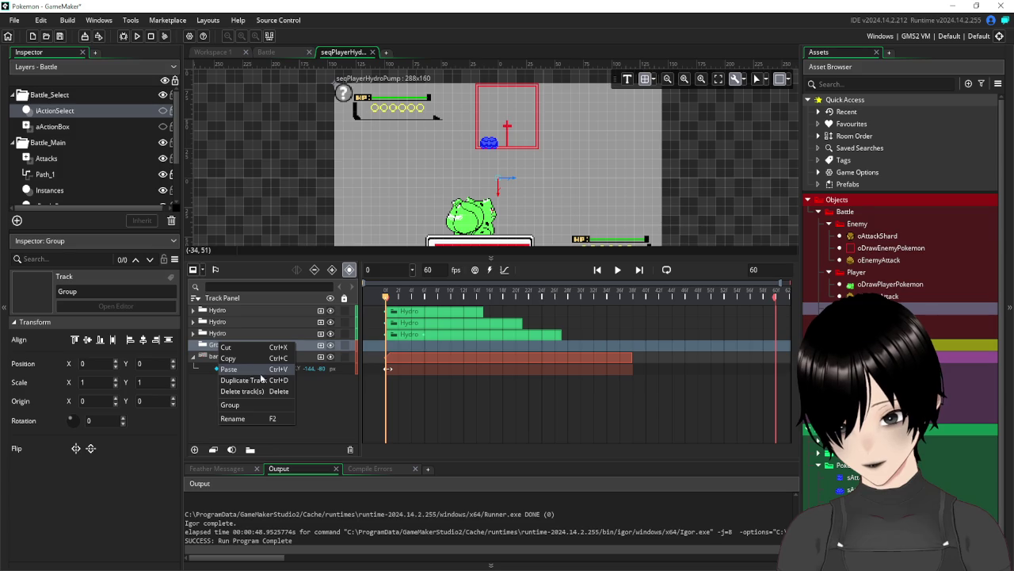
{"action": "left_click", "coordinate": [248, 418]}
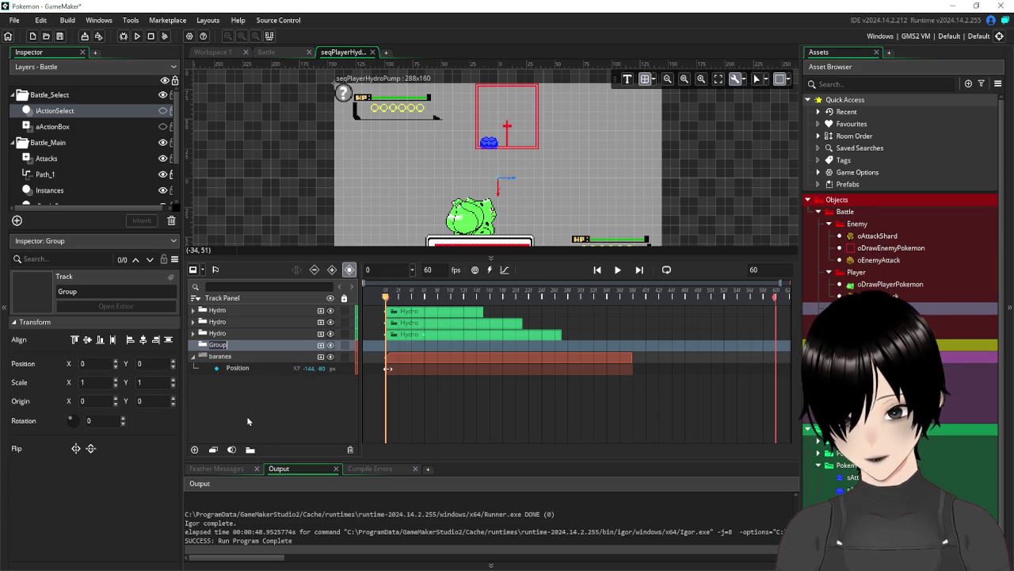
{"action": "type", "text": "HydroPum"}
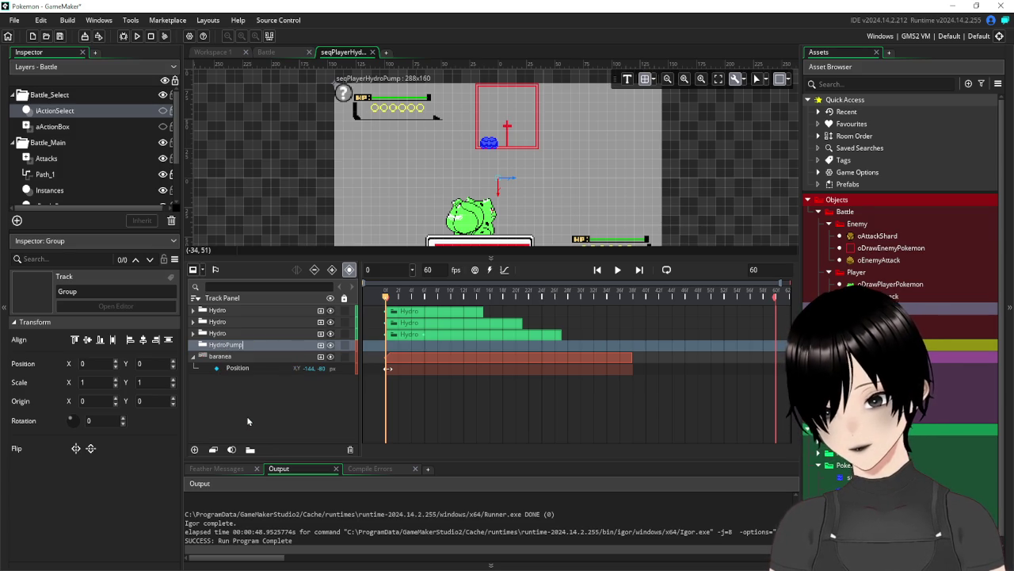
{"action": "key", "text": "Return"}
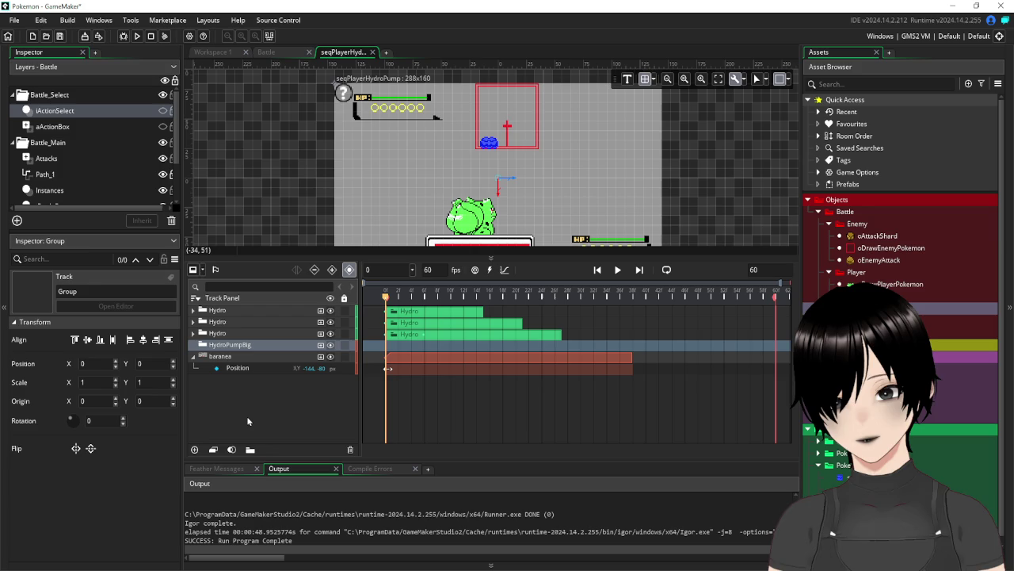
{"action": "left_click", "coordinate": [247, 421]}
Move all three Hydro tracks into HydroPumpBig and preview frame 16
{"action": "left_click", "coordinate": [241, 312]}
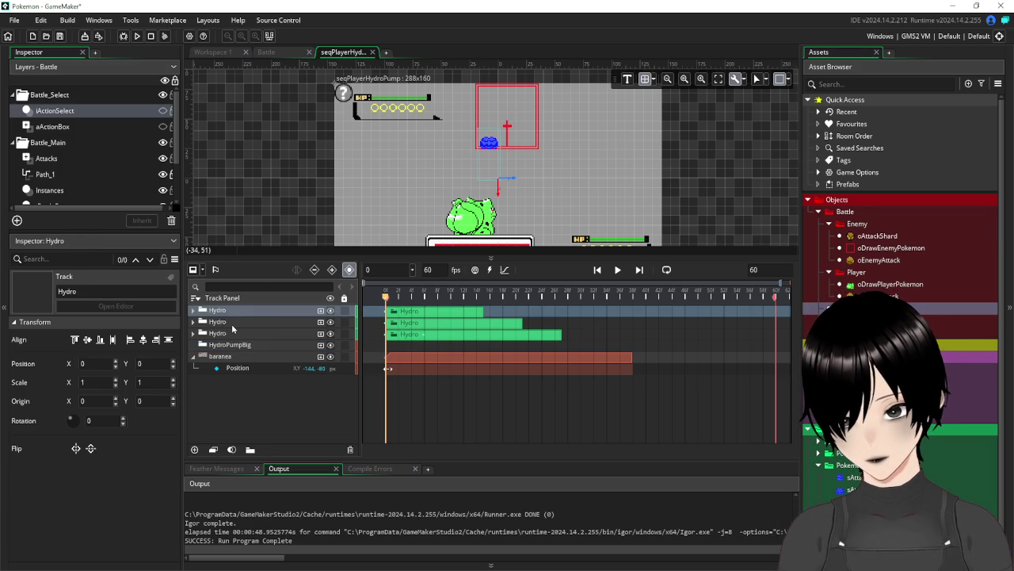
{"action": "left_click", "coordinate": [230, 328], "text": "ctrl"}
{"action": "left_click", "coordinate": [234, 334], "text": "ctrl"}
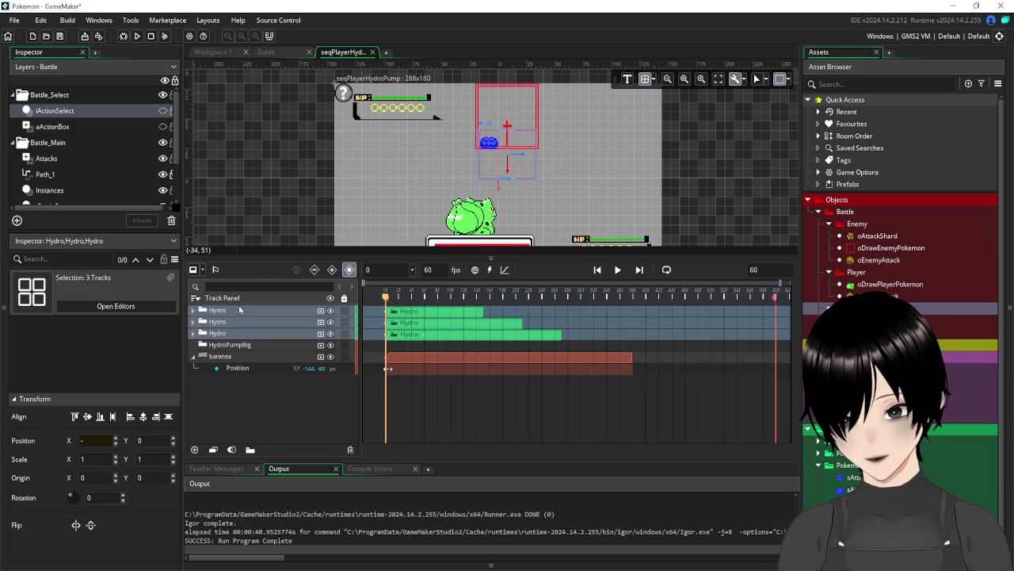
{"action": "left_click_drag", "start_coordinate": [232, 316], "coordinate": [238, 347]}
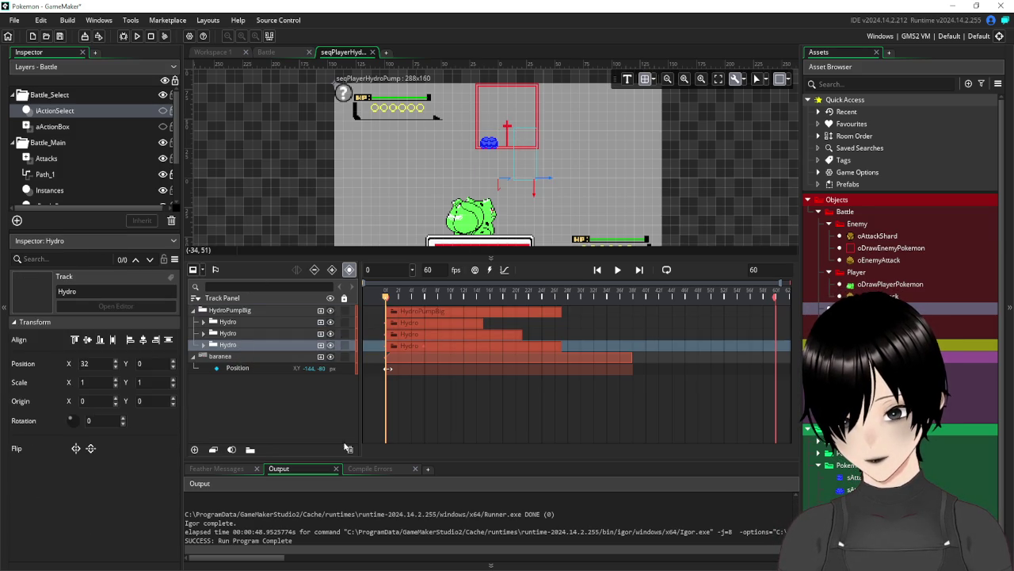
{"action": "left_click", "coordinate": [286, 397]}
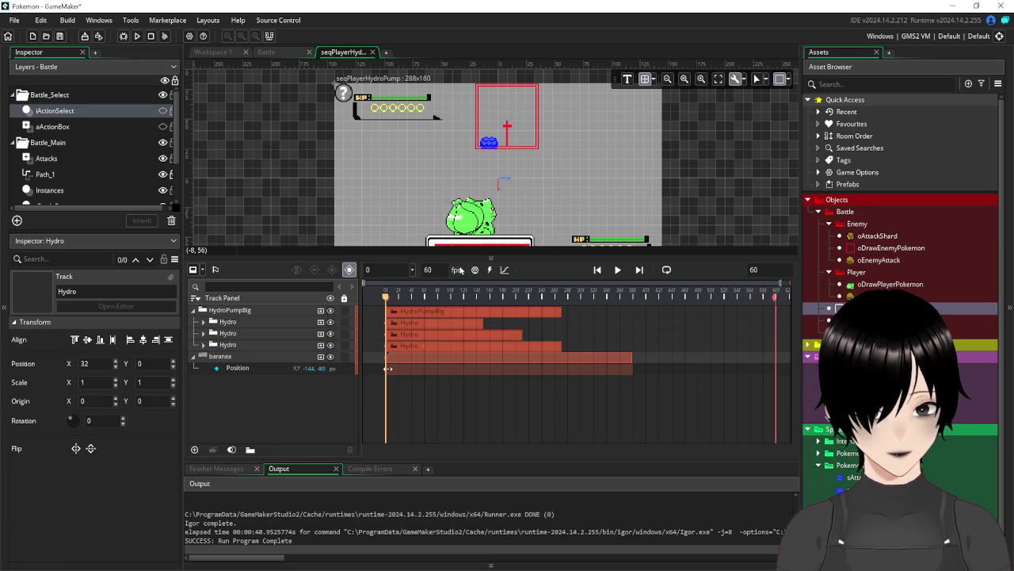
{"action": "mouse_move", "coordinate": [385, 296]}
{"action": "left_mouse_down"}
{"action": "mouse_move", "coordinate": [527, 323]}
{"action": "mouse_move", "coordinate": [385, 328]}
{"action": "left_mouse_up"}
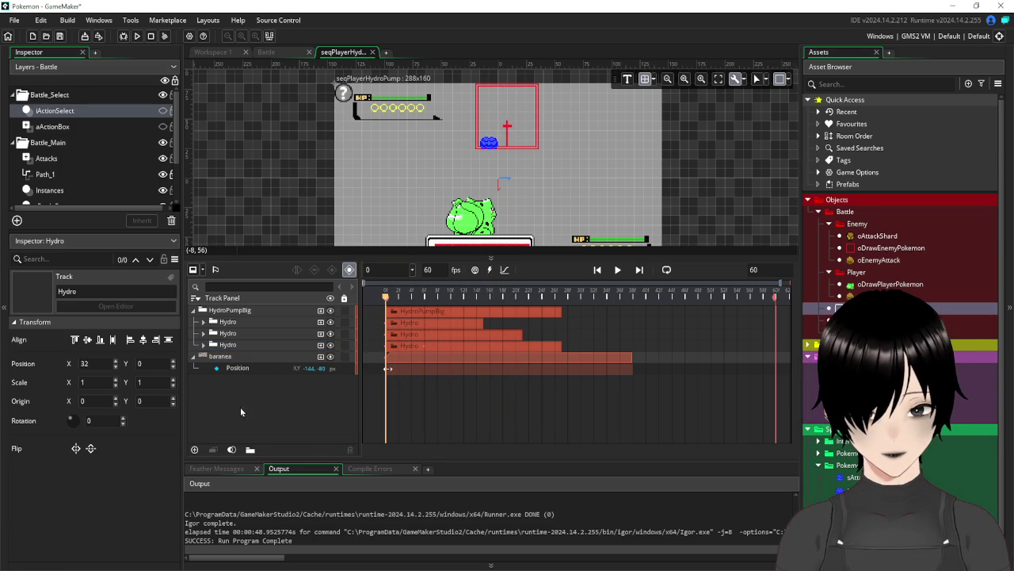
Delete the two extra Hydro tracks and expand the remaining one to show its sprites
{"action": "left_click", "coordinate": [232, 333]}
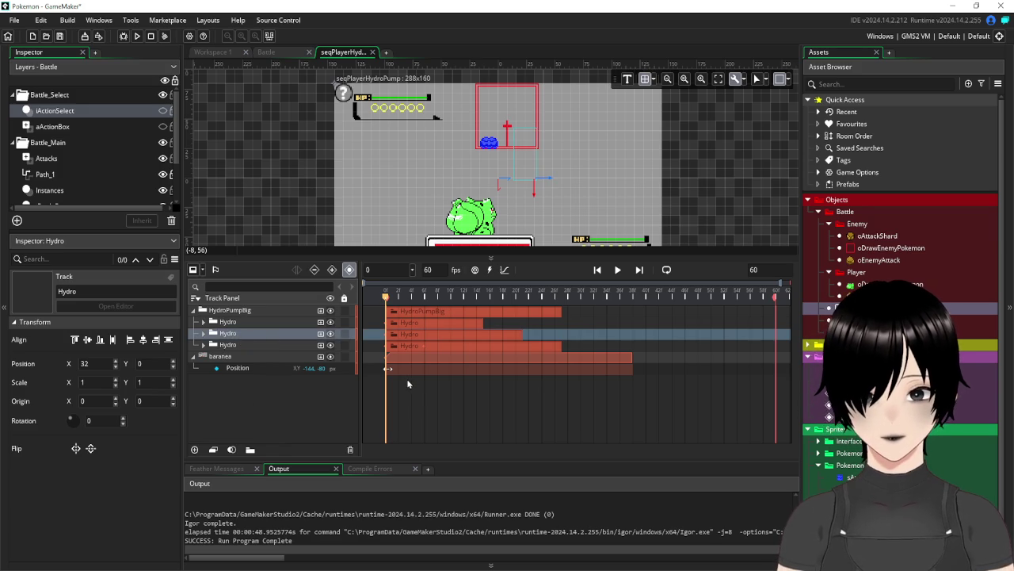
{"action": "key", "text": "Delete"}
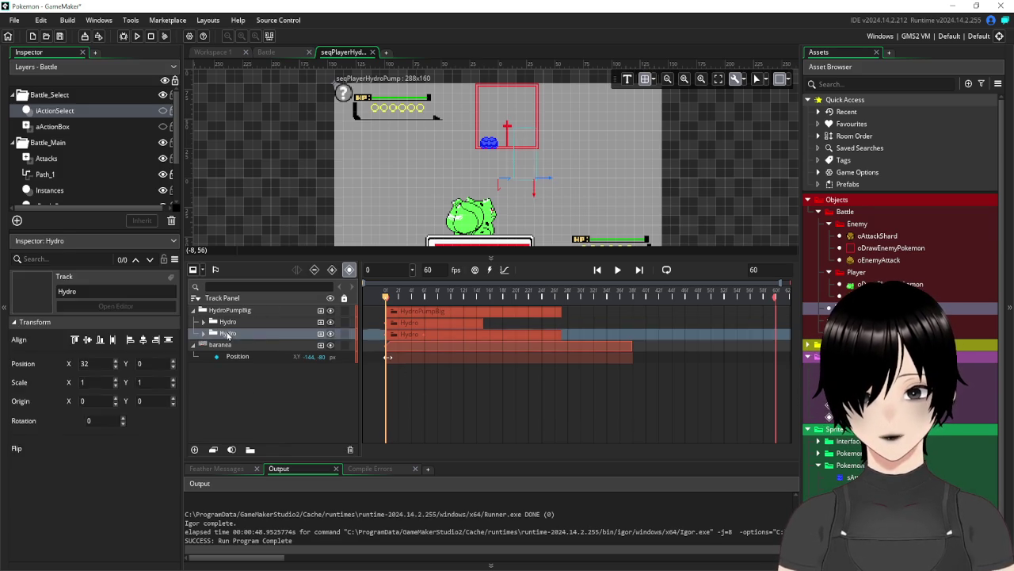
{"action": "left_click", "coordinate": [238, 333]}
{"action": "key", "text": "Delete"}
{"action": "left_click", "coordinate": [212, 322]}
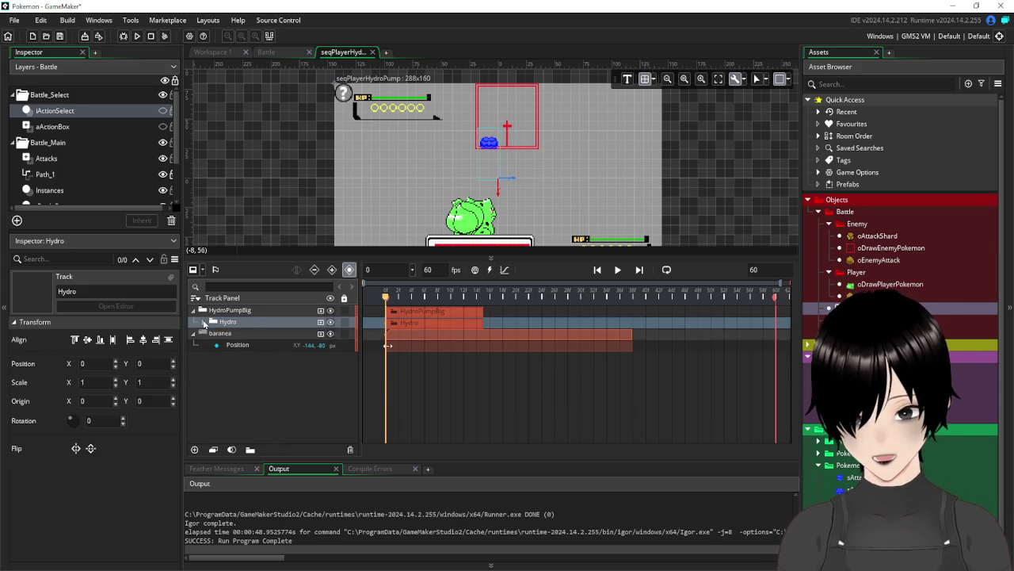
{"action": "left_click", "coordinate": [204, 321]}
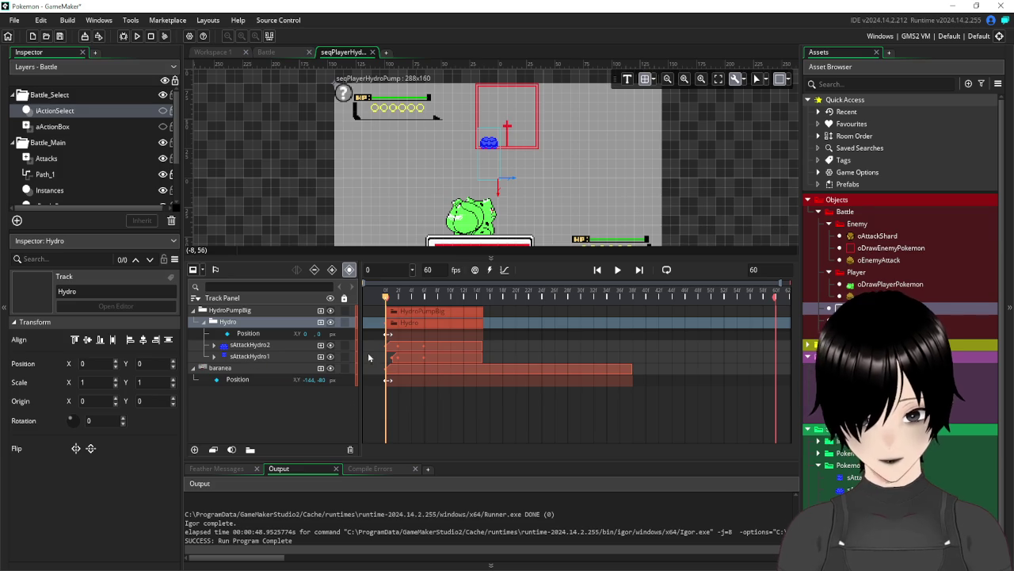
{"action": "scroll", "coordinate": [420, 352], "scroll_direction": "up", "scroll_amount": 5}
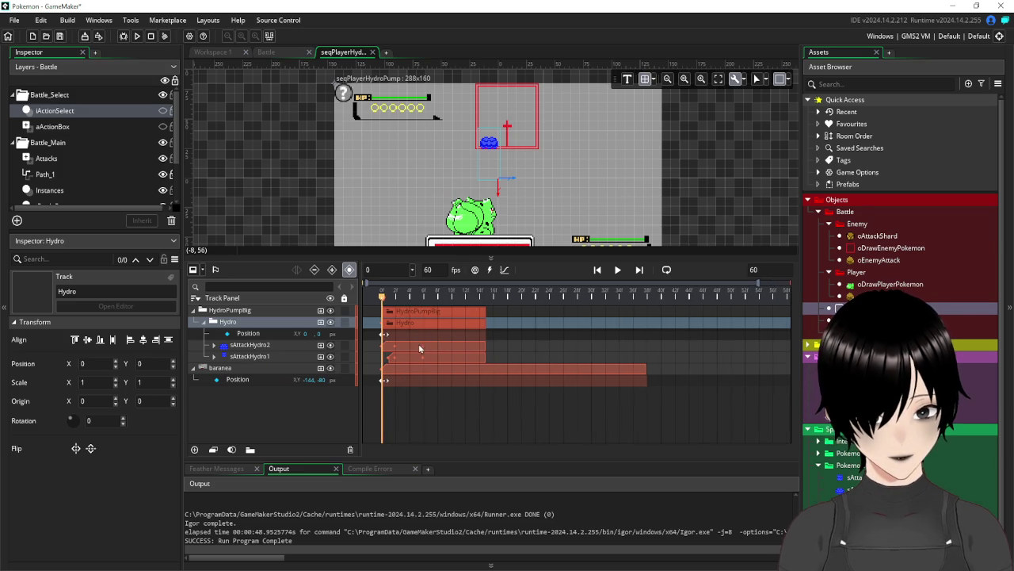
{"action": "scroll", "coordinate": [444, 413], "scroll_direction": "left", "scroll_amount": 2}
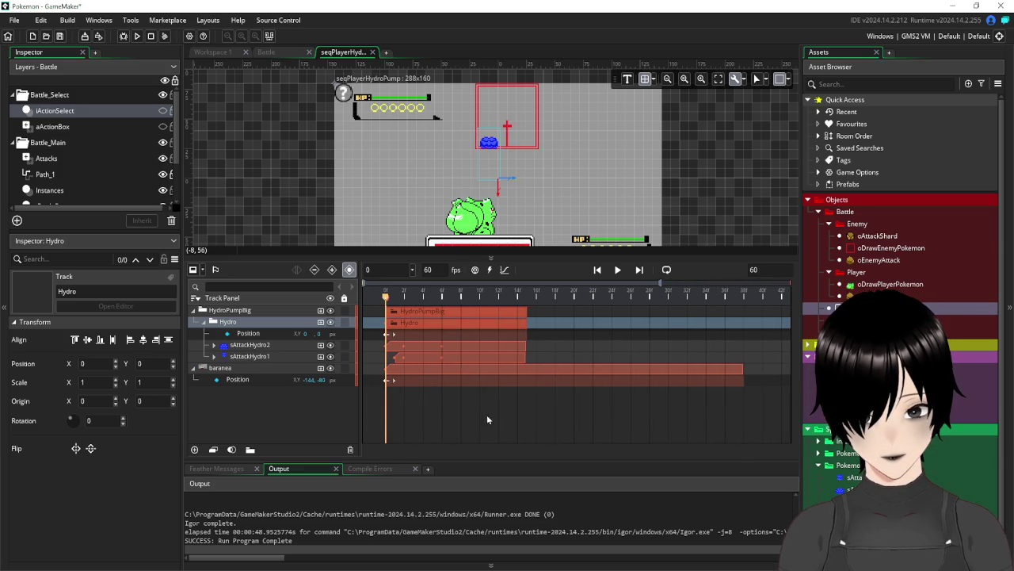
{"action": "left_click", "coordinate": [194, 369]}
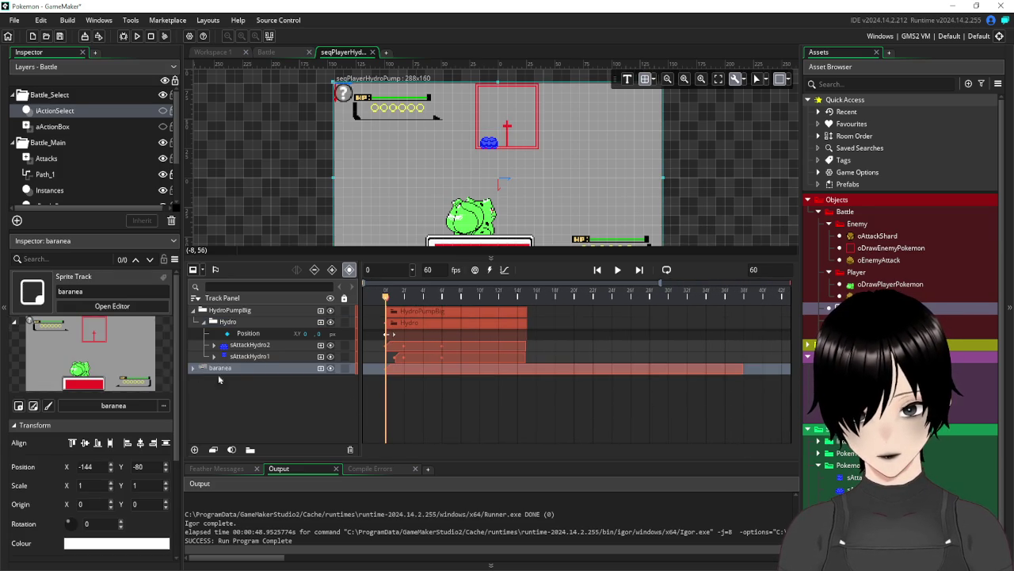
Preview frame 8 with sAttackHydro2 selected, undoing a stray position keyframe
{"action": "left_click", "coordinate": [397, 348]}
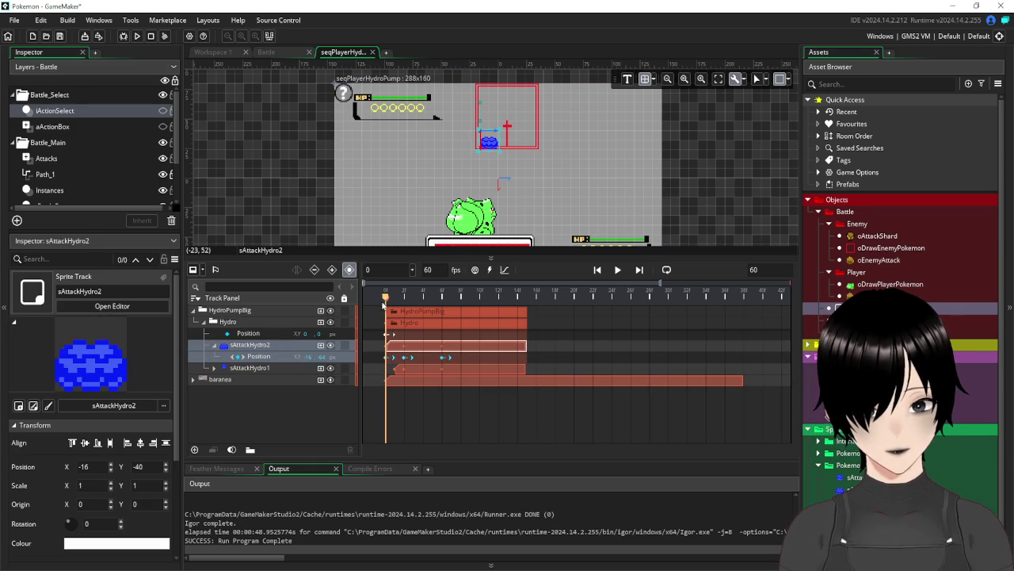
{"action": "mouse_move", "coordinate": [386, 297]}
{"action": "left_mouse_down"}
{"action": "mouse_move", "coordinate": [442, 300]}
{"action": "mouse_move", "coordinate": [474, 309]}
{"action": "mouse_move", "coordinate": [450, 322]}
{"action": "mouse_move", "coordinate": [526, 333]}
{"action": "mouse_move", "coordinate": [440, 337]}
{"action": "mouse_move", "coordinate": [486, 342]}
{"action": "mouse_move", "coordinate": [447, 346]}
{"action": "mouse_move", "coordinate": [459, 347]}
{"action": "left_mouse_up"}
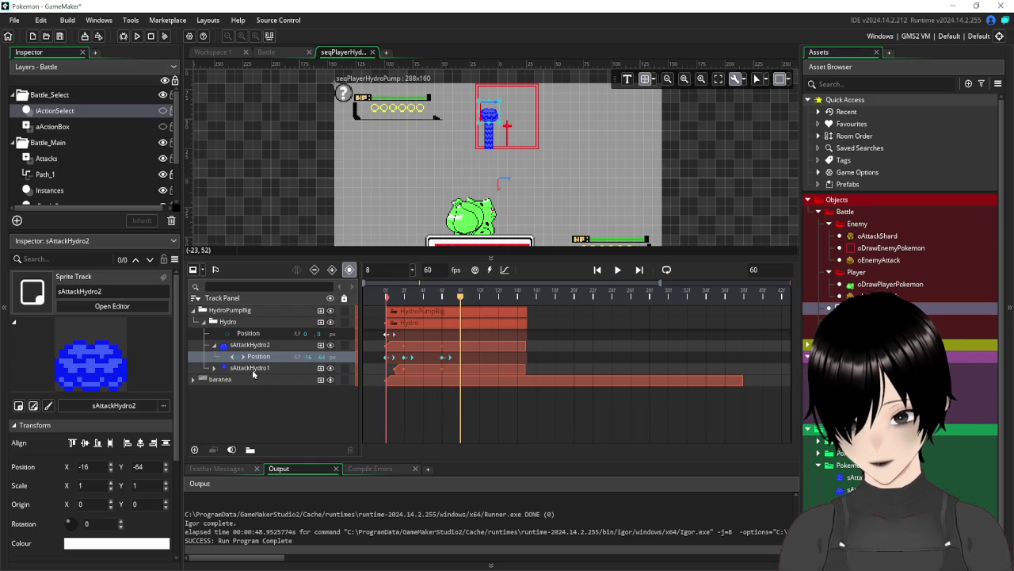
{"action": "scroll", "coordinate": [475, 369], "scroll_direction": "up", "scroll_amount": 5}
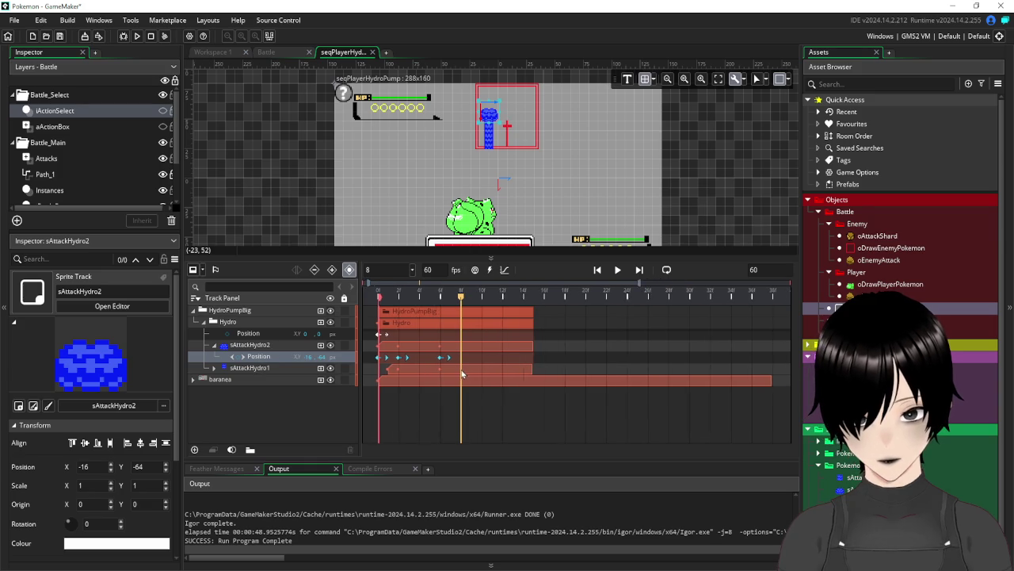
{"action": "scroll", "coordinate": [462, 373], "scroll_direction": "down", "scroll_amount": 1}
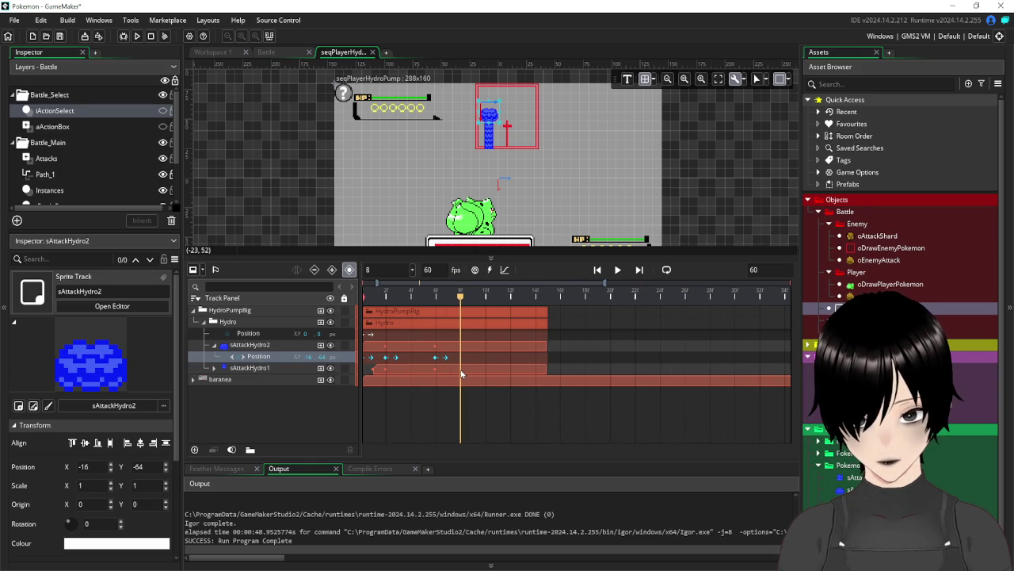
{"action": "left_click_drag", "start_coordinate": [489, 119], "coordinate": [489, 119]}
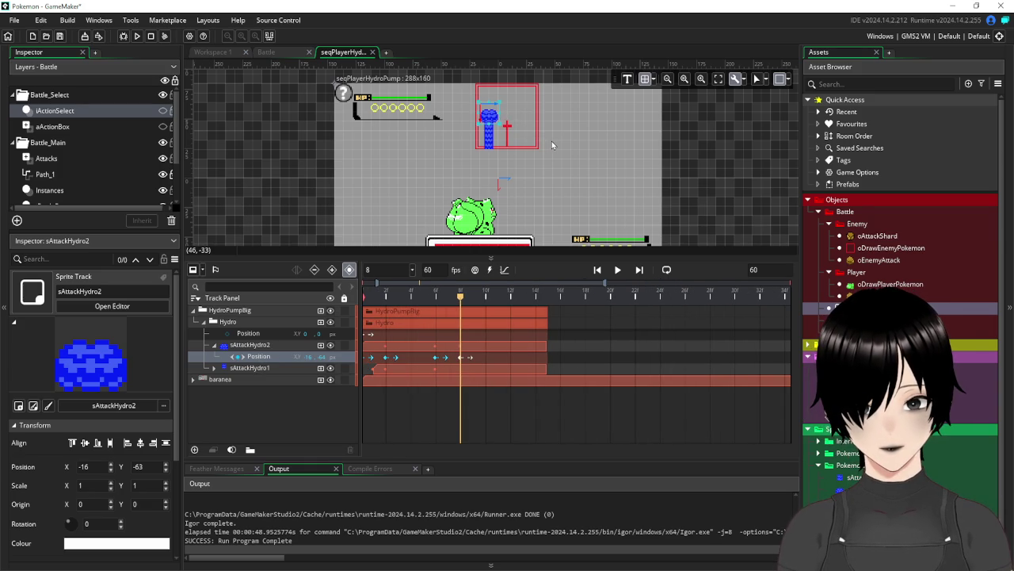
{"action": "key", "text": "ctrl+z"}
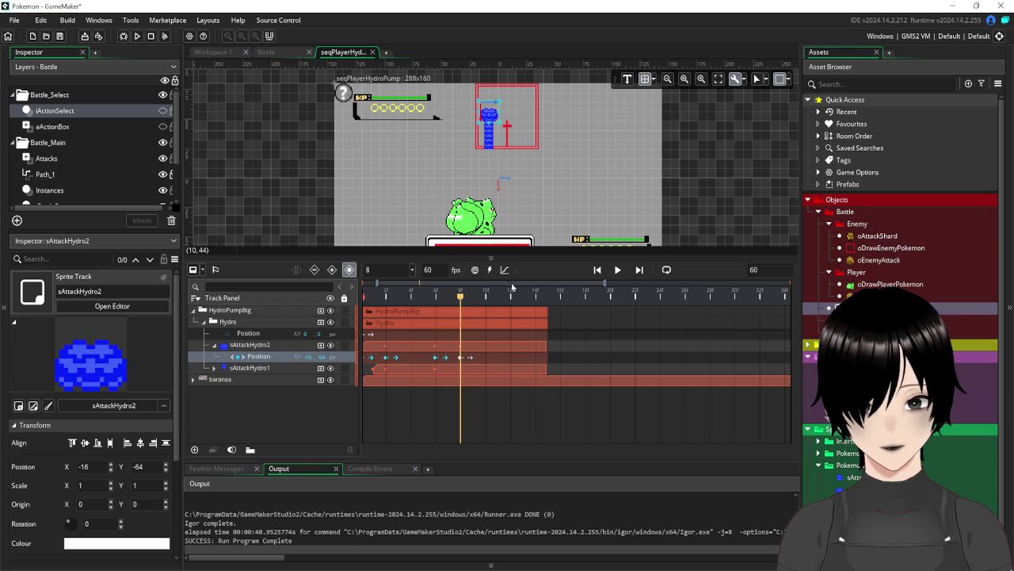
Nudge the water sprite down at frame 14, then scrub back to frame 6
{"action": "mouse_move", "coordinate": [462, 301]}
{"action": "left_mouse_down"}
{"action": "mouse_move", "coordinate": [538, 318]}
{"action": "mouse_move", "coordinate": [433, 317]}
{"action": "mouse_move", "coordinate": [535, 319]}
{"action": "left_mouse_up"}
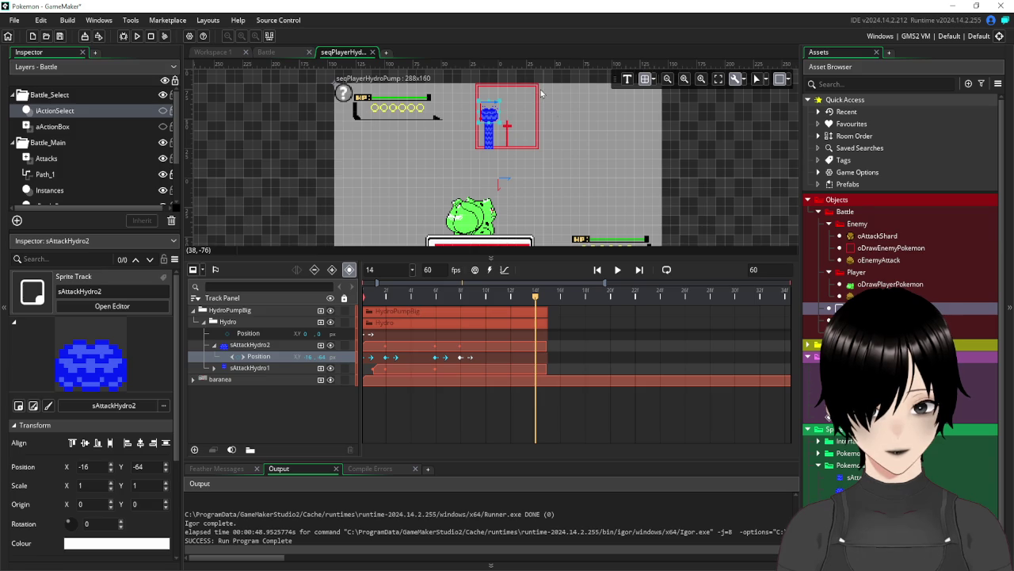
{"action": "key", "text": "Down"}
{"action": "key", "text": "Down"}
{"action": "key", "text": "Down"}
{"action": "key", "text": "Down"}
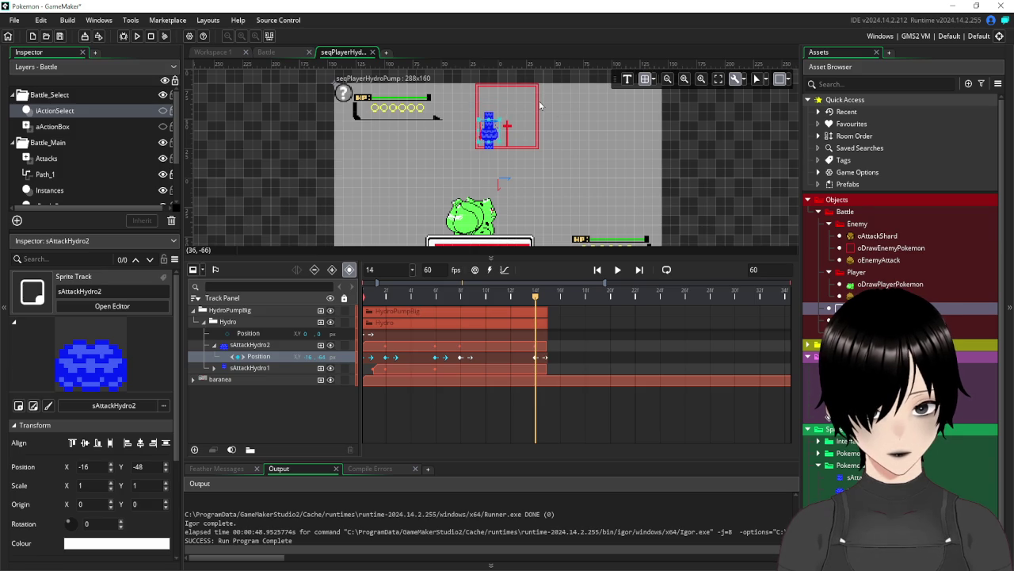
{"action": "scroll", "coordinate": [429, 93], "scroll_direction": "up", "scroll_amount": 5}
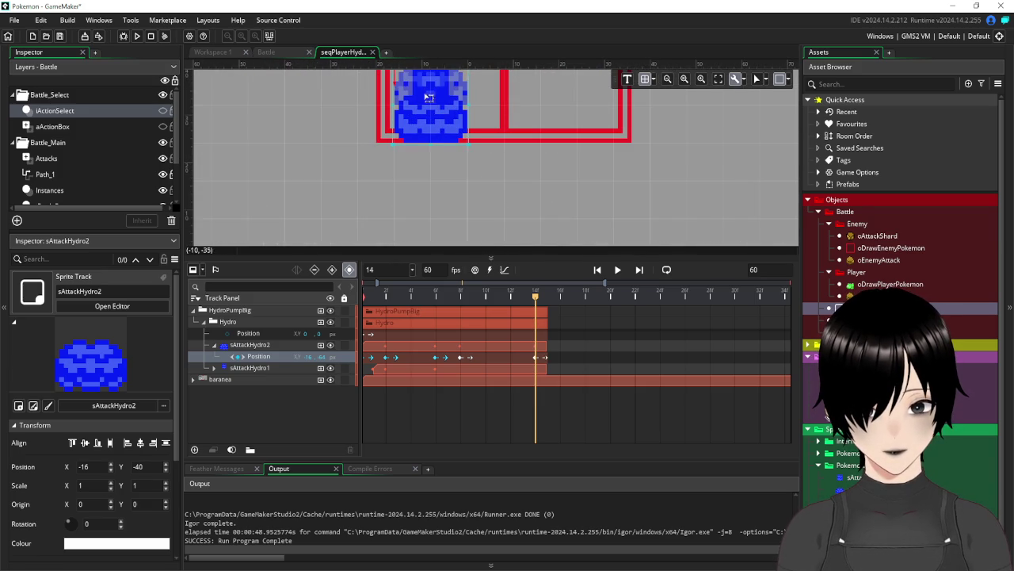
{"action": "key", "text": "Down"}
{"action": "key", "text": "Down"}
{"action": "key", "text": "Down"}
{"action": "mouse_move", "coordinate": [448, 203]}
{"action": "left_mouse_down"}
{"action": "mouse_move", "coordinate": [550, 211]}
{"action": "mouse_move", "coordinate": [537, 234]}
{"action": "mouse_move", "coordinate": [516, 198]}
{"action": "mouse_move", "coordinate": [575, 202]}
{"action": "left_mouse_up"}
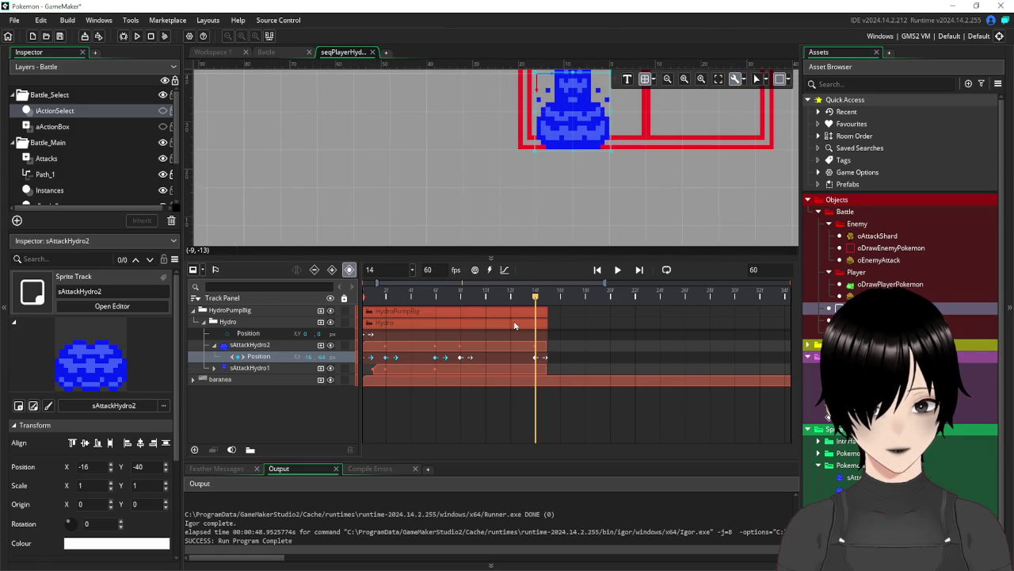
{"action": "left_click_drag", "start_coordinate": [535, 296], "coordinate": [435, 296]}
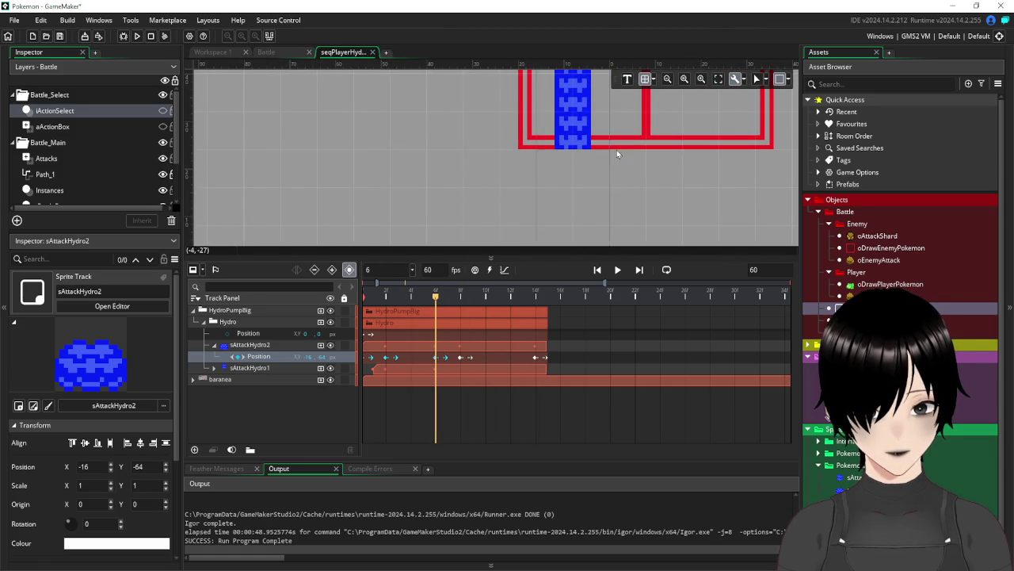
Select sAttackHydro1 and trial a shorter water column at frame 7, then undo it
{"action": "left_click", "coordinate": [435, 369]}
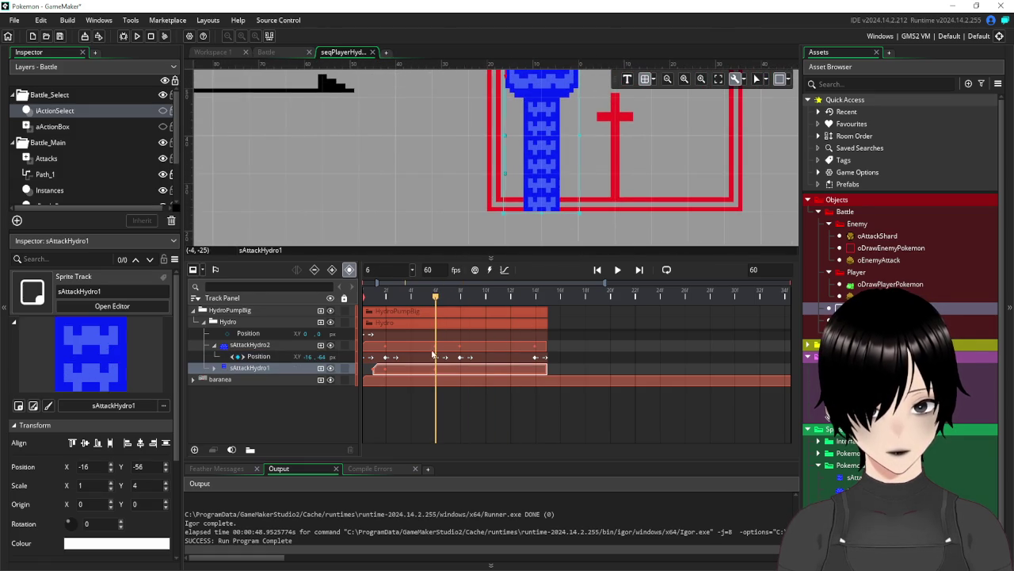
{"action": "left_click_drag", "start_coordinate": [435, 299], "coordinate": [460, 302]}
{"action": "scroll", "coordinate": [628, 181], "scroll_direction": "down", "scroll_amount": 2}
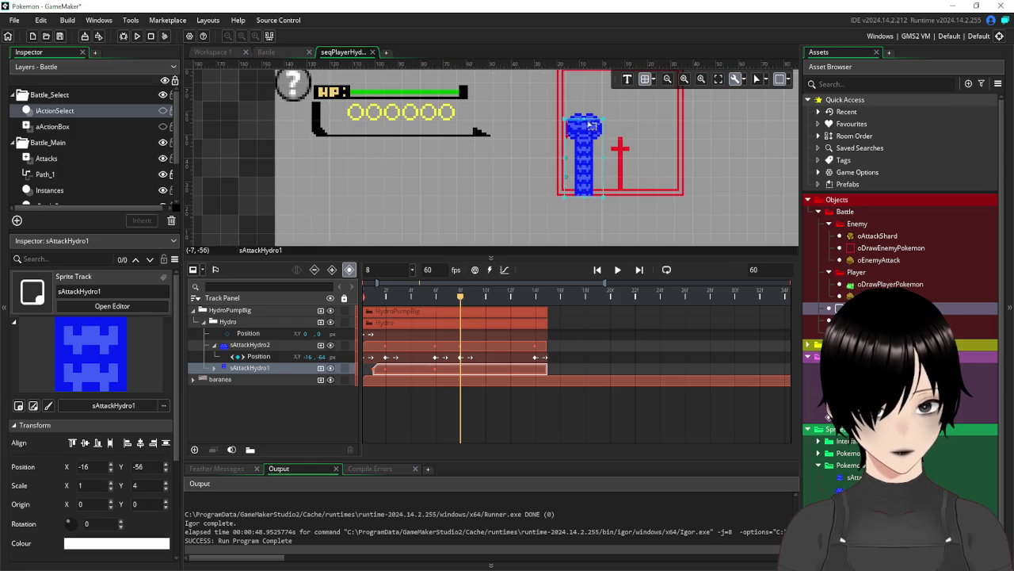
{"action": "left_click_drag", "start_coordinate": [582, 113], "coordinate": [584, 124]}
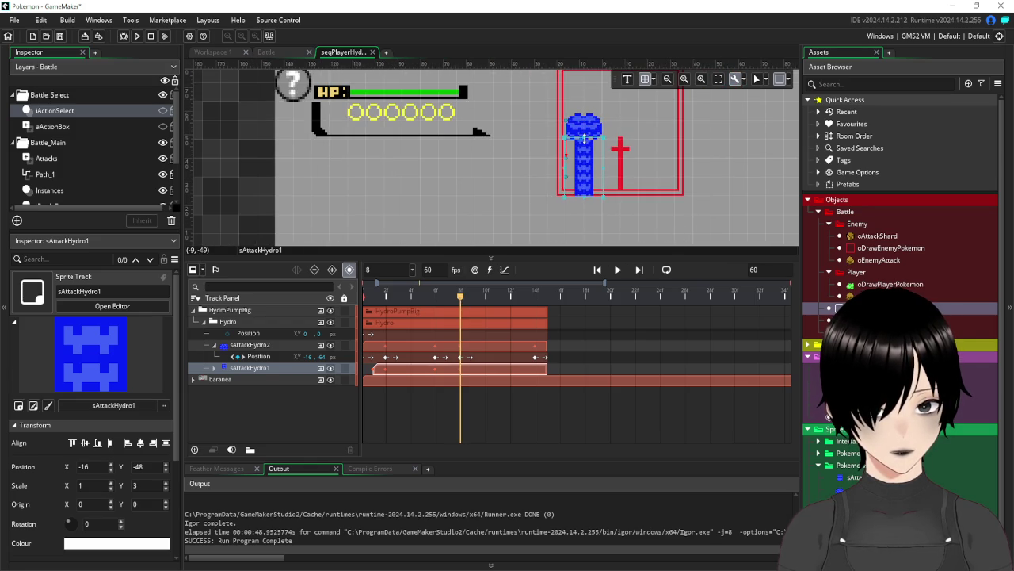
{"action": "key", "text": "ctrl+z"}
Shrink the sAttackHydro1 water column back to Y scale 1 at frame 14 and rewind to frame 0
{"action": "left_click_drag", "start_coordinate": [461, 298], "coordinate": [536, 298]}
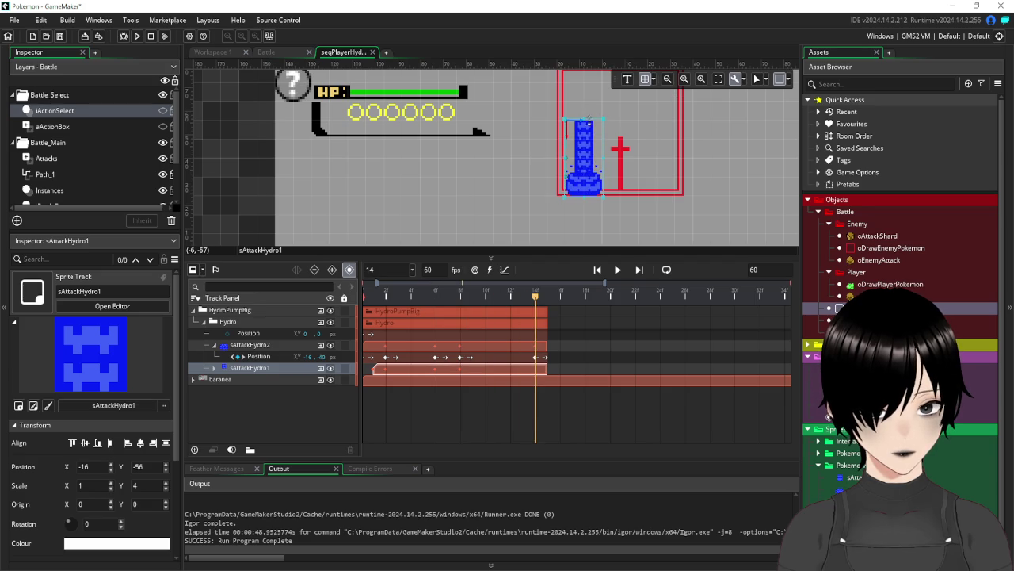
{"action": "mouse_move", "coordinate": [584, 121]}
{"action": "left_mouse_down"}
{"action": "mouse_move", "coordinate": [583, 182]}
{"action": "mouse_move", "coordinate": [554, 190]}
{"action": "left_mouse_up"}
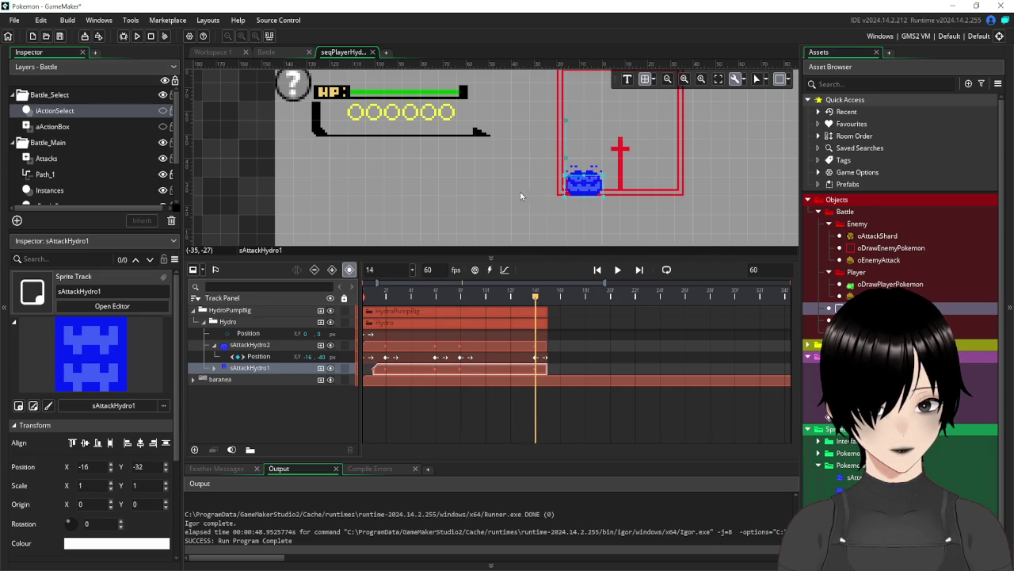
{"action": "left_click", "coordinate": [524, 195]}
{"action": "left_click_drag", "start_coordinate": [535, 299], "coordinate": [366, 300]}
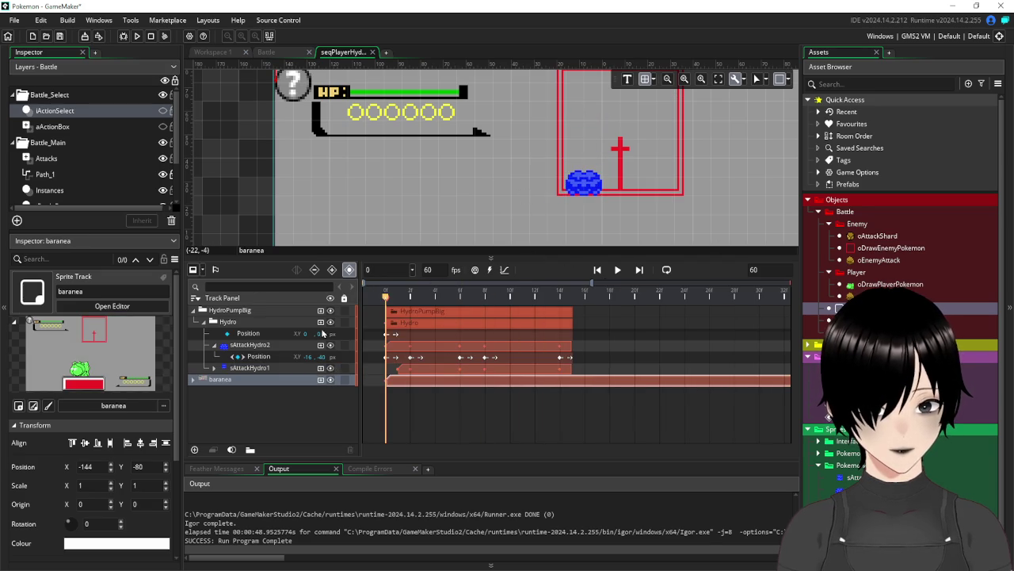
Zoom out the dopesheet and extend the baranea background clip to the sequence end
{"action": "left_click", "coordinate": [617, 271]}
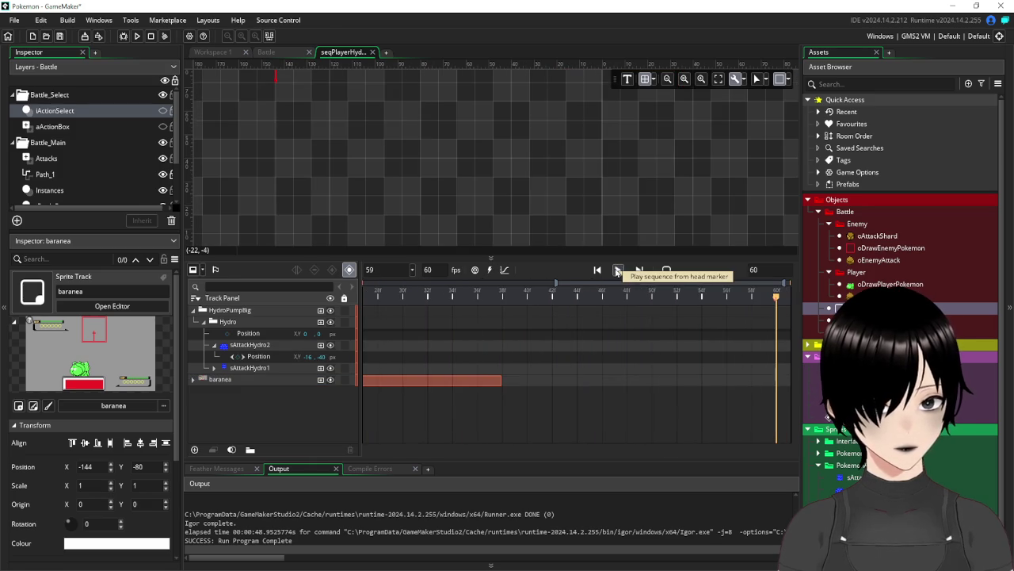
{"action": "left_click", "coordinate": [618, 270]}
{"action": "scroll", "coordinate": [417, 181], "scroll_direction": "down", "scroll_amount": 2}
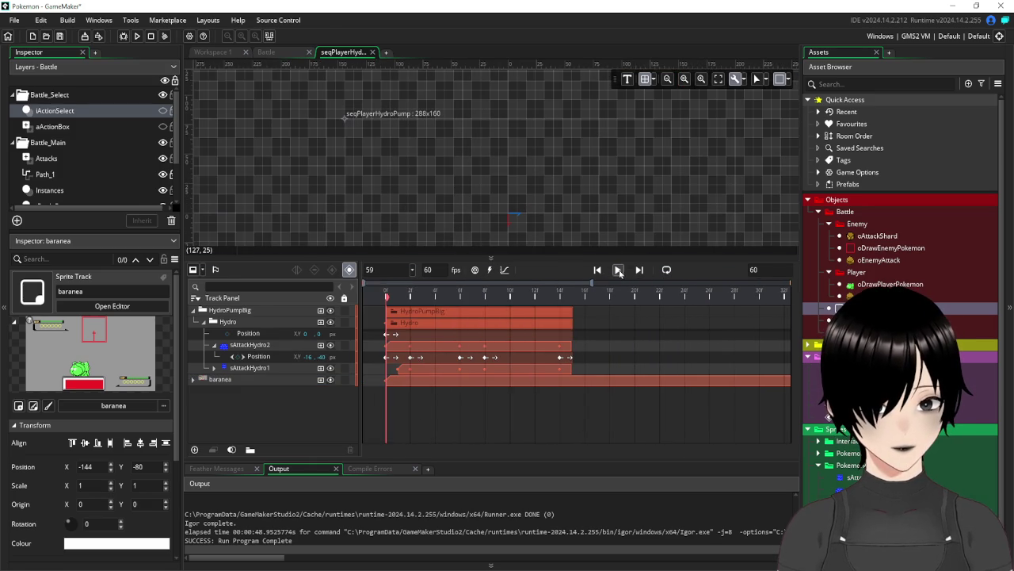
{"action": "scroll", "coordinate": [646, 359], "scroll_direction": "down", "scroll_amount": 2}
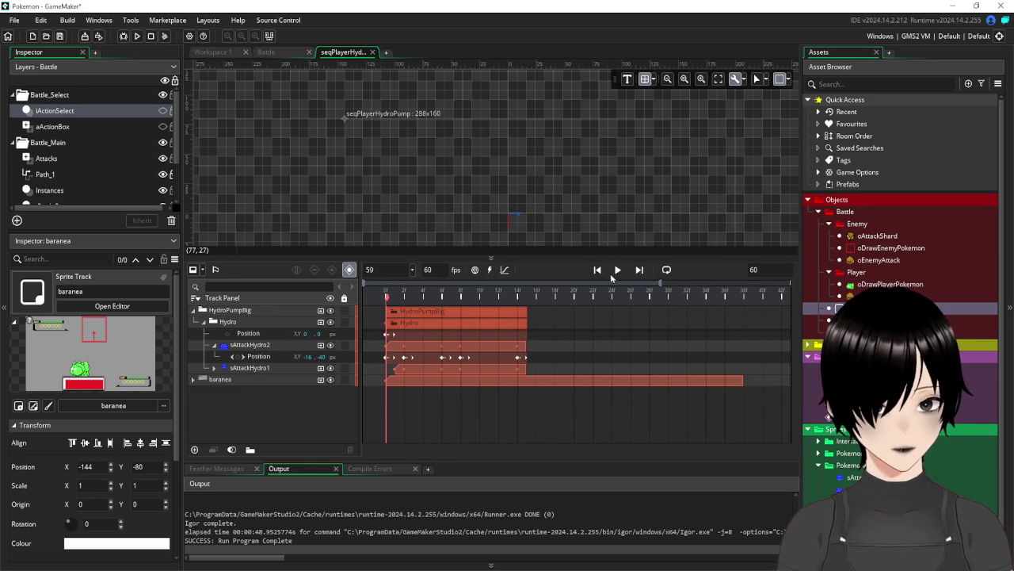
{"action": "scroll", "coordinate": [611, 302], "scroll_direction": "down", "scroll_amount": 3}
{"action": "scroll", "coordinate": [611, 303], "scroll_direction": "down", "scroll_amount": 1}
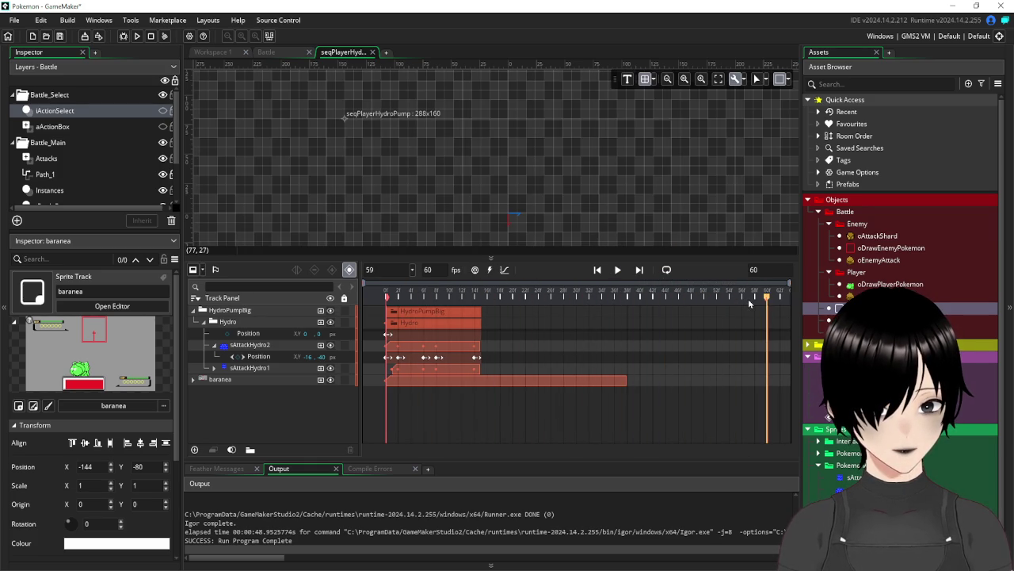
{"action": "left_click_drag", "start_coordinate": [629, 384], "coordinate": [790, 384]}
Preview the Hydro Pump sequence twice, then collapse the Hydro group's child tracks
{"action": "left_click", "coordinate": [618, 274]}
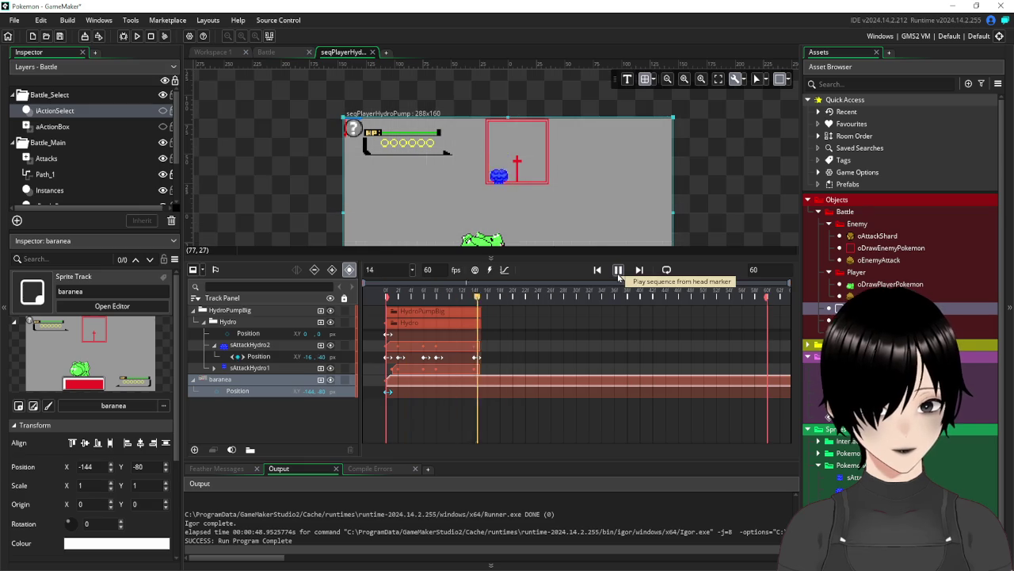
{"action": "left_click", "coordinate": [619, 270]}
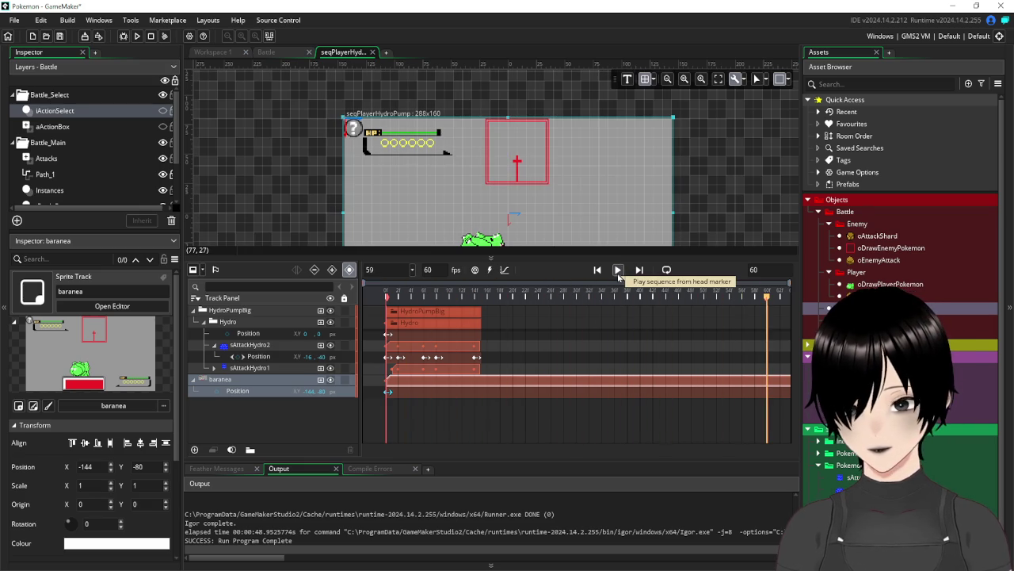
{"action": "left_click", "coordinate": [270, 416]}
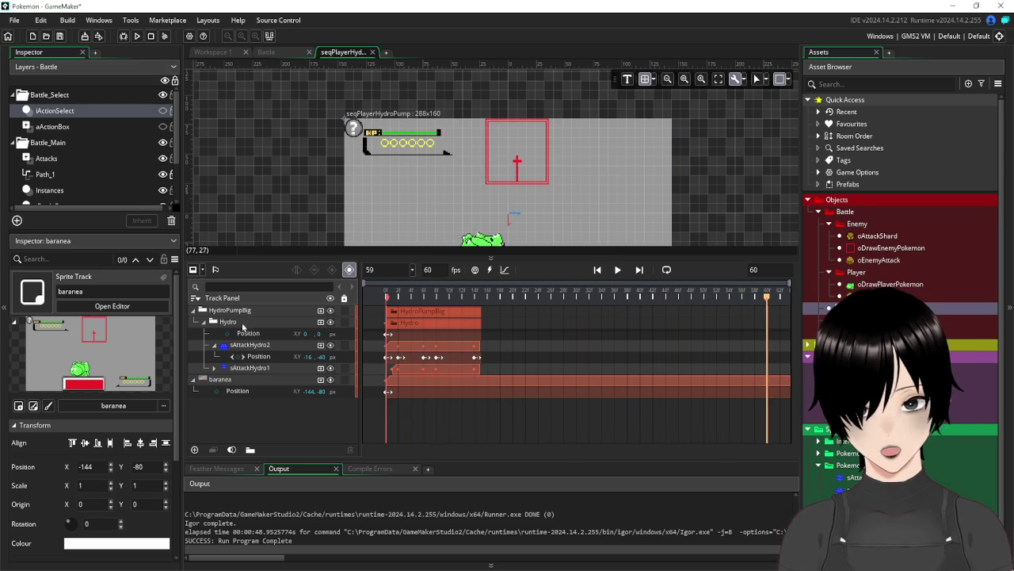
{"action": "left_click", "coordinate": [203, 322]}
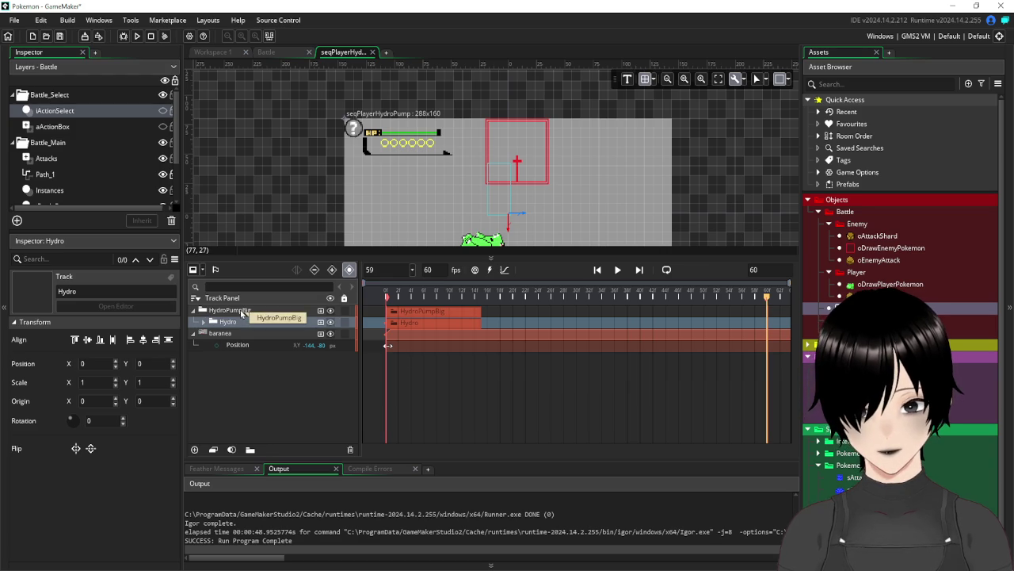
Add a new group track and rename it HydroPumpSmall
{"action": "left_click", "coordinate": [249, 404]}
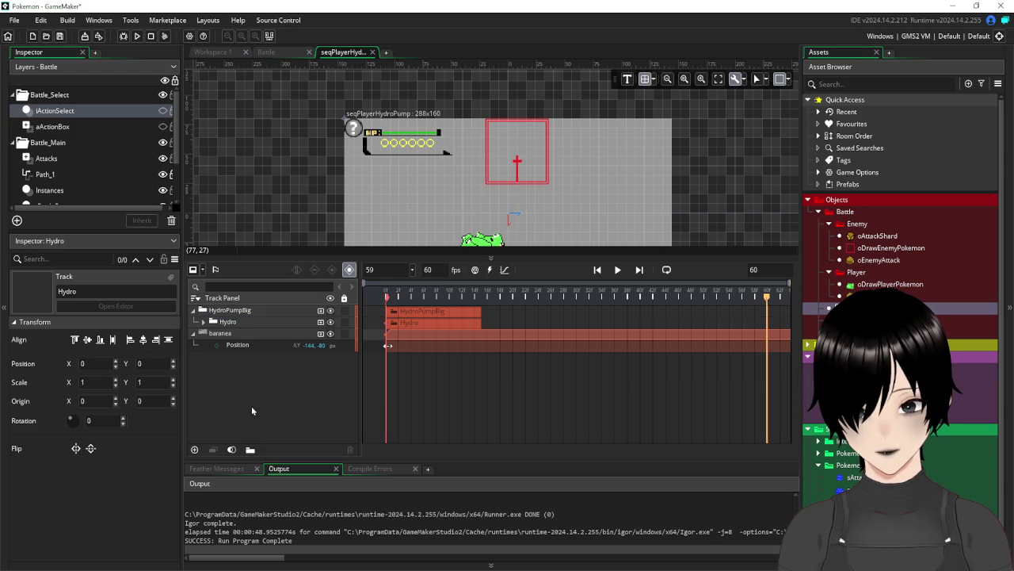
{"action": "left_click", "coordinate": [251, 450]}
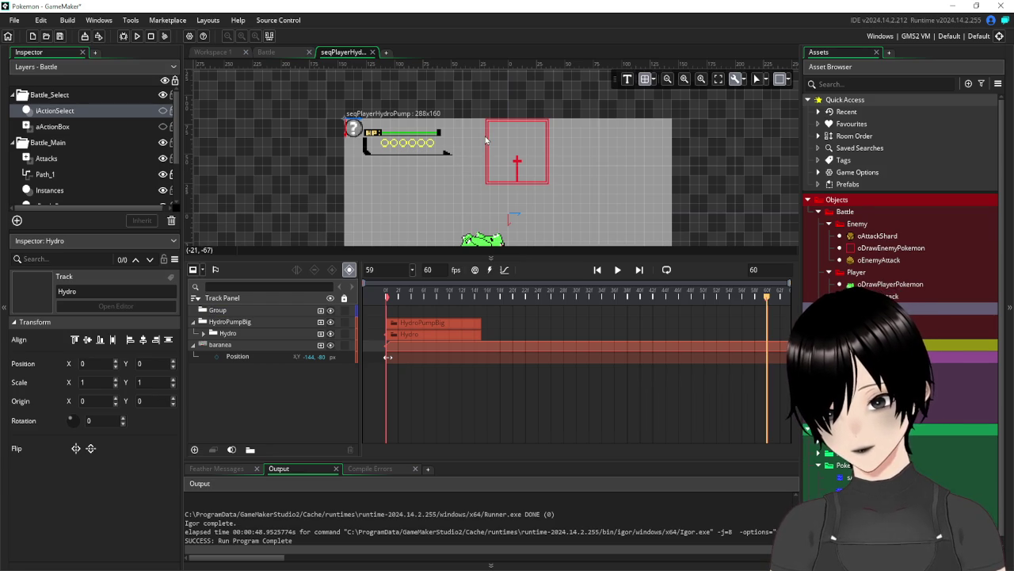
{"action": "left_click", "coordinate": [220, 310]}
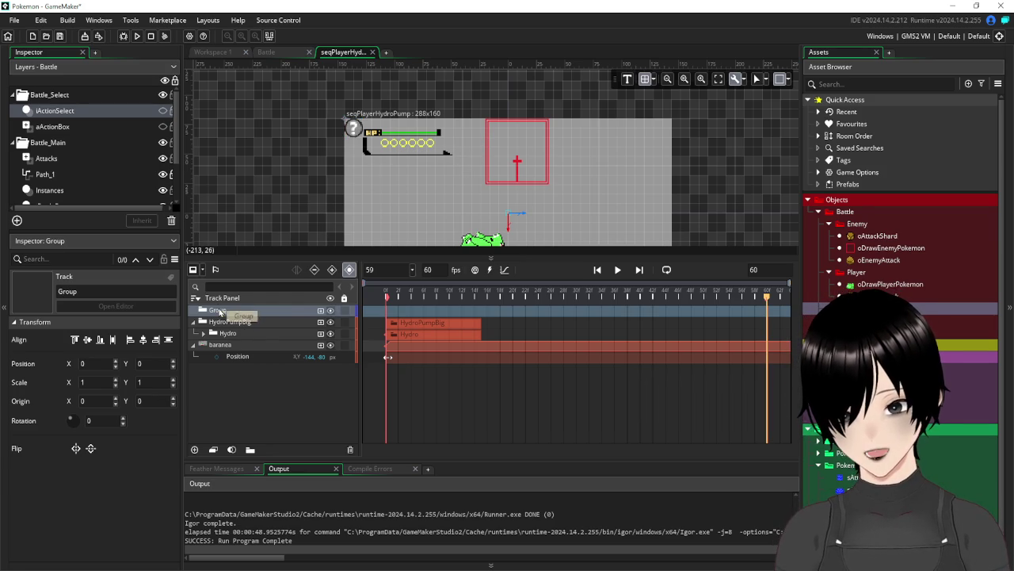
{"action": "right_click", "coordinate": [219, 311]}
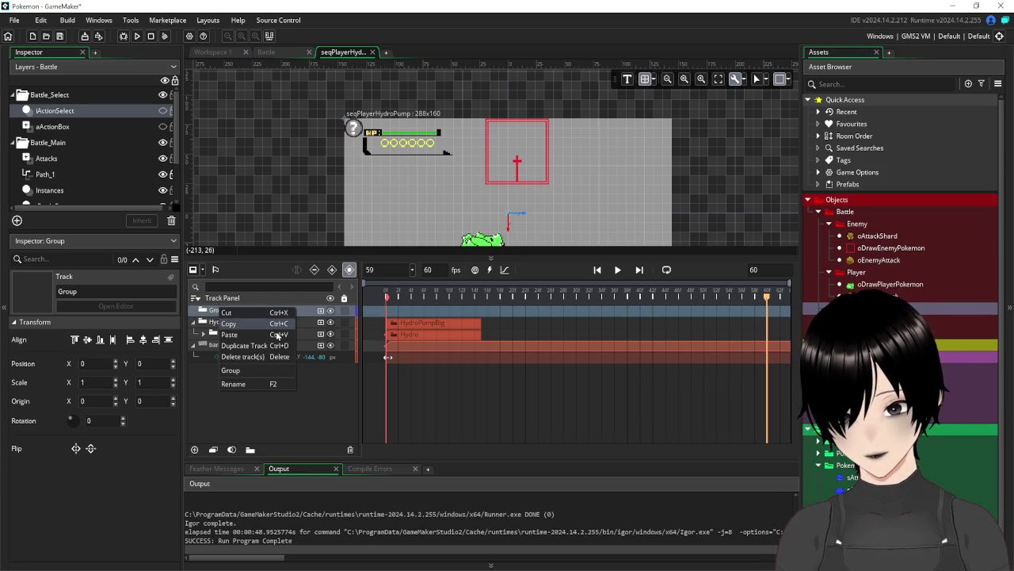
{"action": "left_click", "coordinate": [262, 384]}
{"action": "type", "text": "HydroP"}
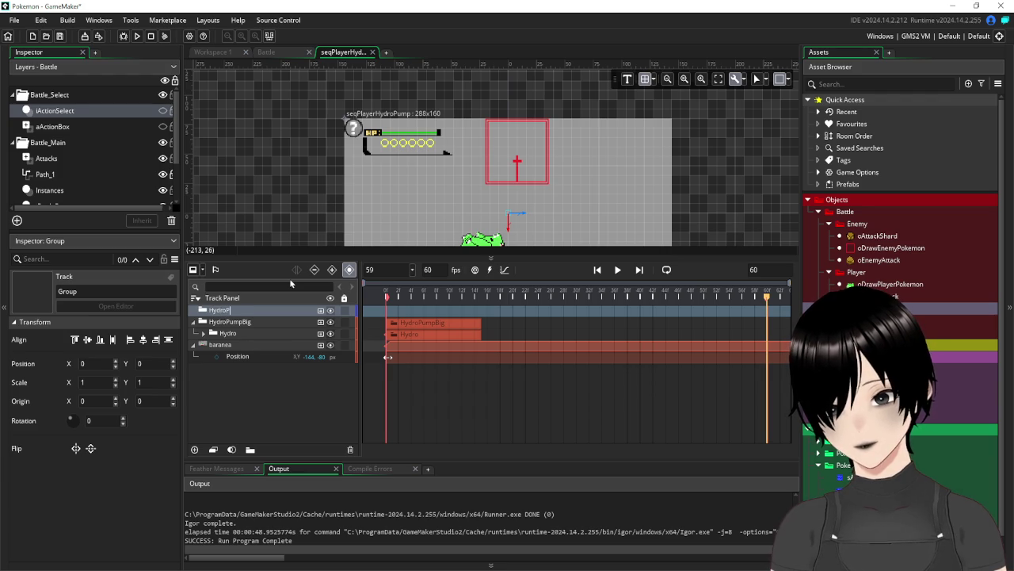
{"action": "type", "text": "ump"}
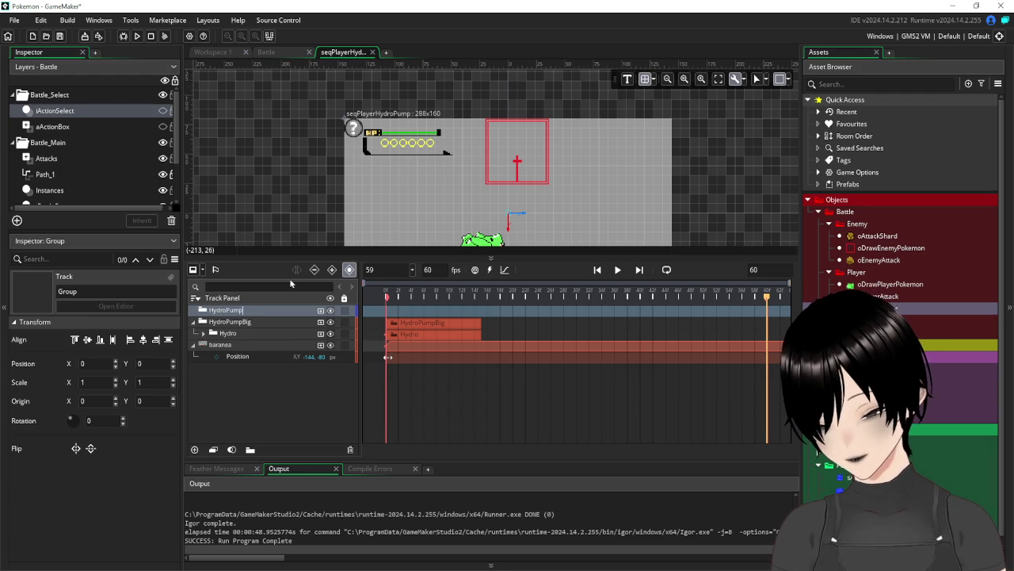
{"action": "type", "text": "Small"}
{"action": "key", "text": "Return"}
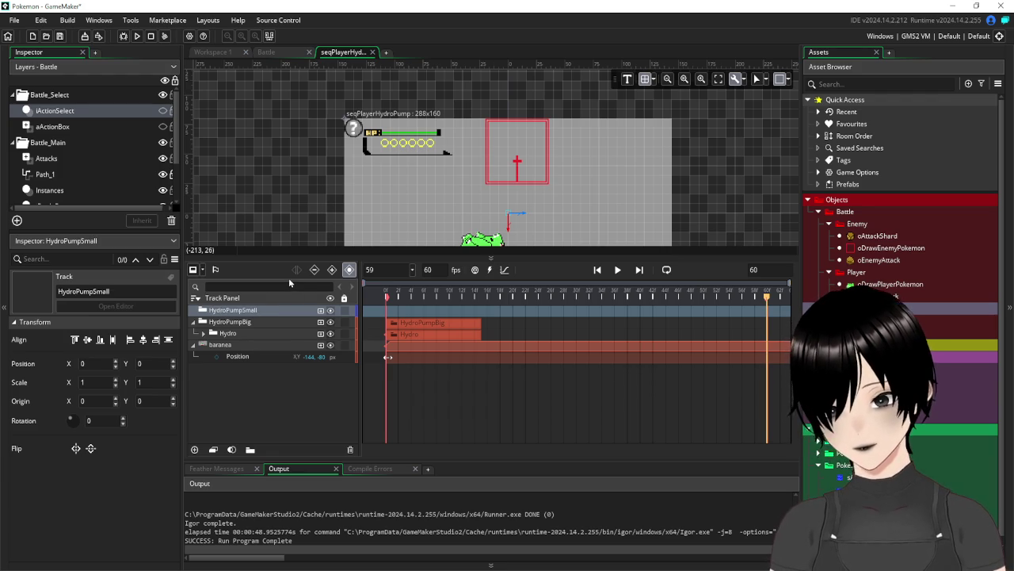
Duplicate HydroPumpBig's Hydro track with Ctrl+D and move the copy into HydroPumpSmall
{"action": "left_click", "coordinate": [251, 389]}
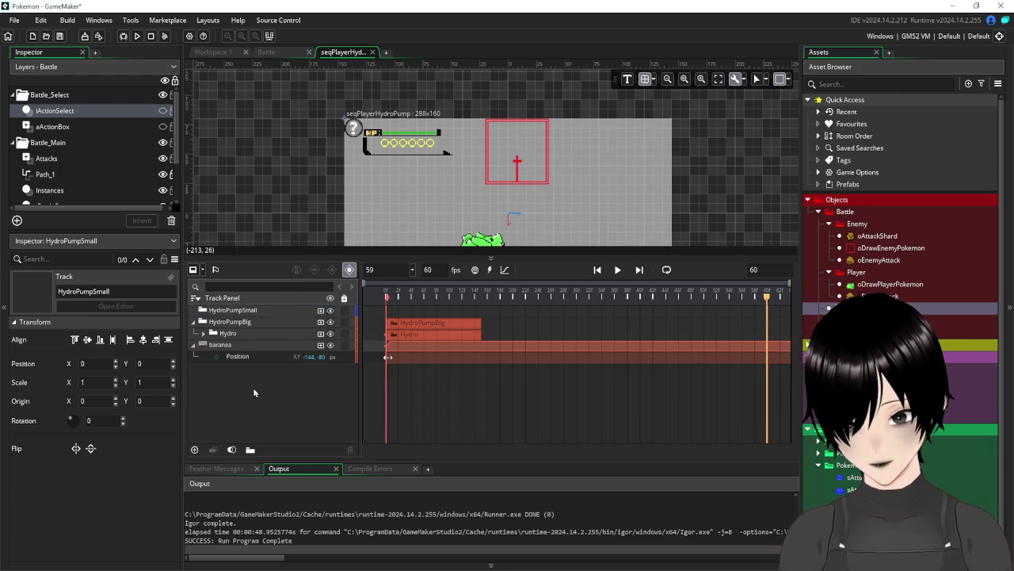
{"action": "left_click", "coordinate": [223, 334]}
{"action": "key", "text": "ctrl+d"}
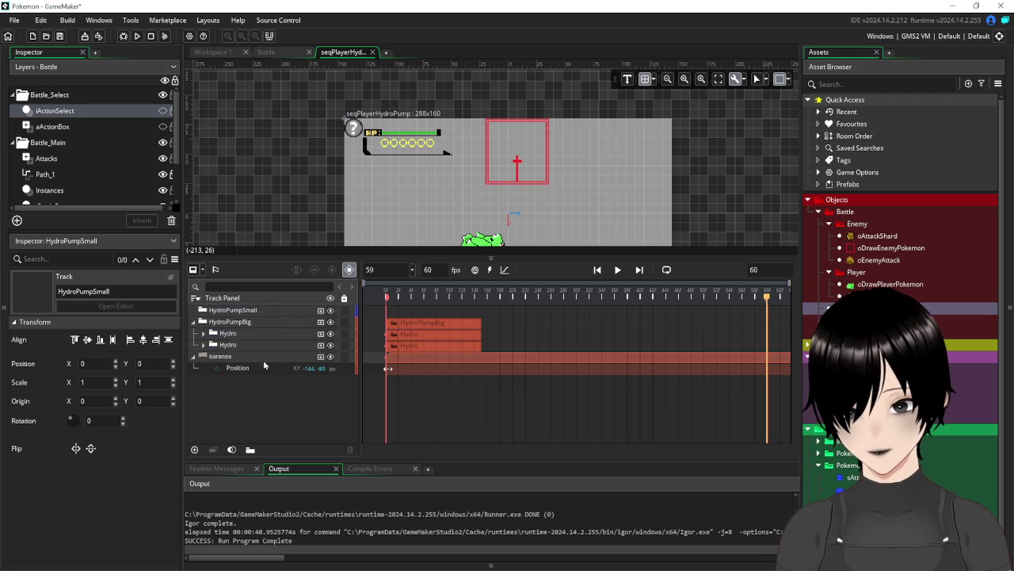
{"action": "left_click", "coordinate": [229, 334]}
{"action": "left_click", "coordinate": [232, 344]}
{"action": "mouse_move", "coordinate": [234, 342]}
{"action": "left_mouse_down"}
{"action": "mouse_move", "coordinate": [237, 292]}
{"action": "mouse_move", "coordinate": [236, 318]}
{"action": "left_mouse_up"}
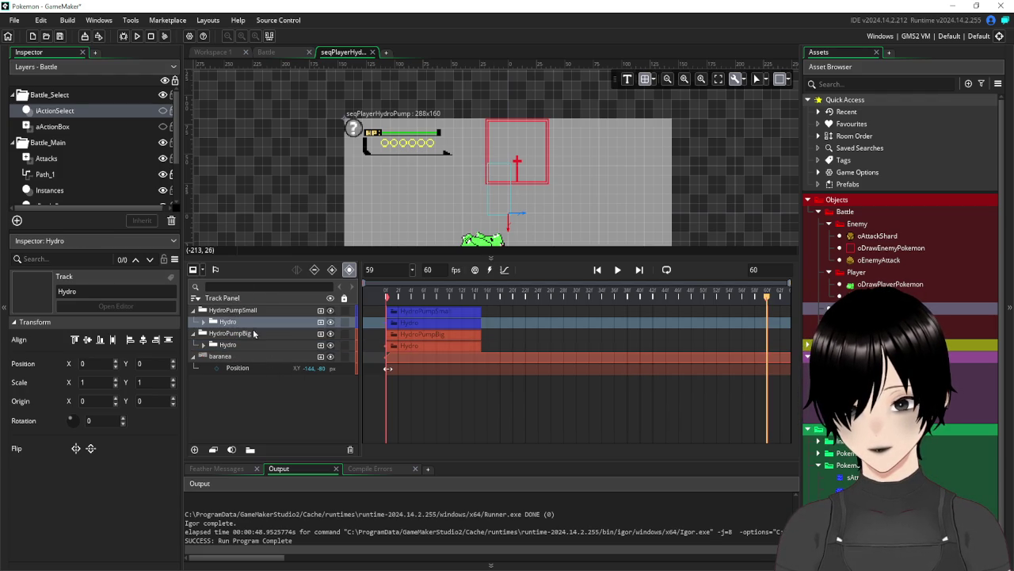
Expand the copied Hydro track and shift an sAttackHydro2 Position keyframe later
{"action": "left_click", "coordinate": [203, 322]}
{"action": "scroll", "coordinate": [420, 332], "scroll_direction": "up", "scroll_amount": 5}
{"action": "scroll", "coordinate": [565, 371], "scroll_direction": "left", "scroll_amount": 2}
{"action": "left_click", "coordinate": [537, 343]}
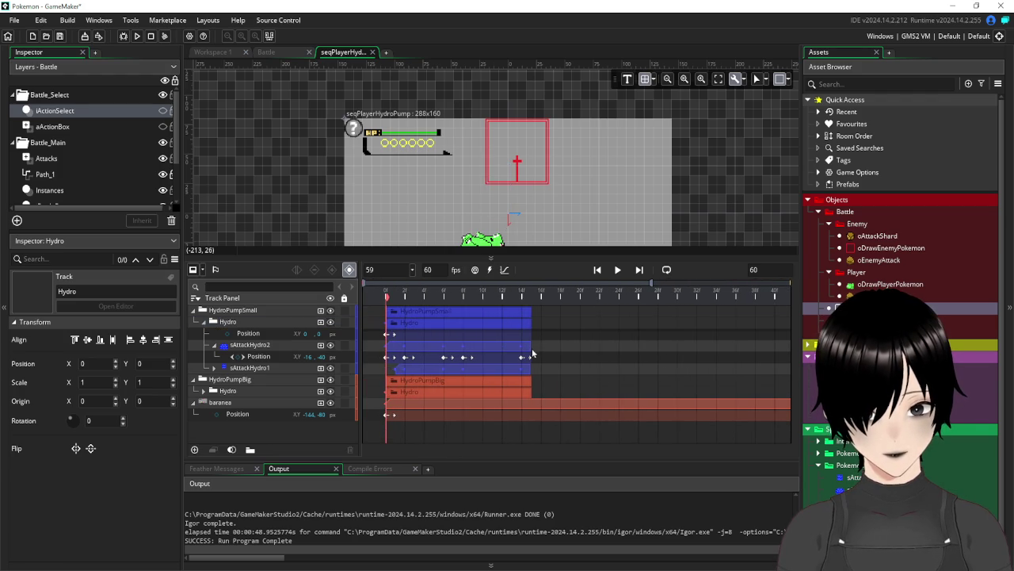
{"action": "left_click_drag", "start_coordinate": [407, 359], "coordinate": [445, 359]}
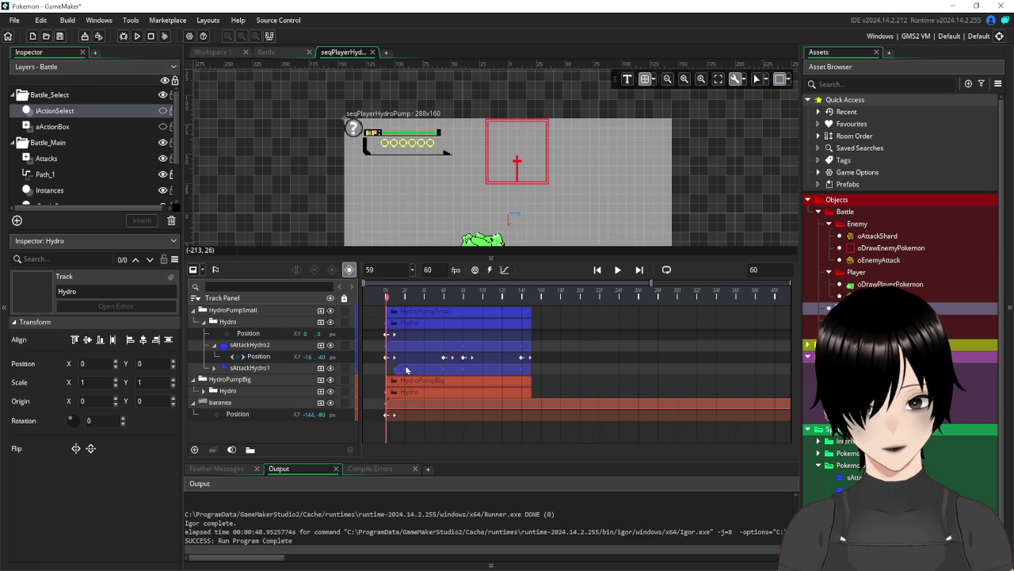
Review sAttackHydro1's Position and Scale keyframes, then hide HydroPumpBig and rewind to frame 0
{"action": "left_click", "coordinate": [405, 373]}
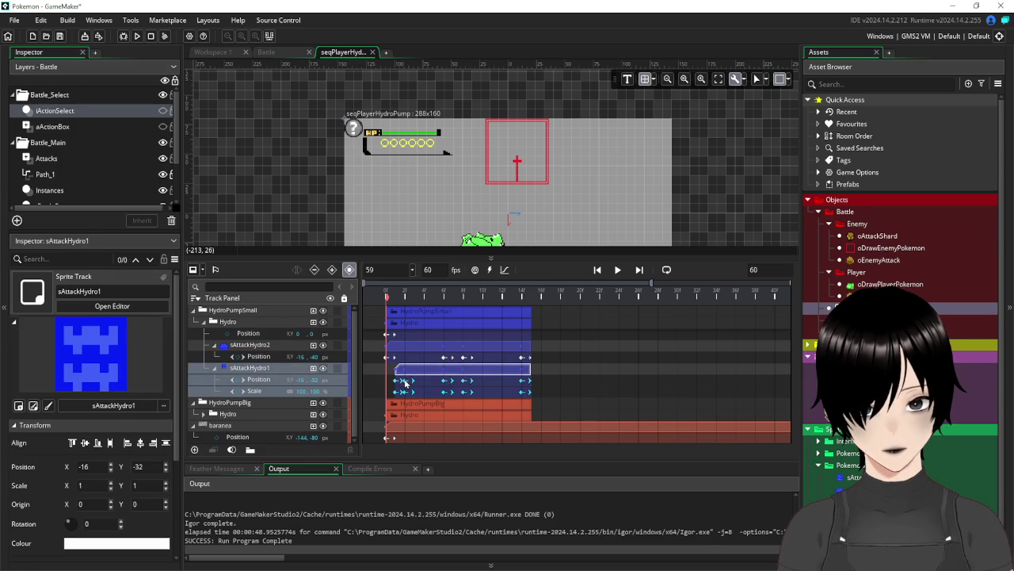
{"action": "left_click", "coordinate": [405, 381]}
{"action": "left_click", "coordinate": [405, 392]}
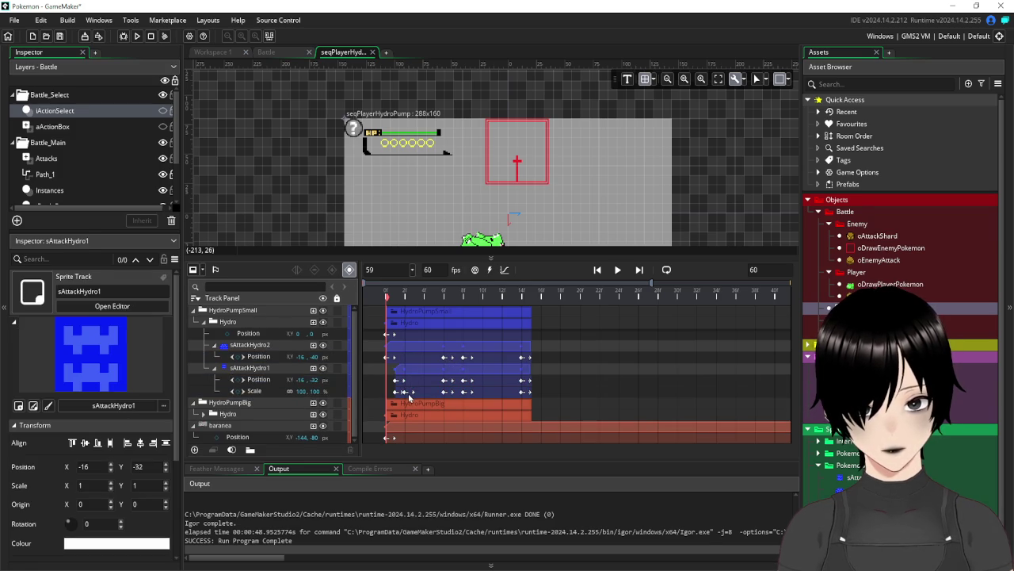
{"action": "left_click", "coordinate": [409, 396]}
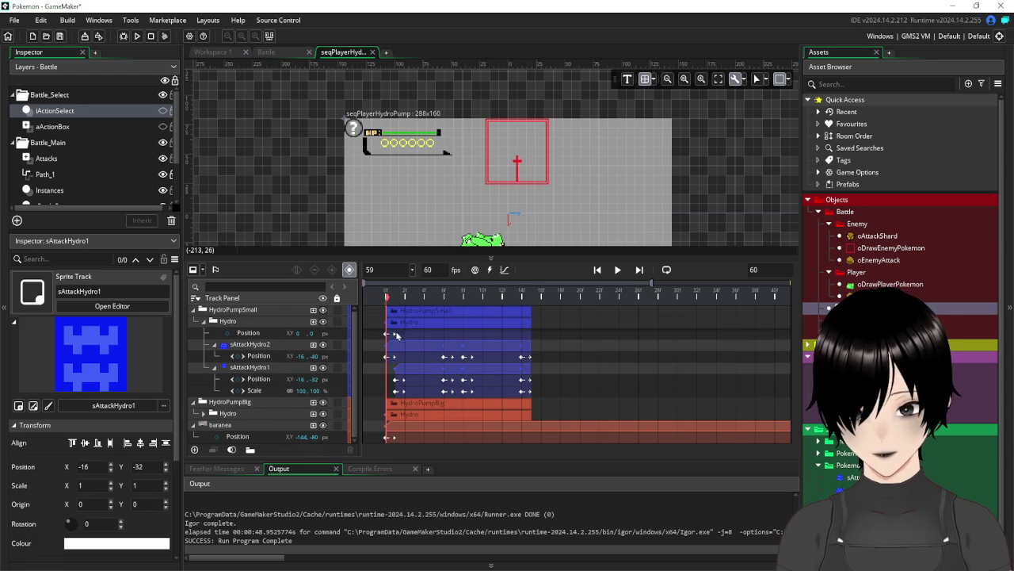
{"action": "left_click", "coordinate": [323, 405]}
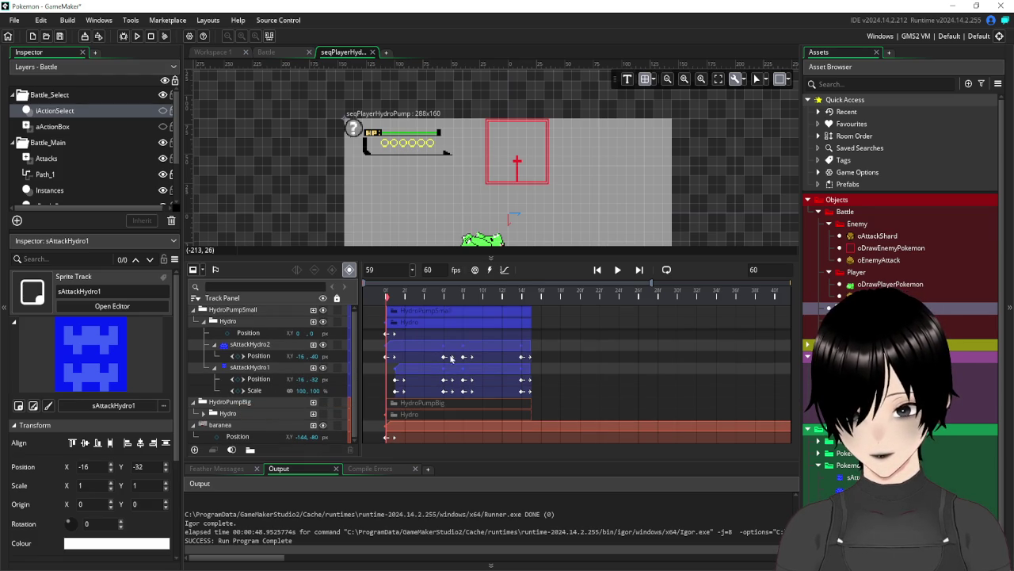
{"action": "mouse_move", "coordinate": [386, 297]}
{"action": "left_mouse_down"}
{"action": "mouse_move", "coordinate": [399, 303]}
{"action": "mouse_move", "coordinate": [386, 307]}
{"action": "mouse_move", "coordinate": [416, 313]}
{"action": "mouse_move", "coordinate": [386, 321]}
{"action": "left_mouse_up"}
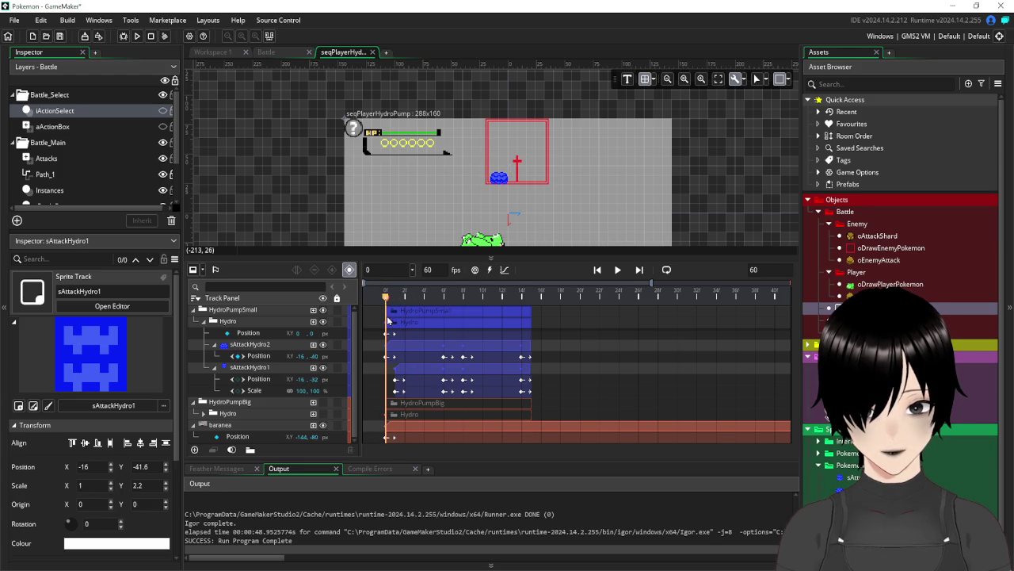
Delete all the later Position and Scale keyframes from sAttackHydro1 and sAttackHydro2
{"action": "left_click", "coordinate": [446, 356]}
{"action": "key", "text": "Delete"}
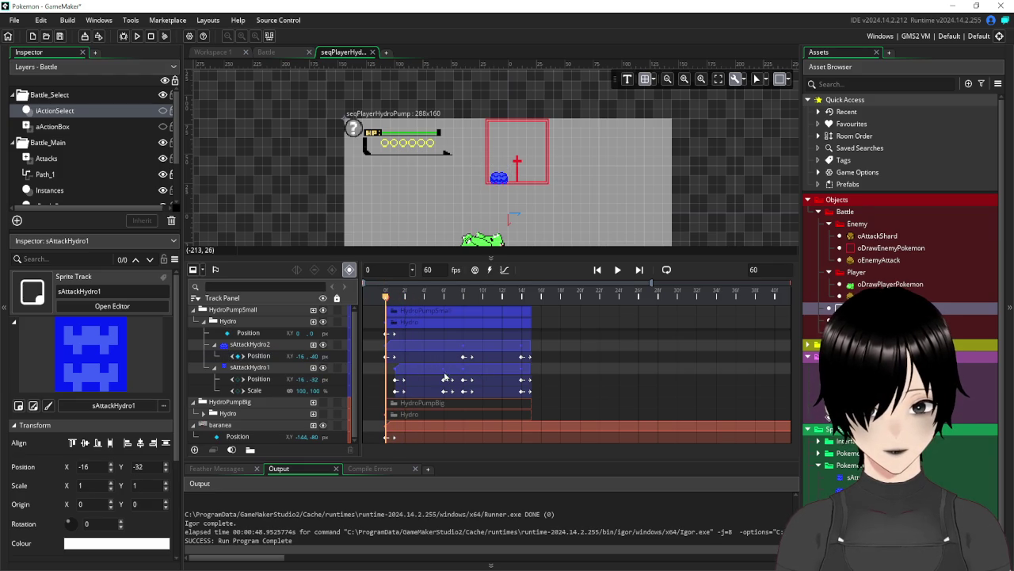
{"action": "left_click", "coordinate": [446, 380]}
{"action": "key", "text": "Delete"}
{"action": "left_click", "coordinate": [448, 390]}
{"action": "key", "text": "Delete"}
{"action": "left_click", "coordinate": [467, 380]}
{"action": "key", "text": "Delete"}
{"action": "left_click", "coordinate": [467, 391]}
{"action": "key", "text": "Delete"}
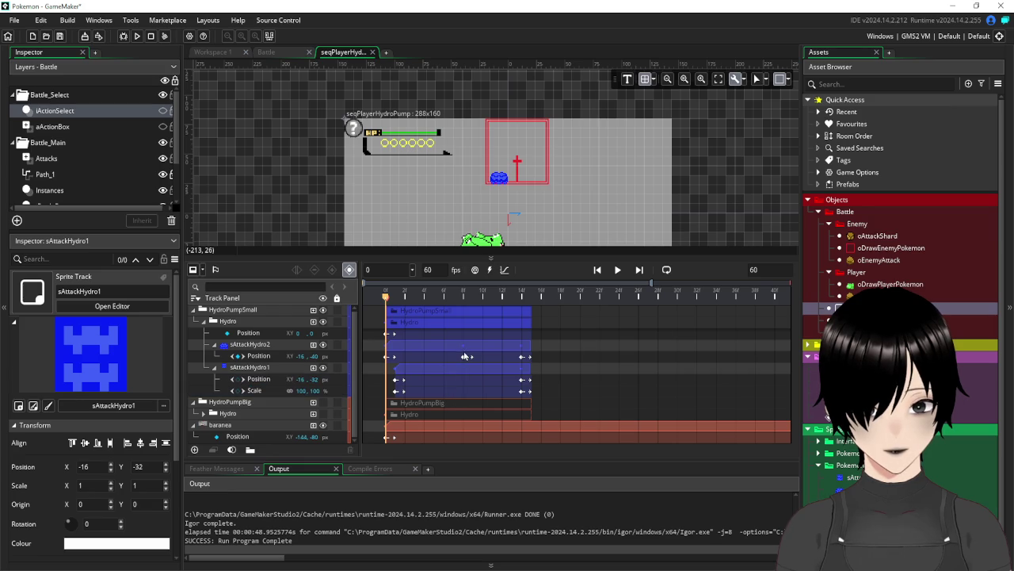
{"action": "left_click", "coordinate": [466, 357]}
{"action": "key", "text": "Delete"}
{"action": "left_click", "coordinate": [524, 356]}
{"action": "key", "text": "Delete"}
{"action": "left_click", "coordinate": [525, 379]}
{"action": "key", "text": "Delete"}
{"action": "left_click", "coordinate": [524, 391]}
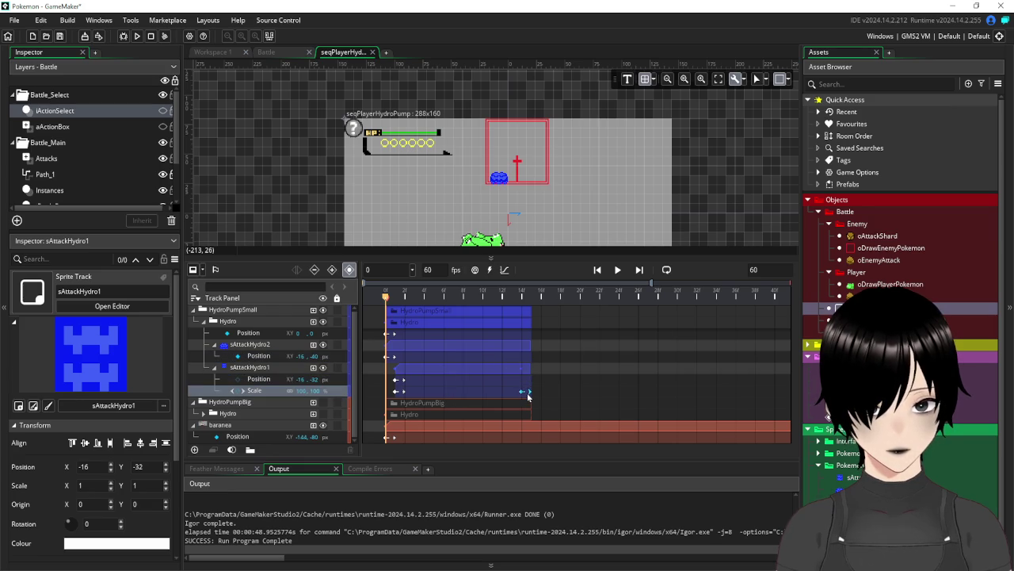
{"action": "key", "text": "Delete"}
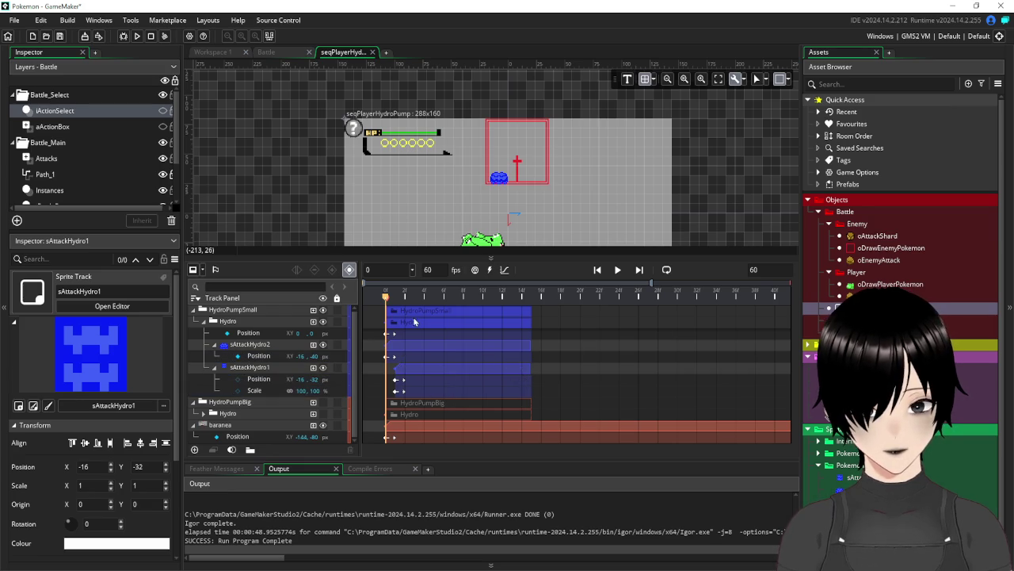
At frame 6, raise the sAttackHydro2 water sprite to Y -48, then rewind
{"action": "left_click_drag", "start_coordinate": [397, 300], "coordinate": [405, 304]}
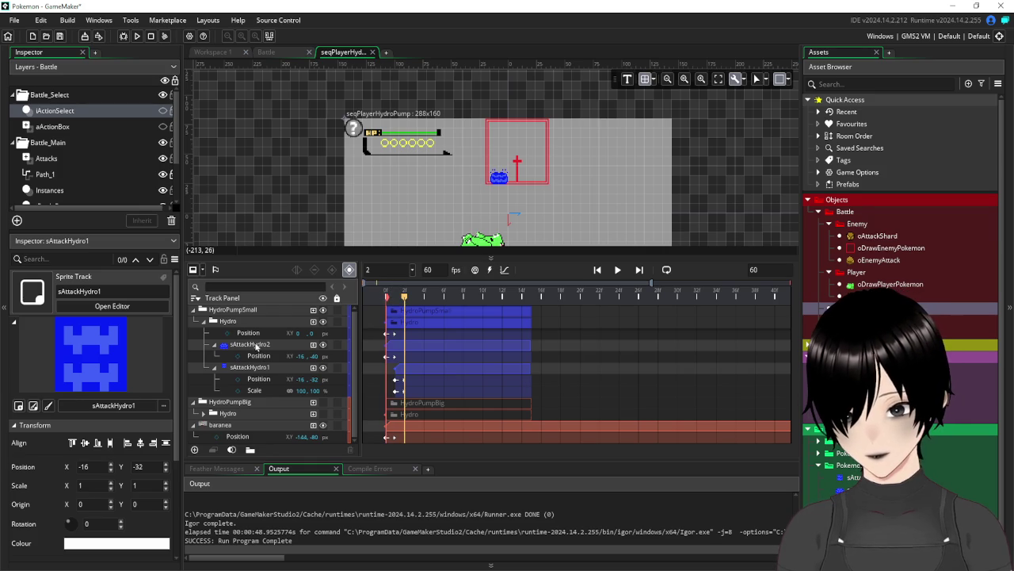
{"action": "left_click", "coordinate": [255, 368]}
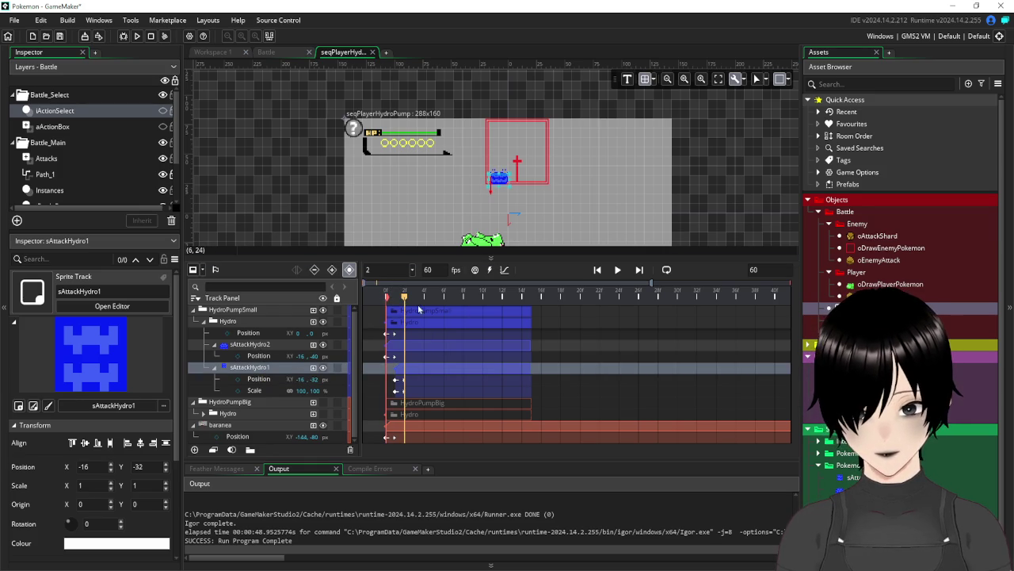
{"action": "left_click", "coordinate": [249, 346]}
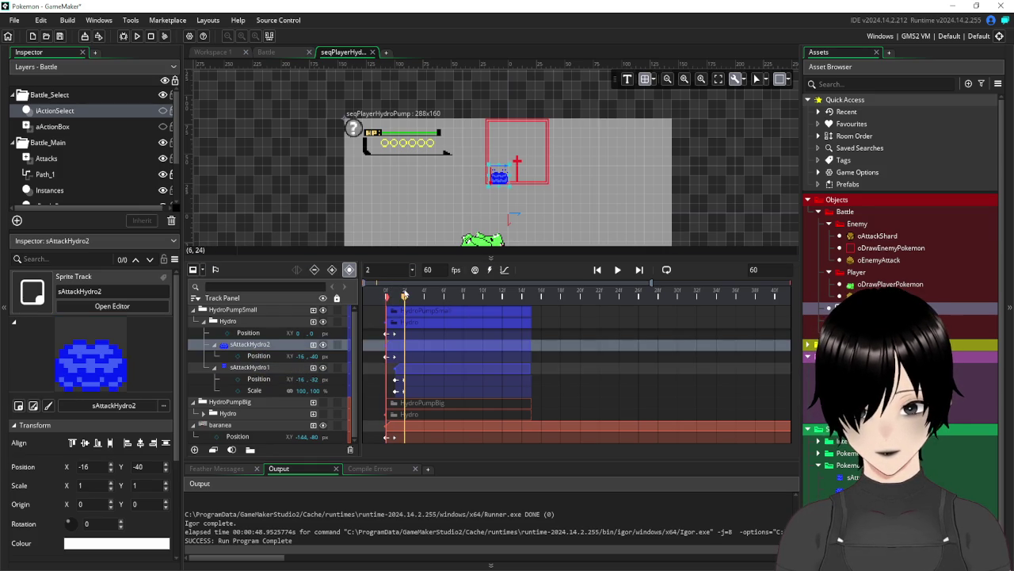
{"action": "left_click_drag", "start_coordinate": [411, 306], "coordinate": [448, 309]}
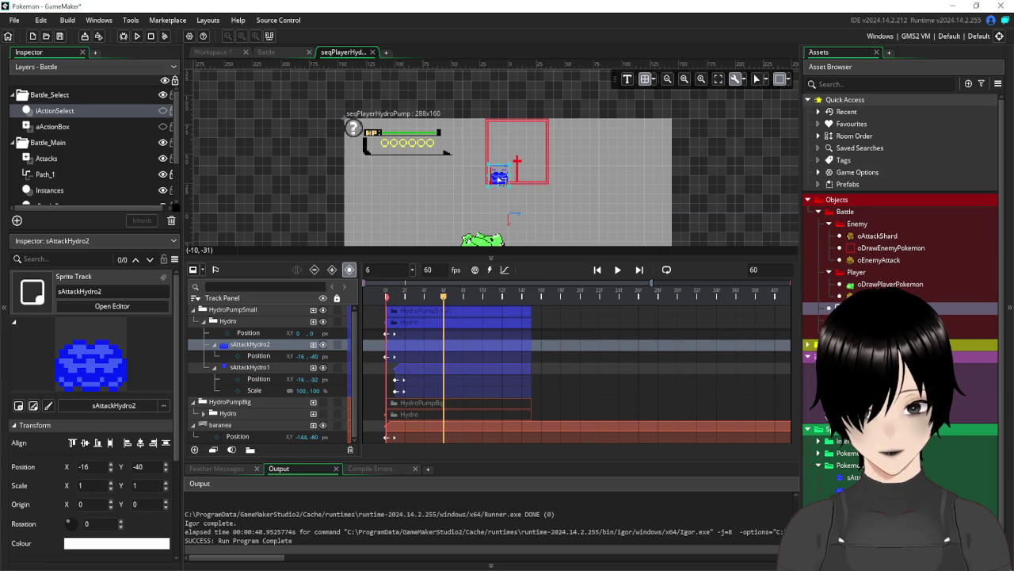
{"action": "left_click_drag", "start_coordinate": [498, 178], "coordinate": [501, 163]}
{"action": "mouse_move", "coordinate": [446, 300]}
{"action": "left_mouse_down"}
{"action": "mouse_move", "coordinate": [387, 308]}
{"action": "mouse_move", "coordinate": [464, 316]}
{"action": "mouse_move", "coordinate": [404, 320]}
{"action": "mouse_move", "coordinate": [425, 322]}
{"action": "left_mouse_up"}
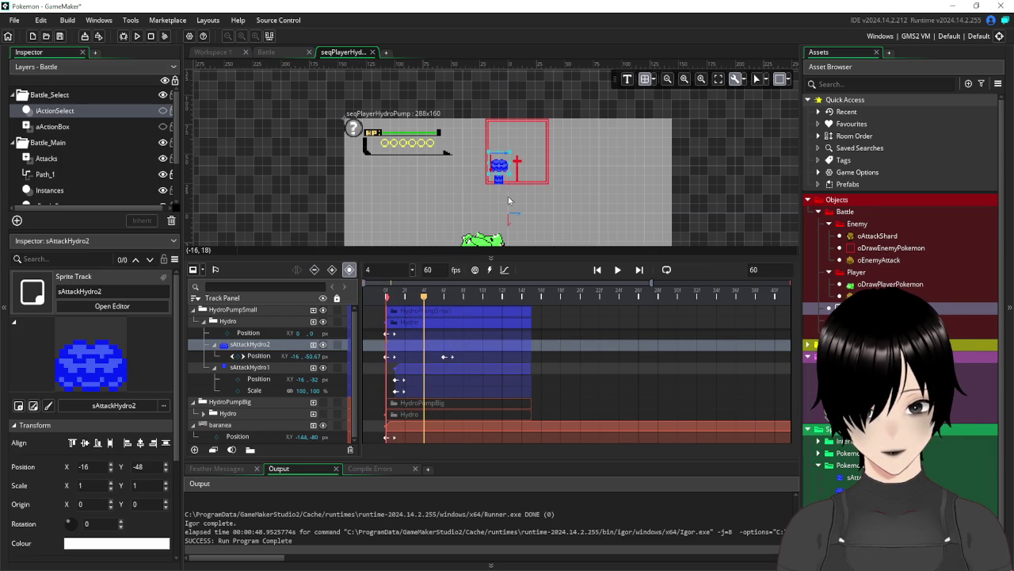
Re-key sAttackHydro2 raised to Y -56, then compare it against HydroPumpBig at frame 9
{"action": "left_click", "coordinate": [443, 358]}
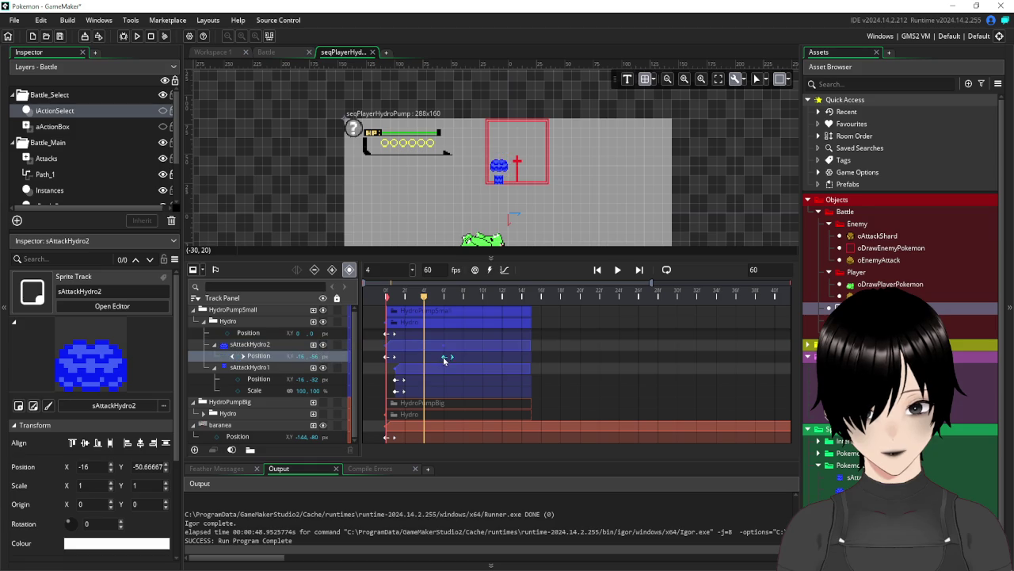
{"action": "key", "text": "Delete"}
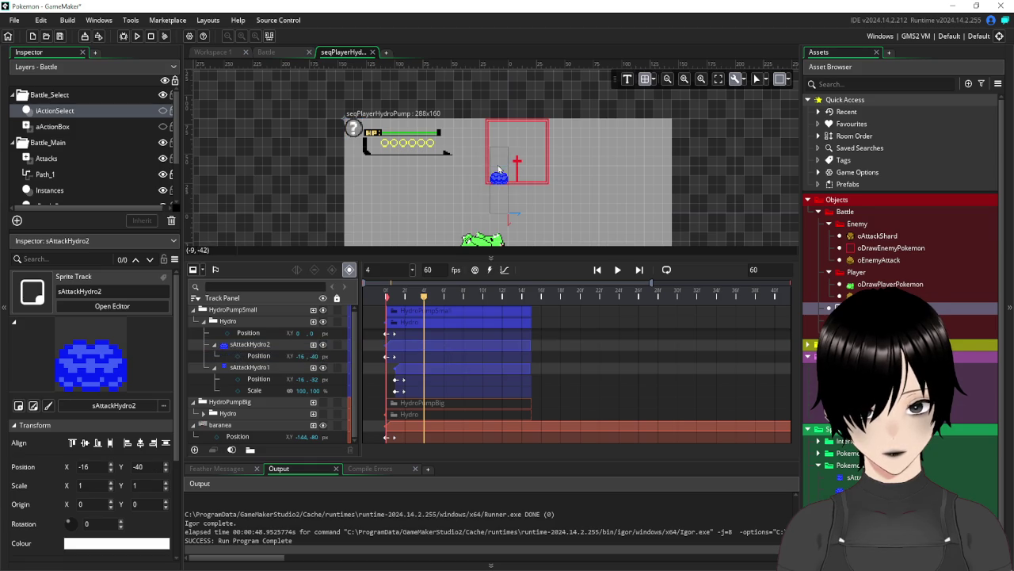
{"action": "left_click", "coordinate": [500, 180]}
{"action": "left_click_drag", "start_coordinate": [502, 180], "coordinate": [503, 168]}
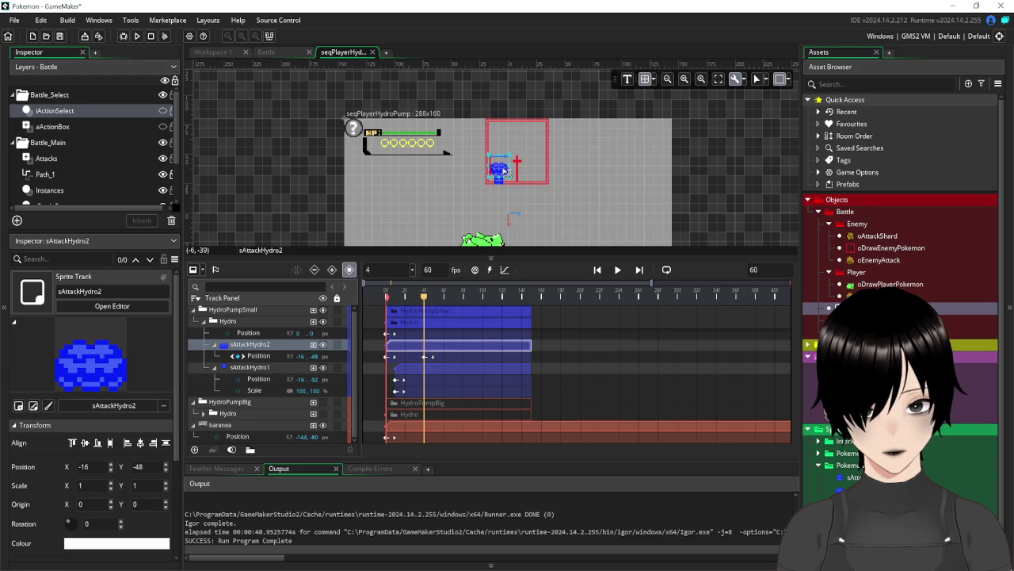
{"action": "left_click_drag", "start_coordinate": [504, 169], "coordinate": [504, 163]}
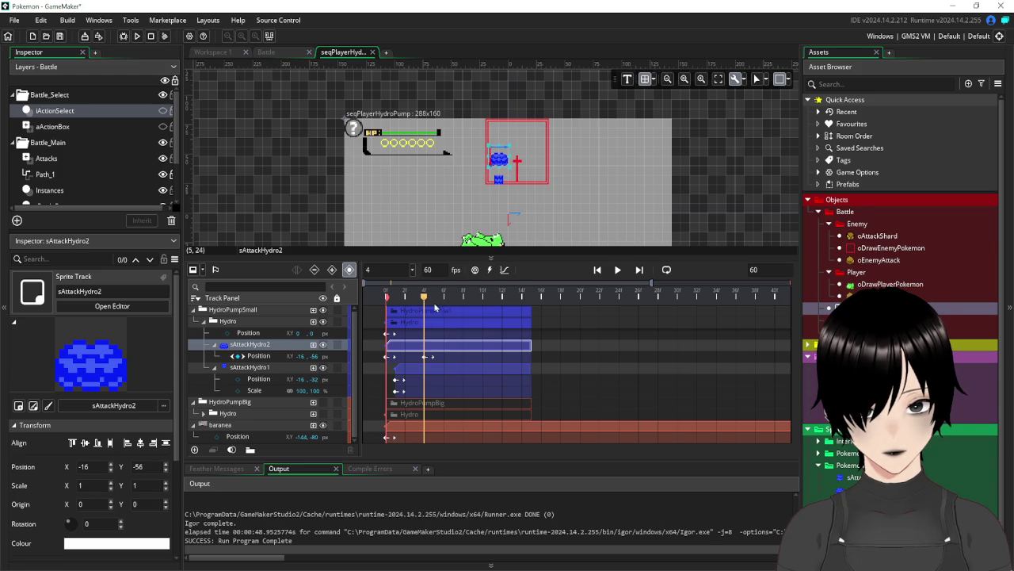
{"action": "left_click_drag", "start_coordinate": [424, 305], "coordinate": [382, 309]}
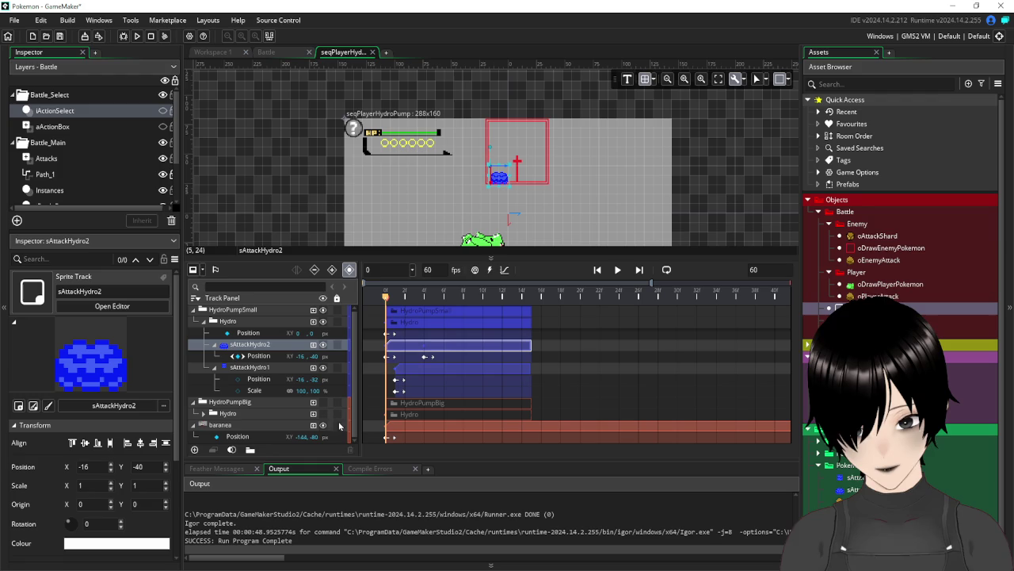
{"action": "left_click", "coordinate": [323, 401]}
{"action": "mouse_move", "coordinate": [385, 297]}
{"action": "left_mouse_down"}
{"action": "mouse_move", "coordinate": [476, 315]}
{"action": "mouse_move", "coordinate": [385, 315]}
{"action": "left_mouse_up"}
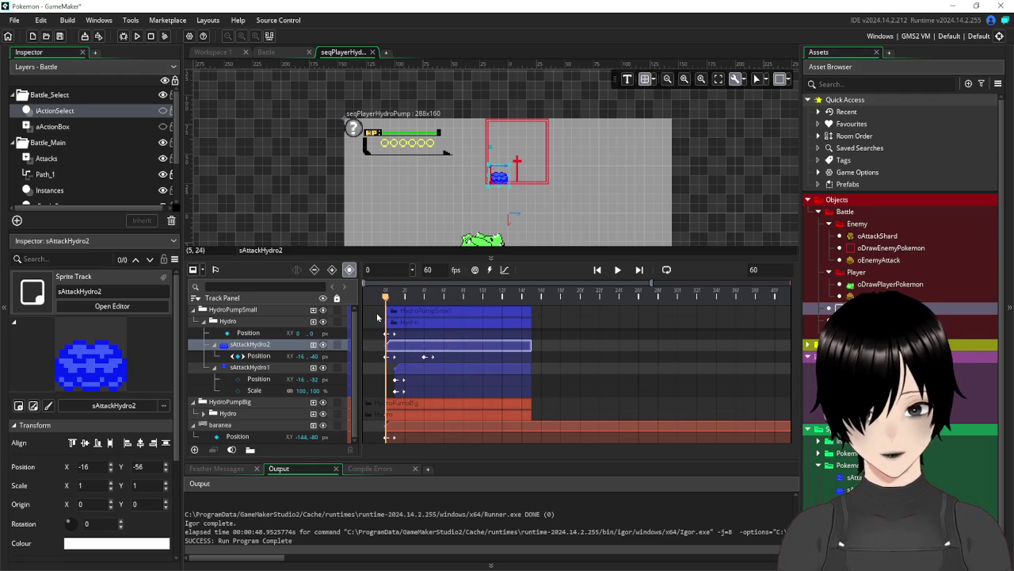
{"action": "left_click", "coordinate": [323, 405]}
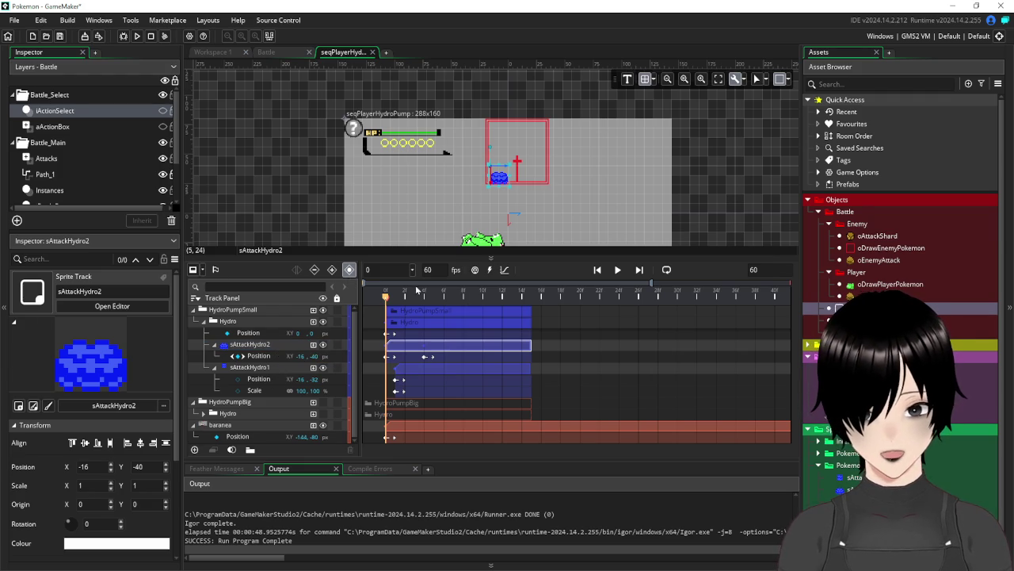
Replace sAttackHydro2's frame-4 keyframe by raising the sprite at frame 4, then rewind
{"action": "mouse_move", "coordinate": [386, 299]}
{"action": "left_mouse_down"}
{"action": "mouse_move", "coordinate": [424, 315]}
{"action": "mouse_move", "coordinate": [410, 309]}
{"action": "left_mouse_up"}
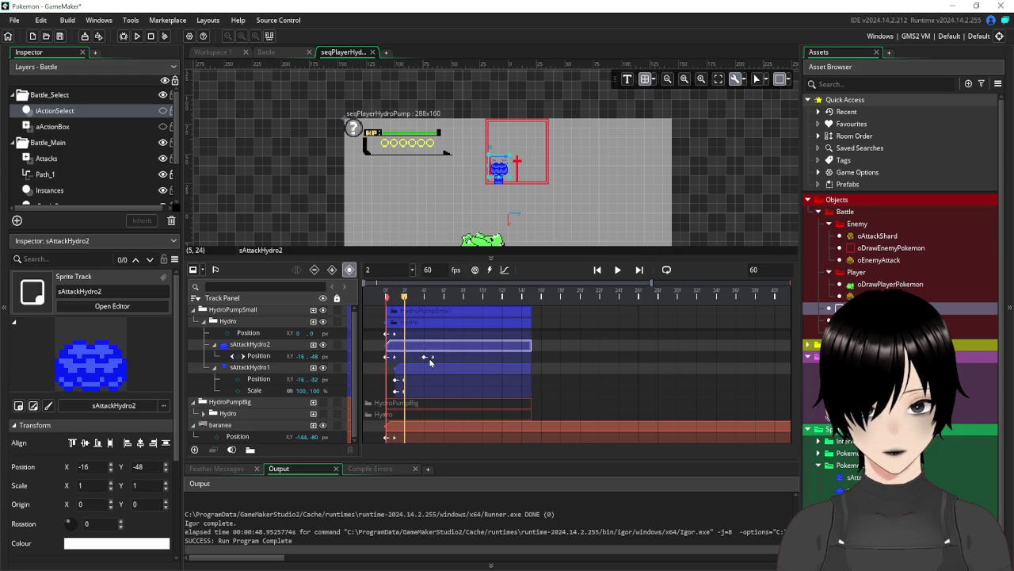
{"action": "left_click", "coordinate": [426, 358]}
{"action": "key", "text": "Delete"}
{"action": "left_click_drag", "start_coordinate": [406, 298], "coordinate": [424, 303]}
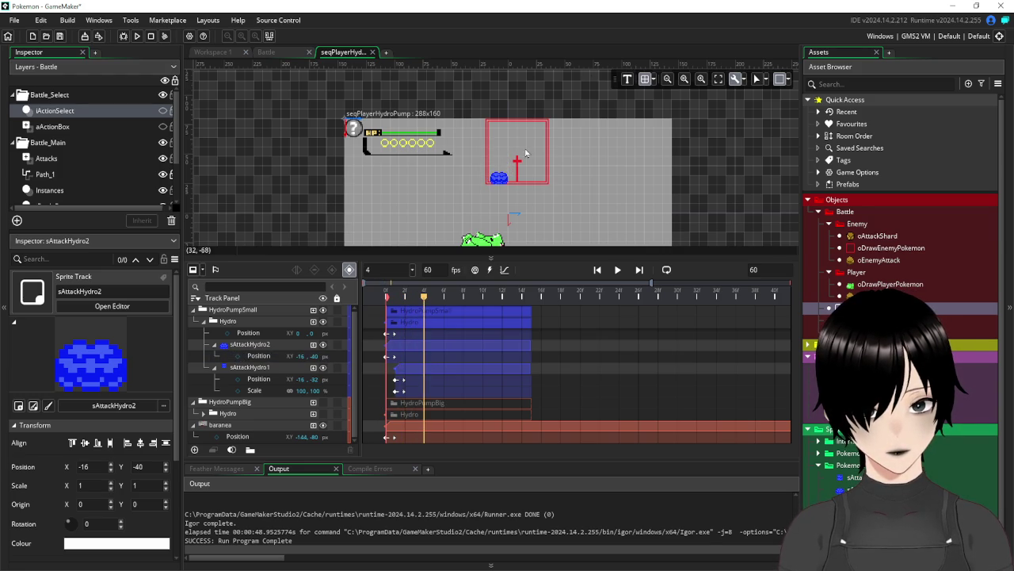
{"action": "left_click", "coordinate": [498, 177]}
{"action": "left_click_drag", "start_coordinate": [499, 177], "coordinate": [500, 170]}
{"action": "left_click_drag", "start_coordinate": [424, 297], "coordinate": [386, 301]}
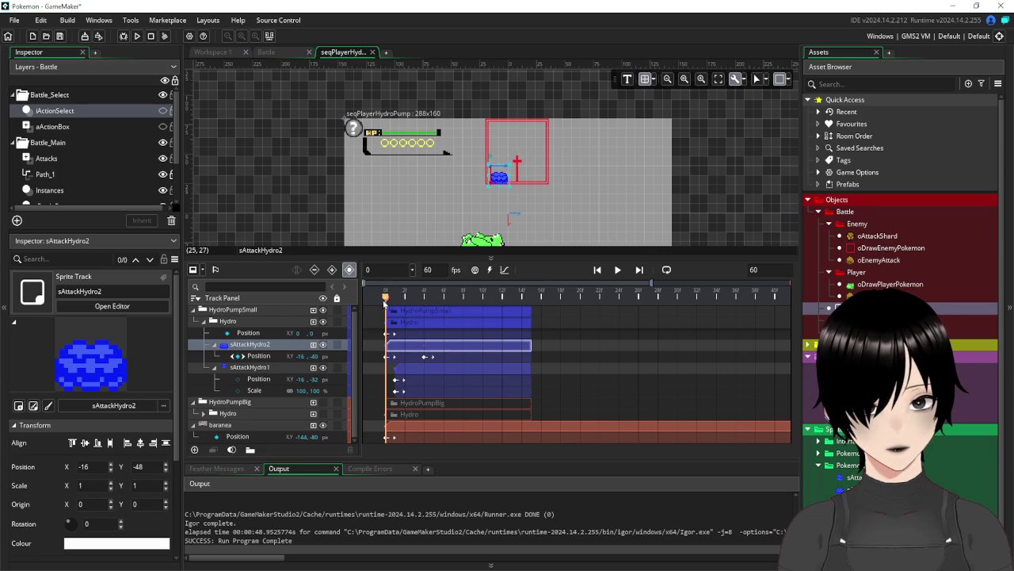
{"action": "left_click", "coordinate": [619, 270]}
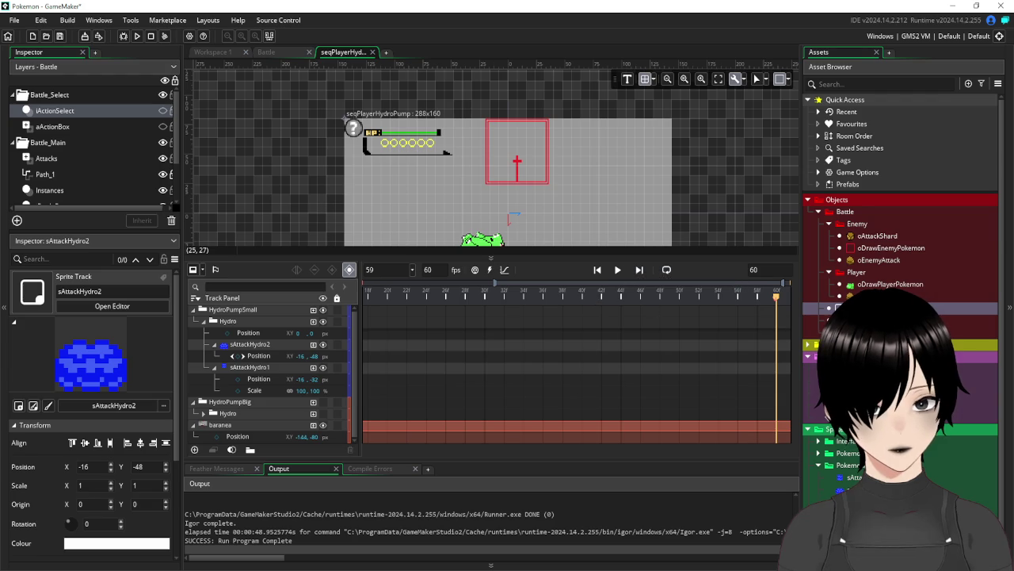
{"action": "scroll", "coordinate": [459, 359], "scroll_direction": "left", "scroll_amount": 5}
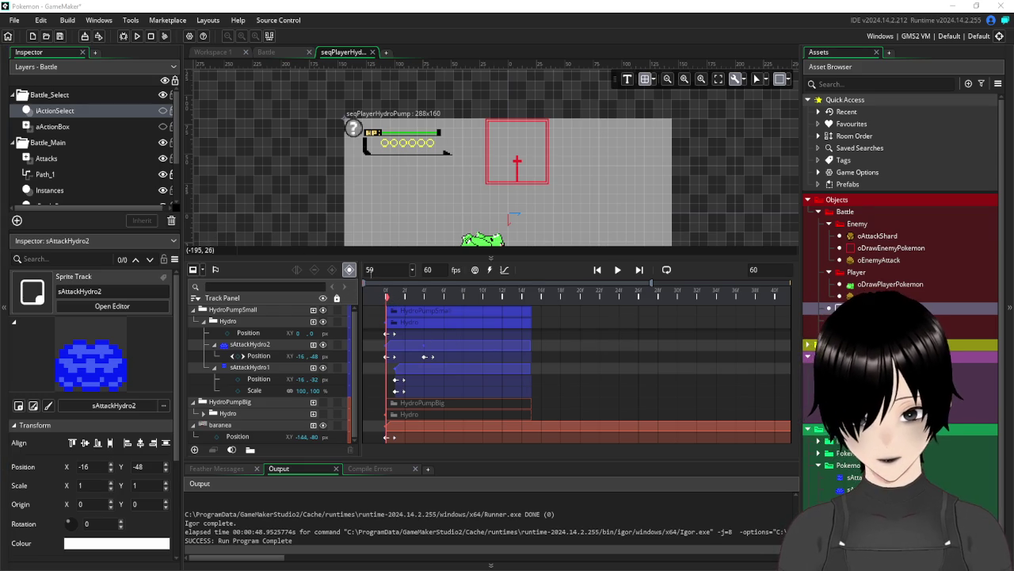
{"action": "left_click", "coordinate": [717, 301]}
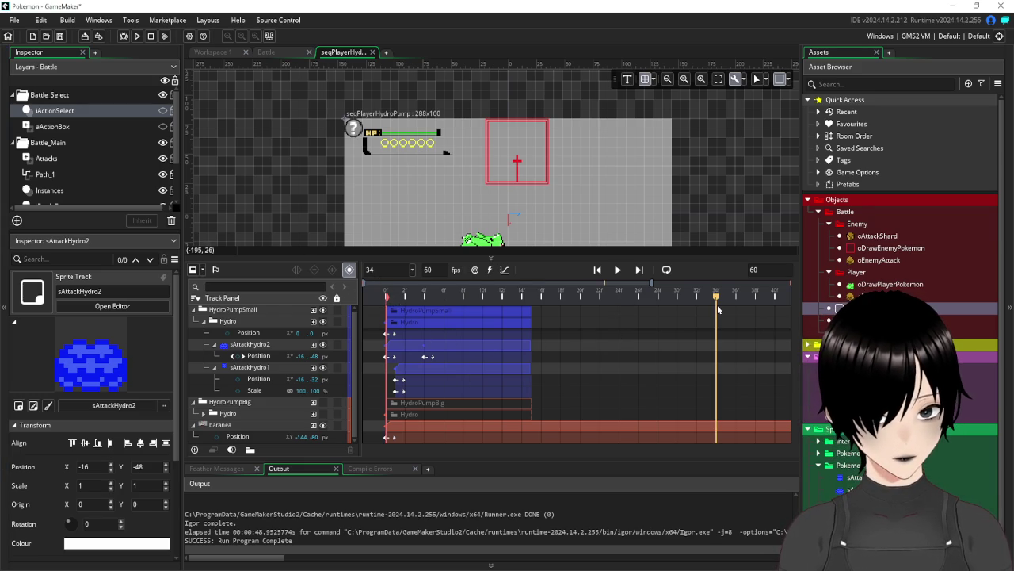
{"action": "left_click_drag", "start_coordinate": [718, 300], "coordinate": [360, 323]}
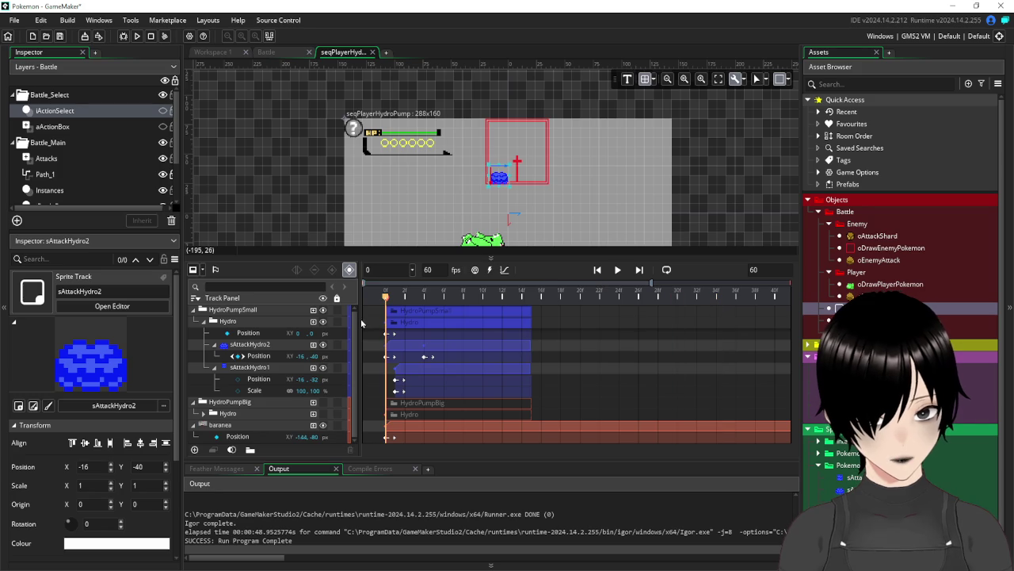
{"action": "left_click", "coordinate": [398, 381]}
{"action": "mouse_move", "coordinate": [387, 298]}
{"action": "left_mouse_down"}
{"action": "mouse_move", "coordinate": [445, 313]}
{"action": "mouse_move", "coordinate": [406, 305]}
{"action": "mouse_move", "coordinate": [424, 301]}
{"action": "left_mouse_up"}
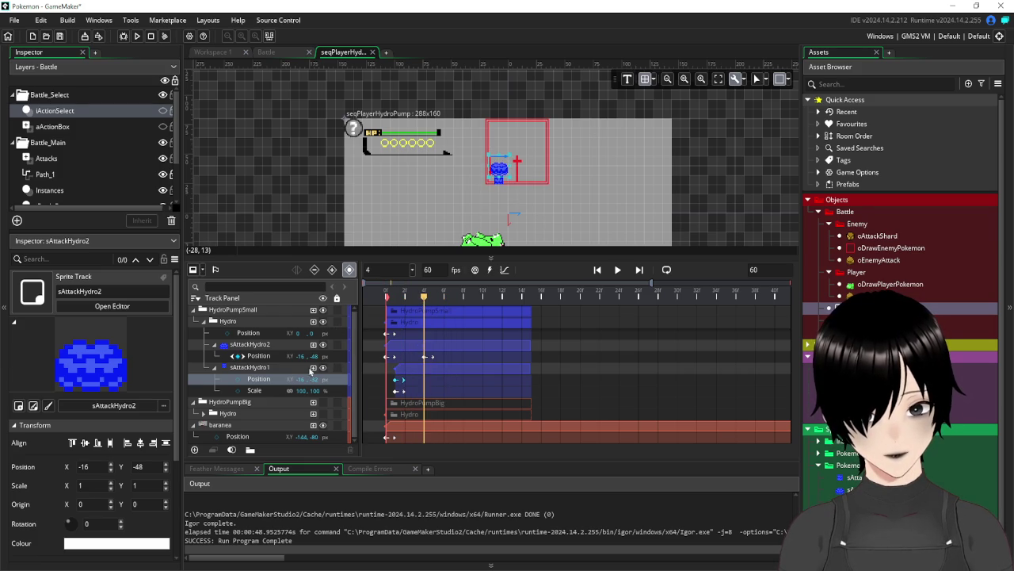
Stretch sAttackHydro1 to double height at frame 4 and add frame-6 Position keyframes for both sprites
{"action": "left_click", "coordinate": [263, 368]}
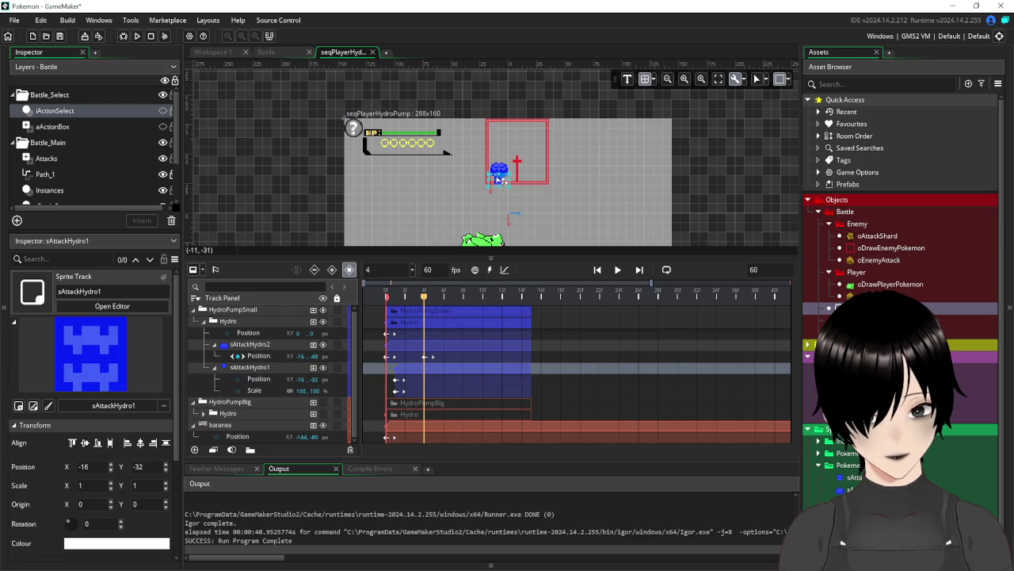
{"action": "left_click_drag", "start_coordinate": [491, 189], "coordinate": [498, 238]}
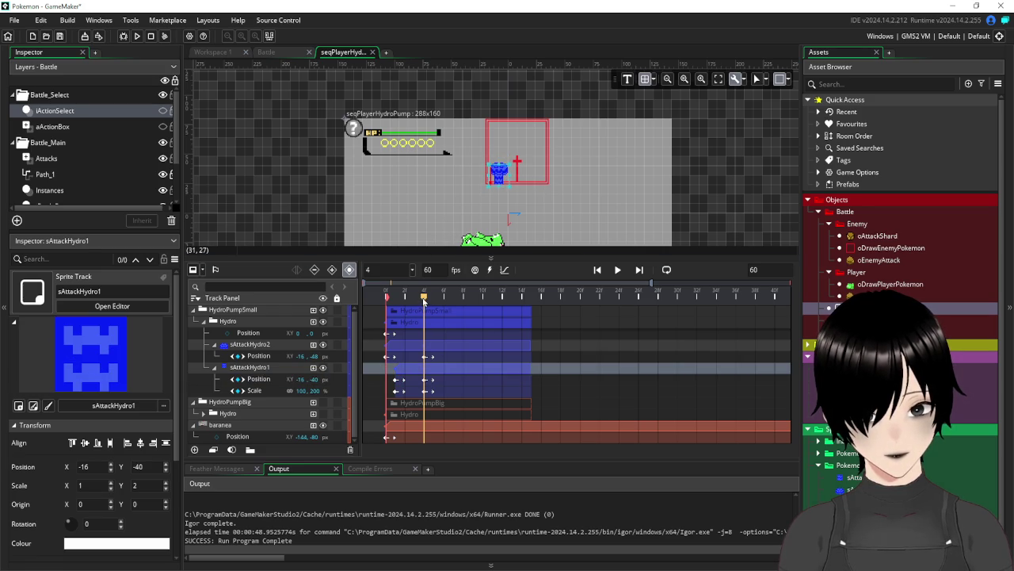
{"action": "mouse_move", "coordinate": [424, 298]}
{"action": "left_mouse_down"}
{"action": "mouse_move", "coordinate": [377, 306]}
{"action": "mouse_move", "coordinate": [502, 316]}
{"action": "mouse_move", "coordinate": [432, 320]}
{"action": "mouse_move", "coordinate": [445, 322]}
{"action": "left_mouse_up"}
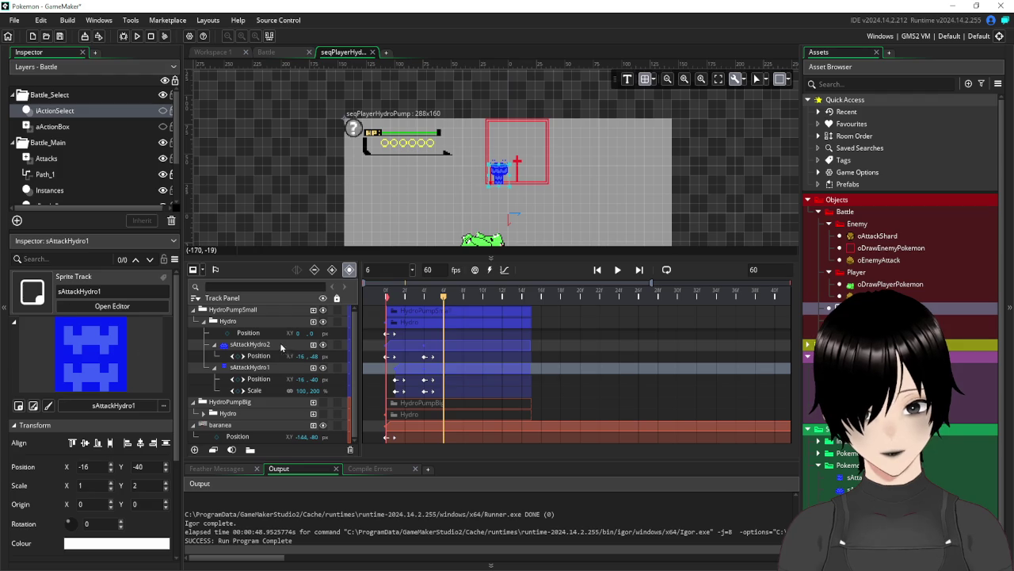
{"action": "left_click", "coordinate": [250, 370]}
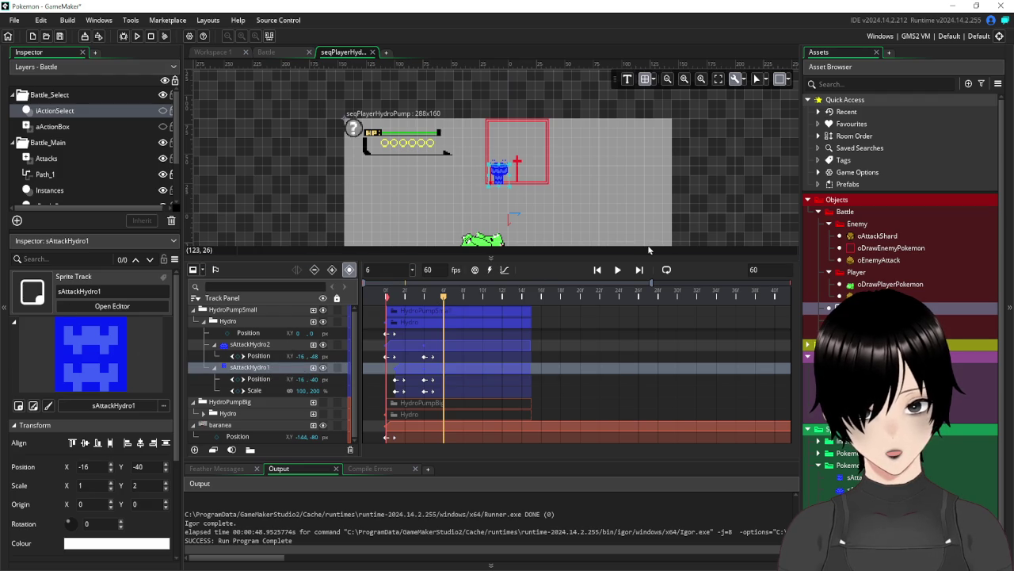
{"action": "left_click_drag", "start_coordinate": [498, 171], "coordinate": [498, 171]}
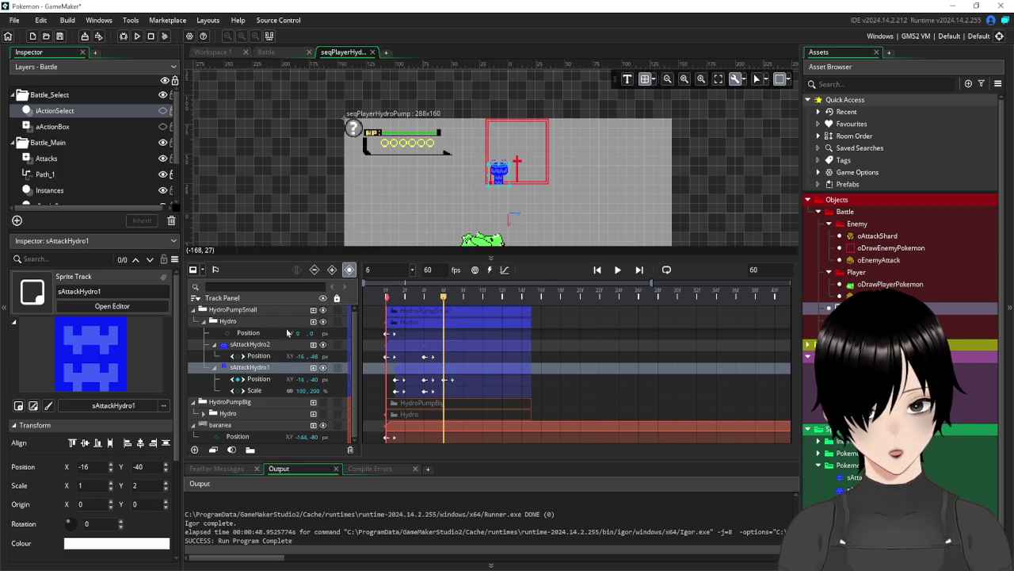
{"action": "left_click", "coordinate": [252, 345]}
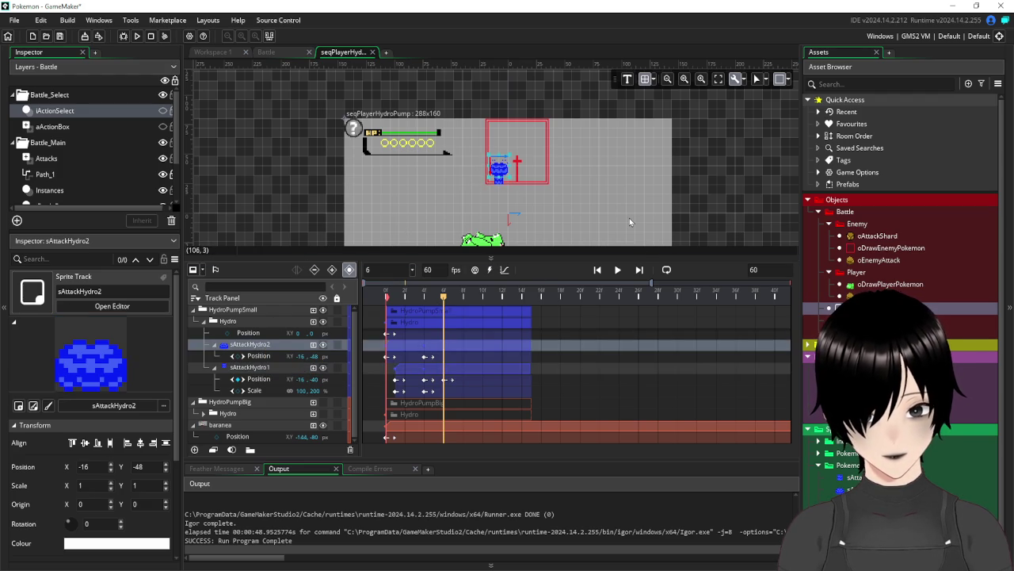
{"action": "key", "text": "Right"}
{"action": "key", "text": "Left"}
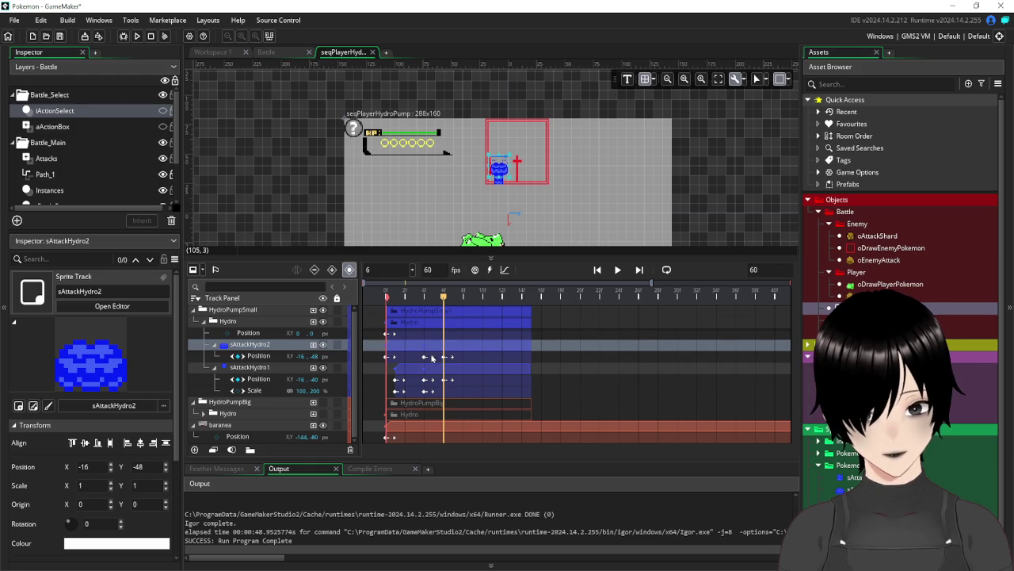
At frame 10, lower sAttackHydro2 about 8 px back to Y -40
{"action": "mouse_move", "coordinate": [444, 298]}
{"action": "left_mouse_down"}
{"action": "mouse_move", "coordinate": [464, 307]}
{"action": "mouse_move", "coordinate": [372, 332]}
{"action": "mouse_move", "coordinate": [462, 338]}
{"action": "left_mouse_up"}
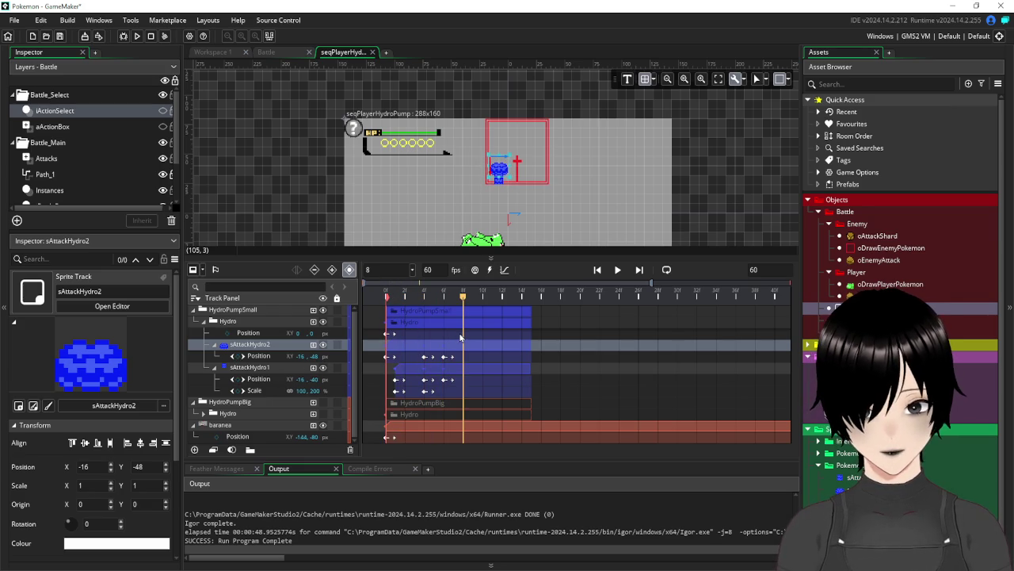
{"action": "mouse_move", "coordinate": [461, 338]}
{"action": "left_mouse_down"}
{"action": "mouse_move", "coordinate": [485, 347]}
{"action": "mouse_move", "coordinate": [448, 355]}
{"action": "mouse_move", "coordinate": [465, 361]}
{"action": "mouse_move", "coordinate": [428, 360]}
{"action": "mouse_move", "coordinate": [479, 373]}
{"action": "left_mouse_up"}
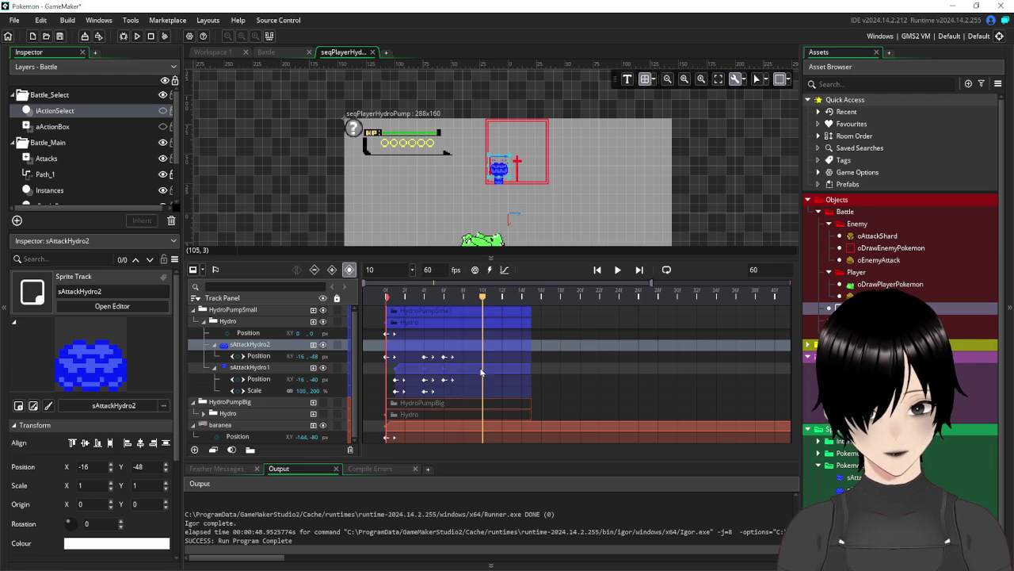
{"action": "left_click_drag", "start_coordinate": [502, 165], "coordinate": [501, 175]}
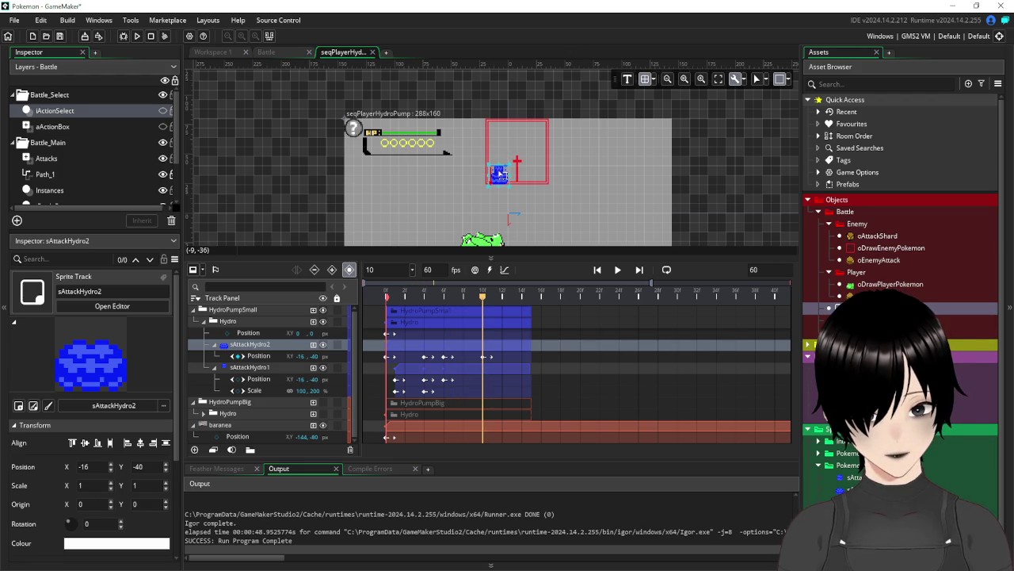
{"action": "left_click", "coordinate": [266, 370]}
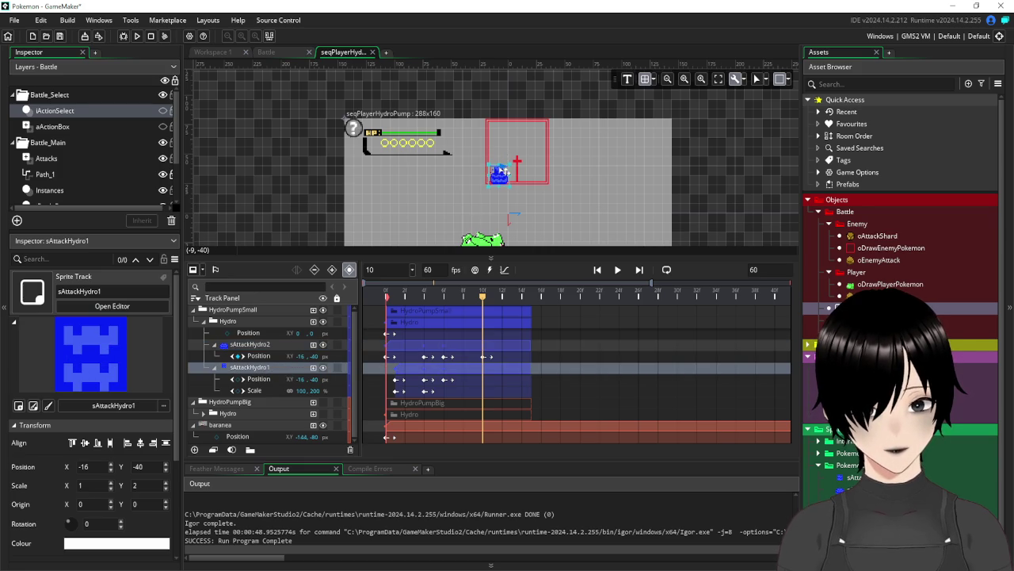
{"action": "scroll", "coordinate": [504, 169], "scroll_direction": "up", "scroll_amount": 3}
Shrink sAttackHydro1 back to normal height at frame 10, then rewind to frame 0
{"action": "scroll", "coordinate": [504, 169], "scroll_direction": "up", "scroll_amount": 2}
{"action": "left_click_drag", "start_coordinate": [485, 145], "coordinate": [486, 165]}
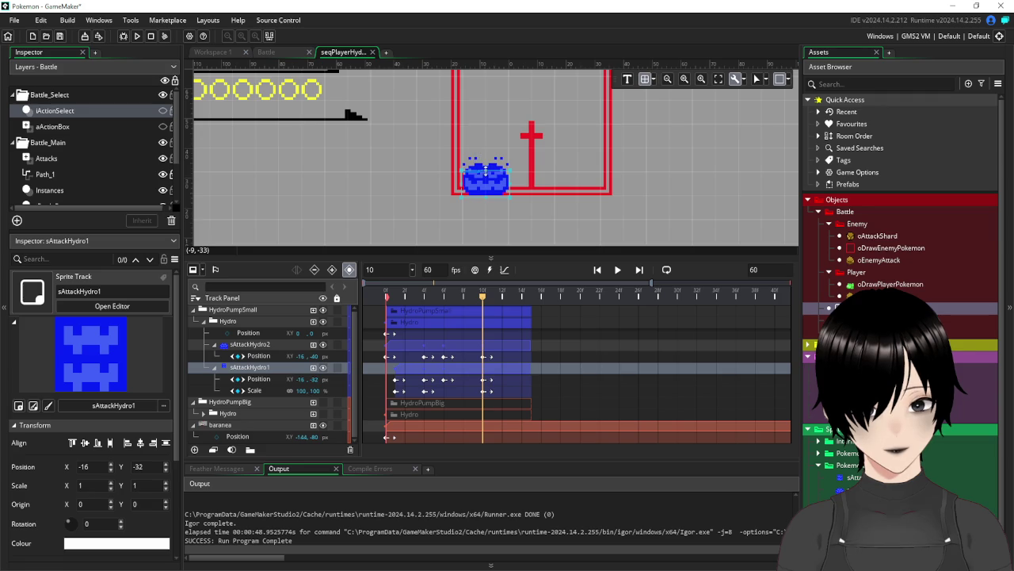
{"action": "left_click", "coordinate": [537, 230]}
{"action": "mouse_move", "coordinate": [485, 300]}
{"action": "left_mouse_down"}
{"action": "mouse_move", "coordinate": [377, 313]}
{"action": "mouse_move", "coordinate": [496, 317]}
{"action": "mouse_move", "coordinate": [489, 324]}
{"action": "left_mouse_up"}
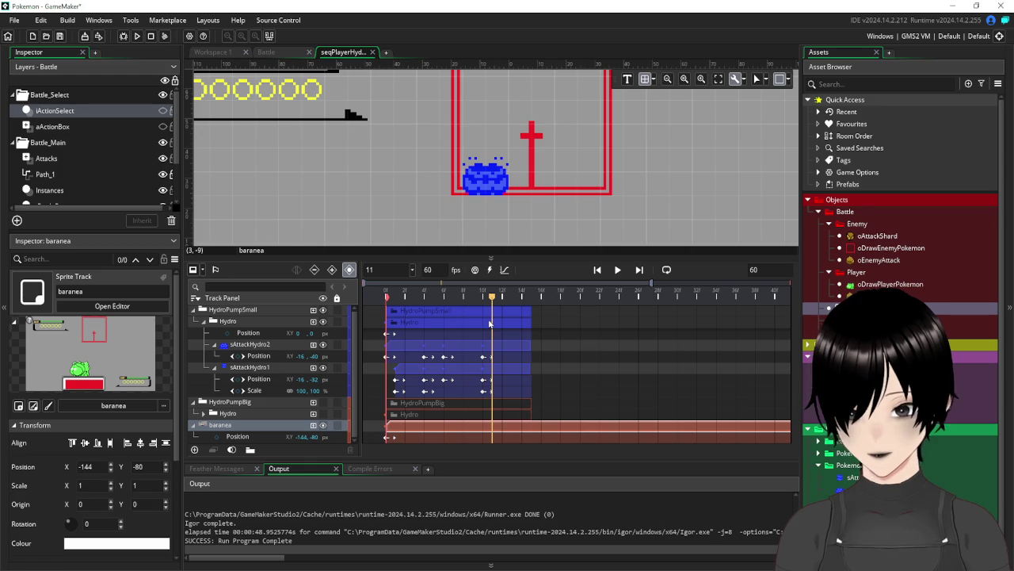
Trim the sAttackHydro2 and sAttackHydro1 clips to end near frame 11 and play the sequence
{"action": "left_click", "coordinate": [520, 346]}
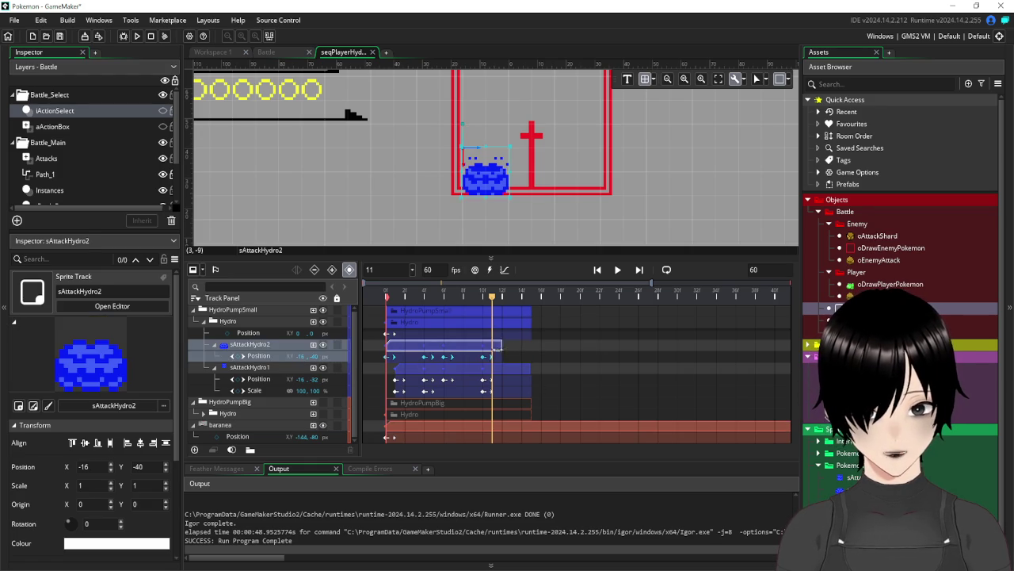
{"action": "left_click", "coordinate": [530, 370]}
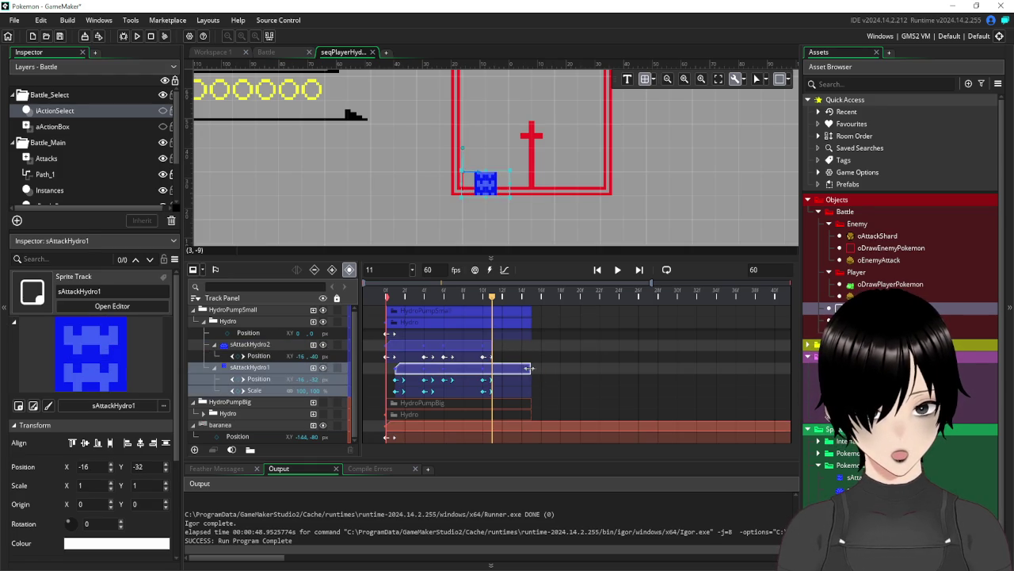
{"action": "left_click_drag", "start_coordinate": [530, 369], "coordinate": [492, 371]}
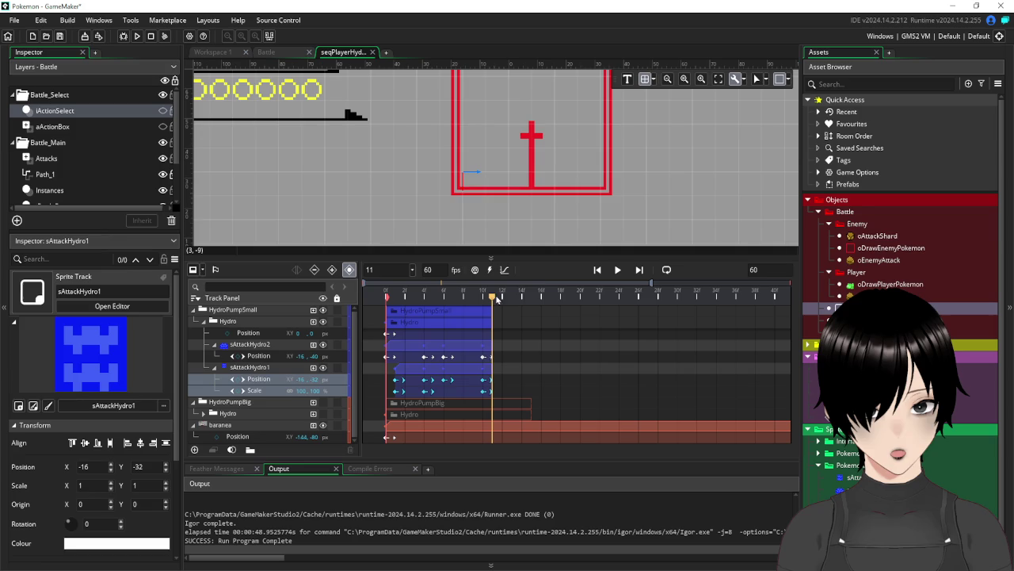
{"action": "left_click_drag", "start_coordinate": [491, 300], "coordinate": [381, 309]}
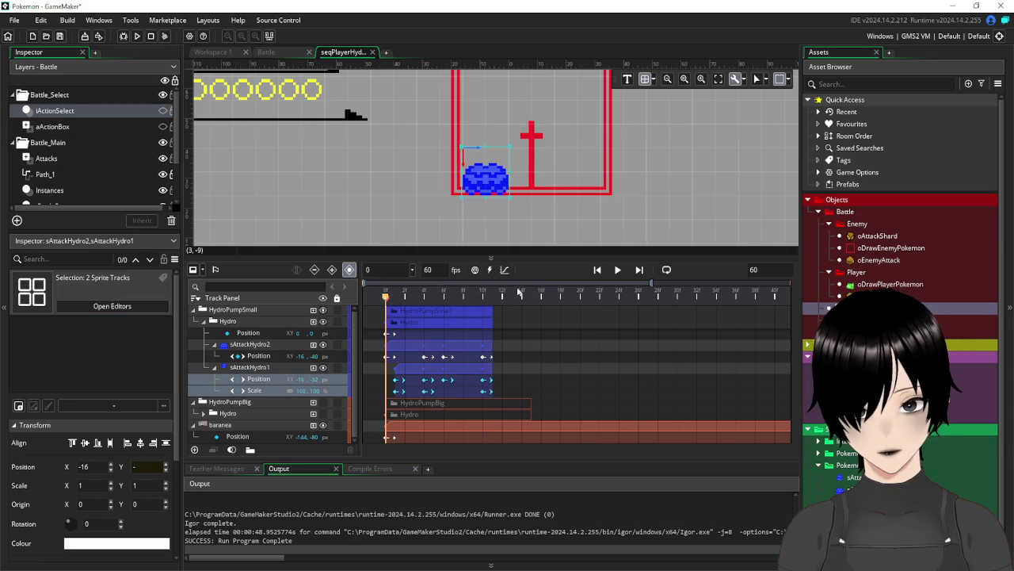
{"action": "left_click", "coordinate": [618, 270]}
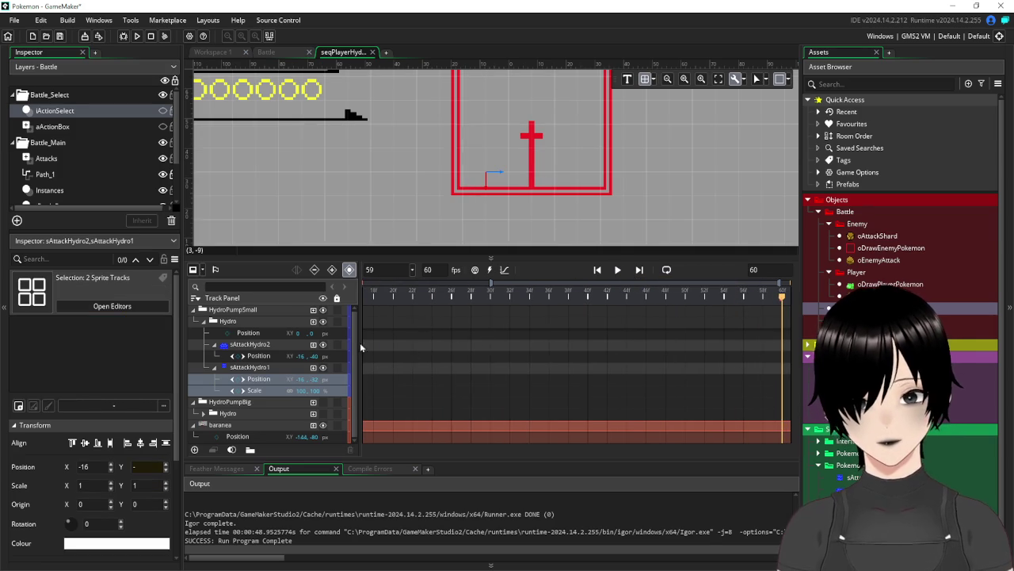
Collapse HydroPumpSmall and HydroPumpBig, play the full sequence from frame 0, then reopen HydroPumpBig
{"action": "left_click", "coordinate": [193, 310]}
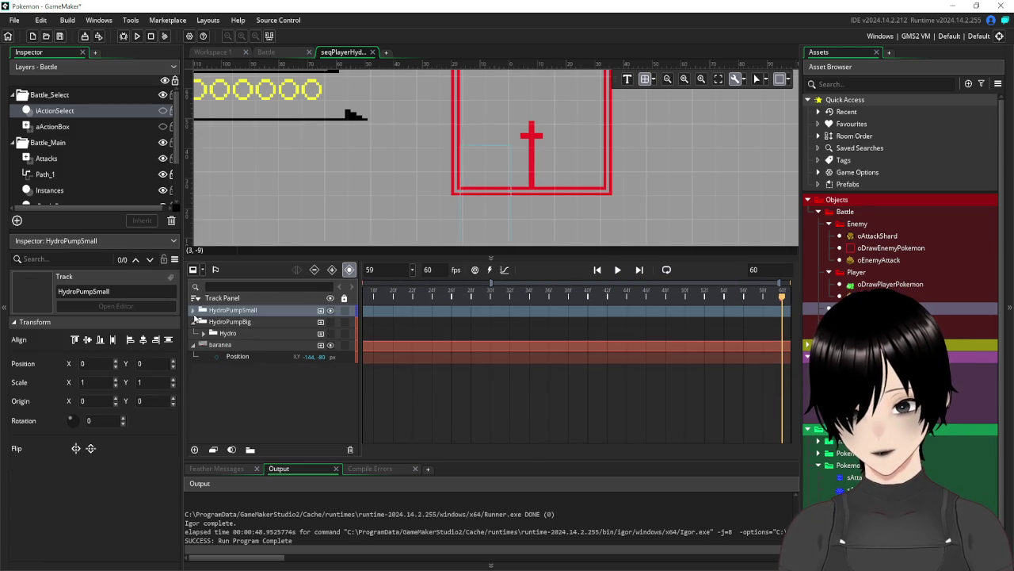
{"action": "left_click", "coordinate": [193, 323]}
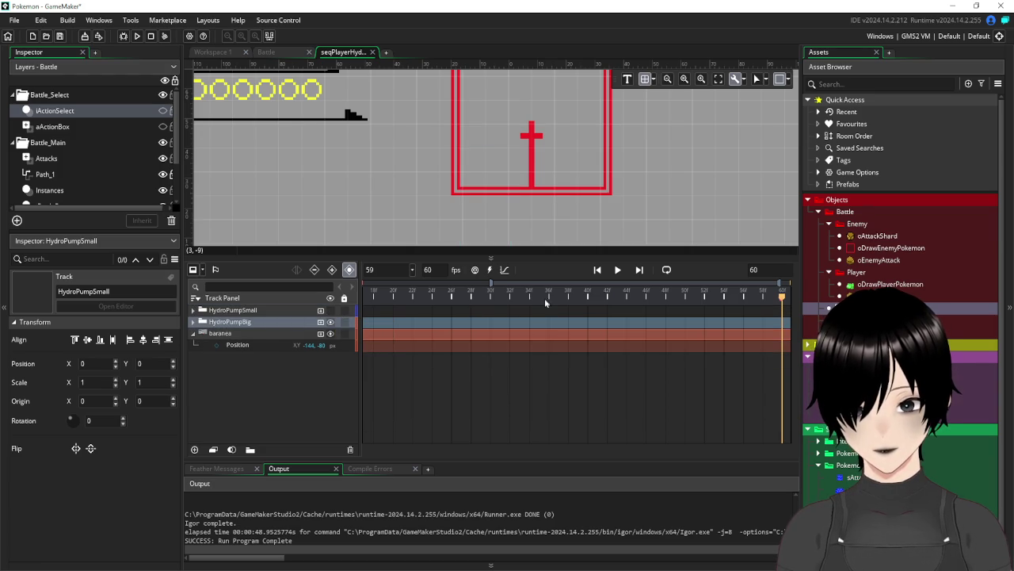
{"action": "scroll", "coordinate": [573, 333], "scroll_direction": "down", "scroll_amount": 5}
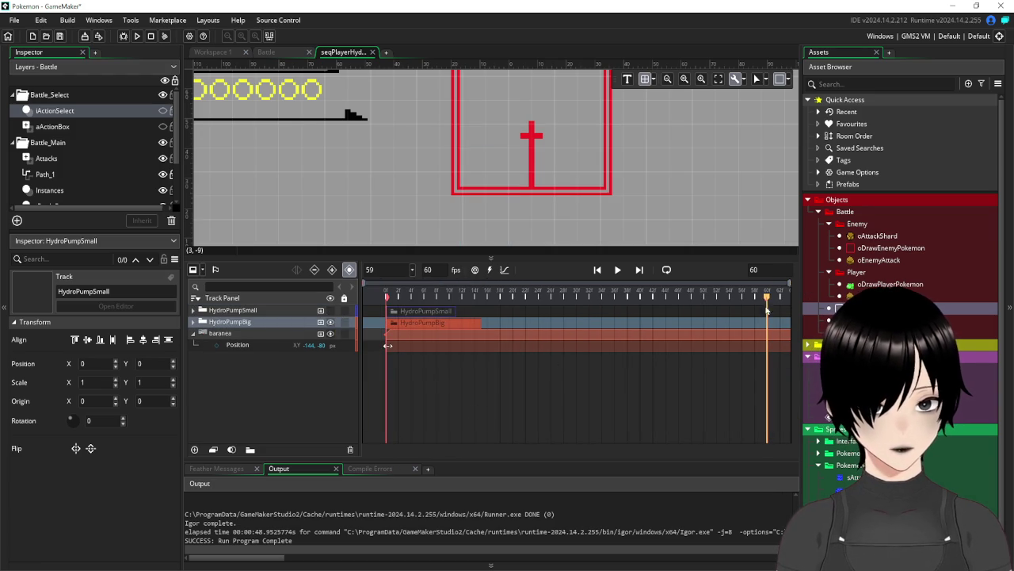
{"action": "mouse_move", "coordinate": [773, 307]}
{"action": "left_mouse_down"}
{"action": "mouse_move", "coordinate": [489, 364]}
{"action": "mouse_move", "coordinate": [368, 357]}
{"action": "left_mouse_up"}
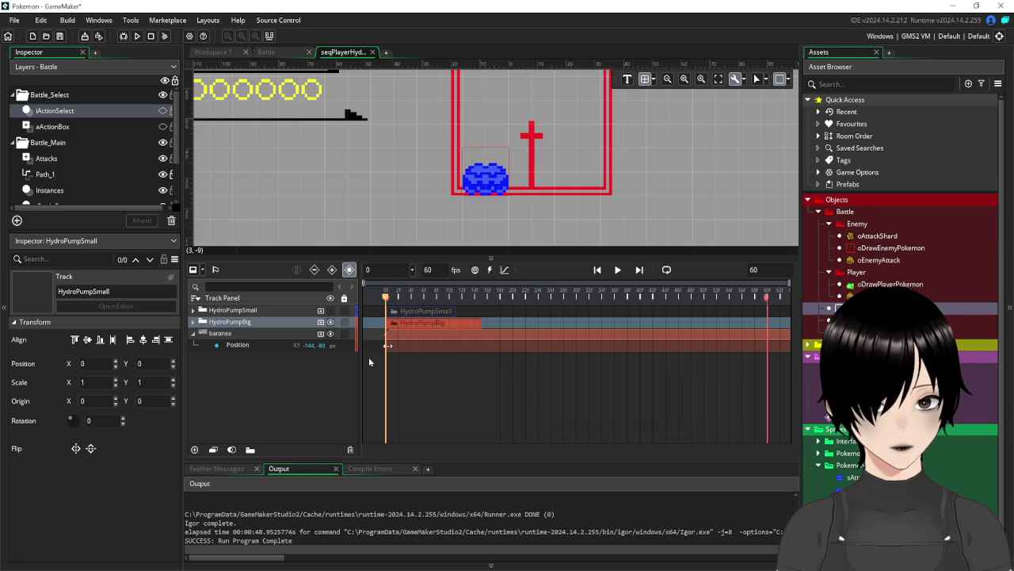
{"action": "left_click", "coordinate": [617, 269]}
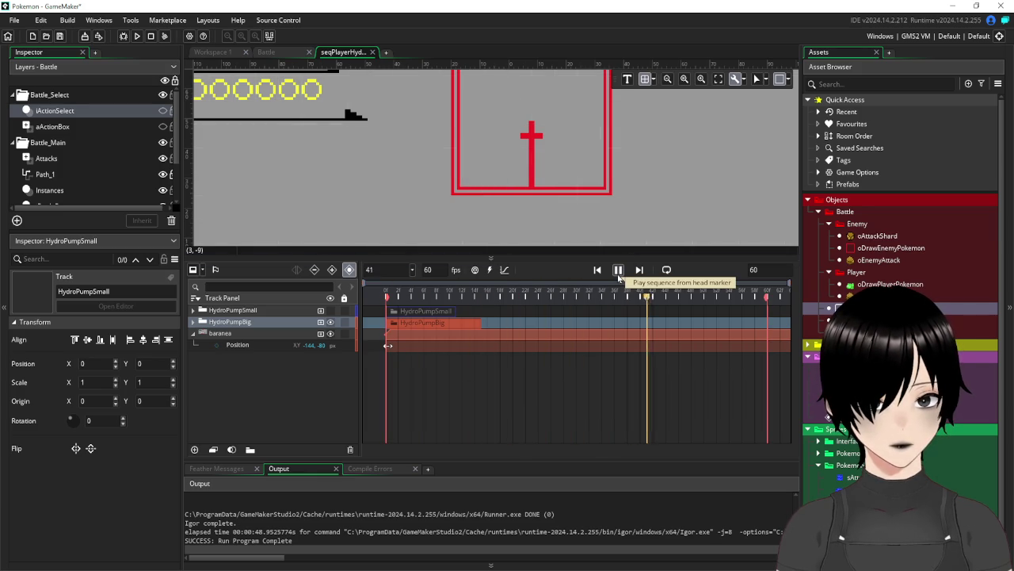
{"action": "left_click", "coordinate": [618, 270]}
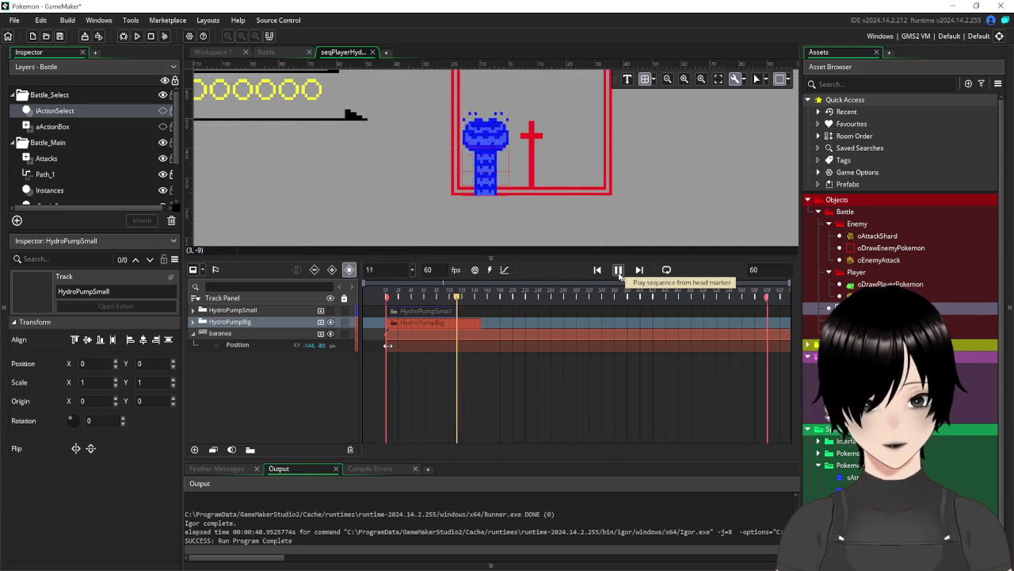
{"action": "left_click", "coordinate": [193, 321]}
{"action": "left_click", "coordinate": [237, 327]}
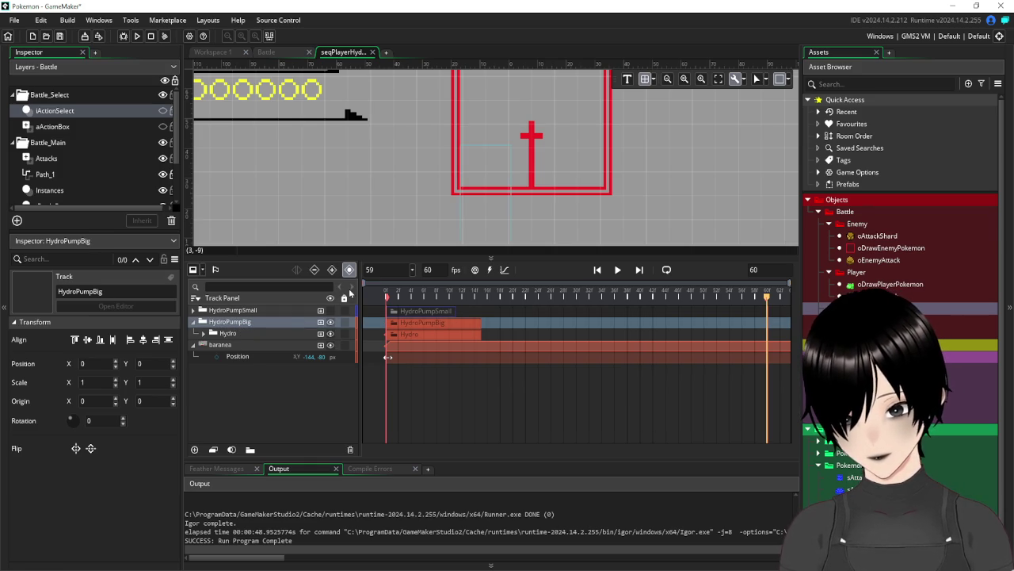
{"action": "left_click", "coordinate": [231, 334]}
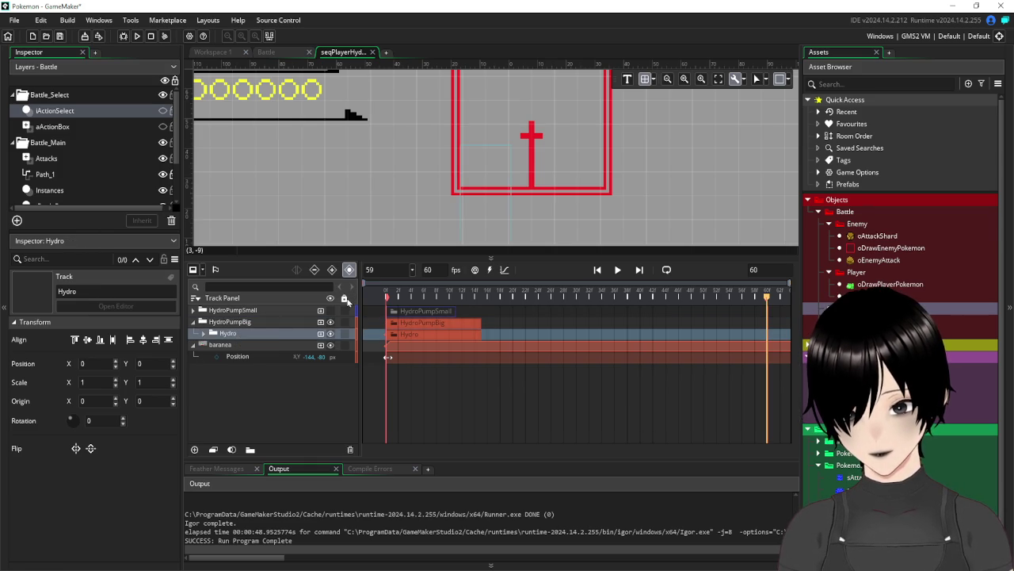
{"action": "key", "text": "ctrl+d"}
{"action": "left_click", "coordinate": [203, 345]}
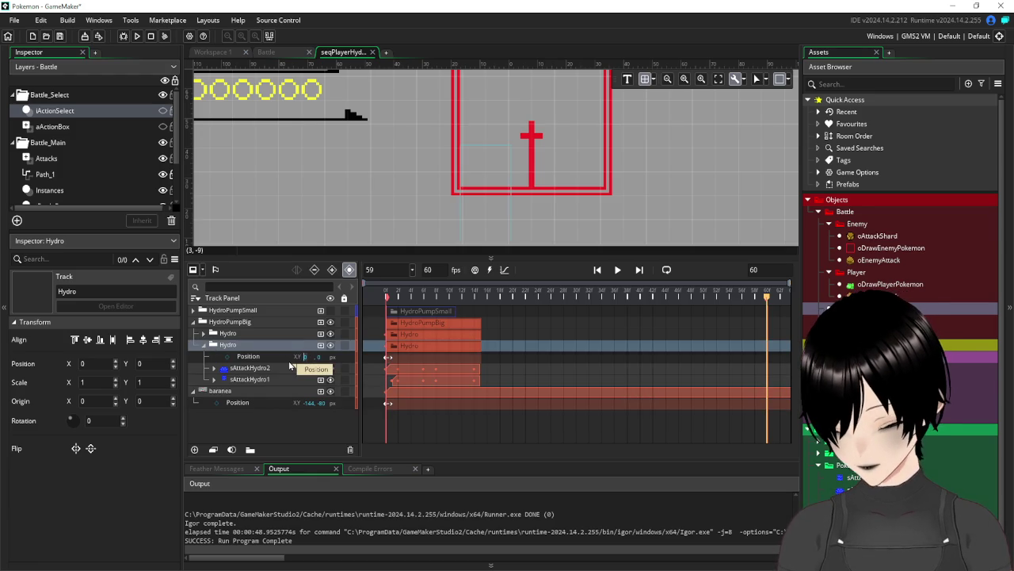
{"action": "type", "text": "16"}
{"action": "key", "text": "Return"}
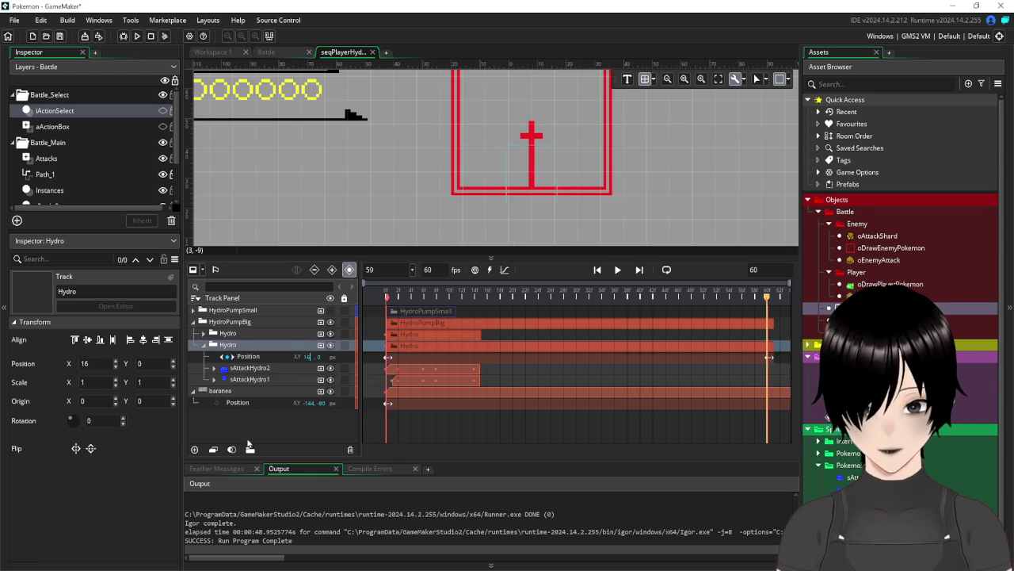
{"action": "left_click", "coordinate": [402, 368]}
{"action": "left_click", "coordinate": [407, 392]}
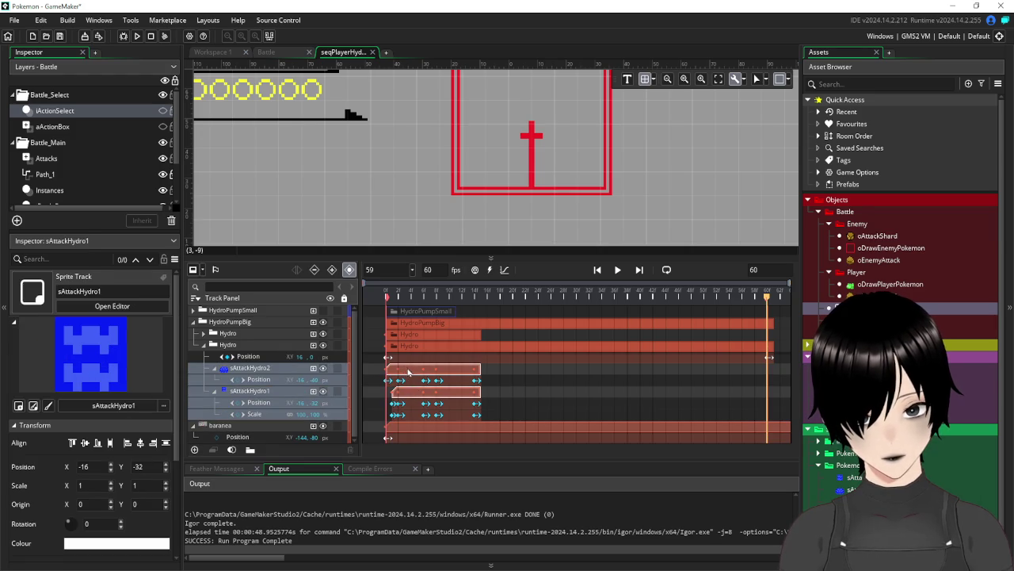
{"action": "left_click_drag", "start_coordinate": [403, 372], "coordinate": [429, 372]}
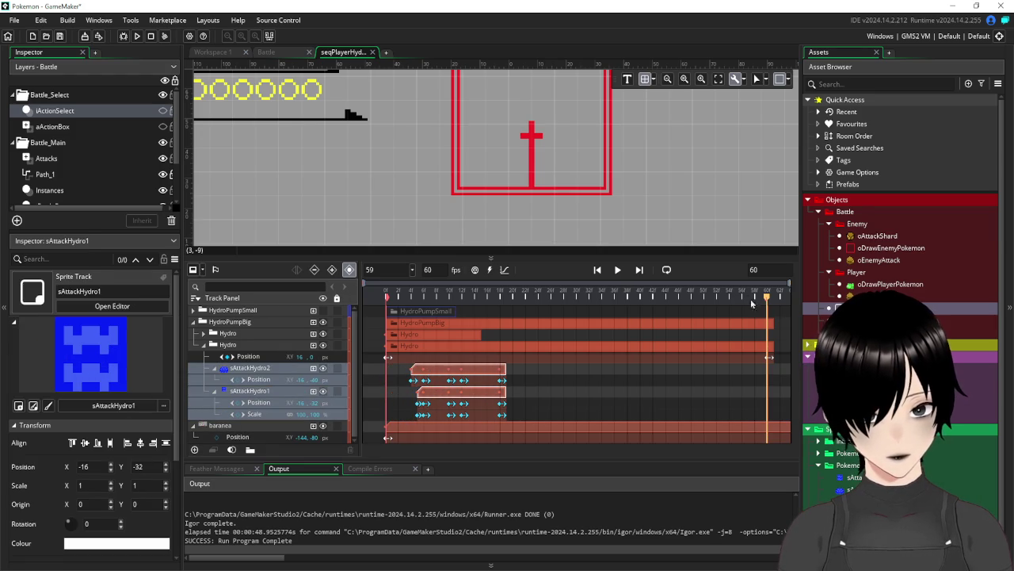
{"action": "mouse_move", "coordinate": [769, 298]}
{"action": "left_mouse_down"}
{"action": "mouse_move", "coordinate": [590, 301]}
{"action": "mouse_move", "coordinate": [392, 321]}
{"action": "mouse_move", "coordinate": [444, 327]}
{"action": "mouse_move", "coordinate": [359, 327]}
{"action": "left_mouse_up"}
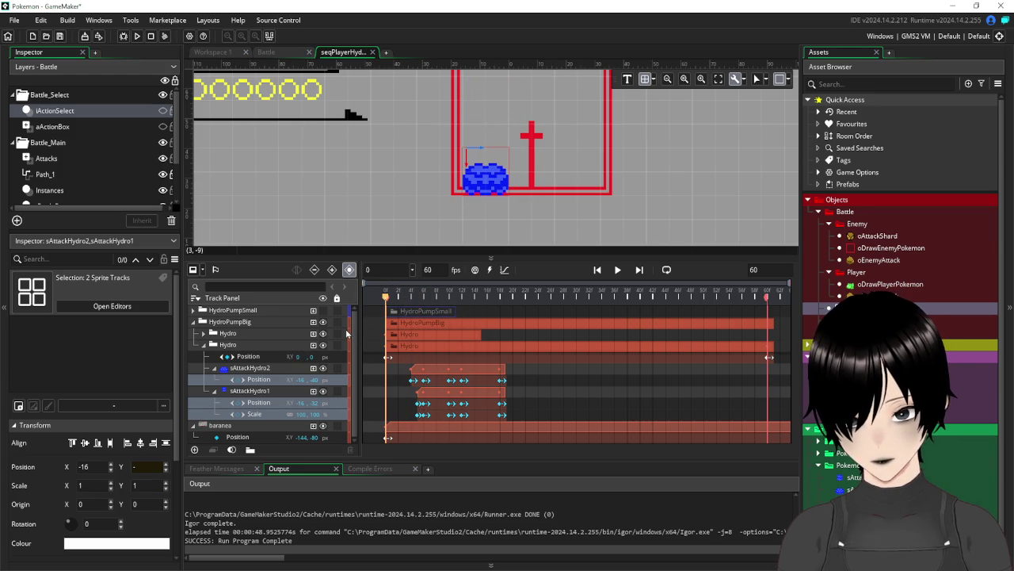
{"action": "left_click_drag", "start_coordinate": [395, 396], "coordinate": [373, 396]}
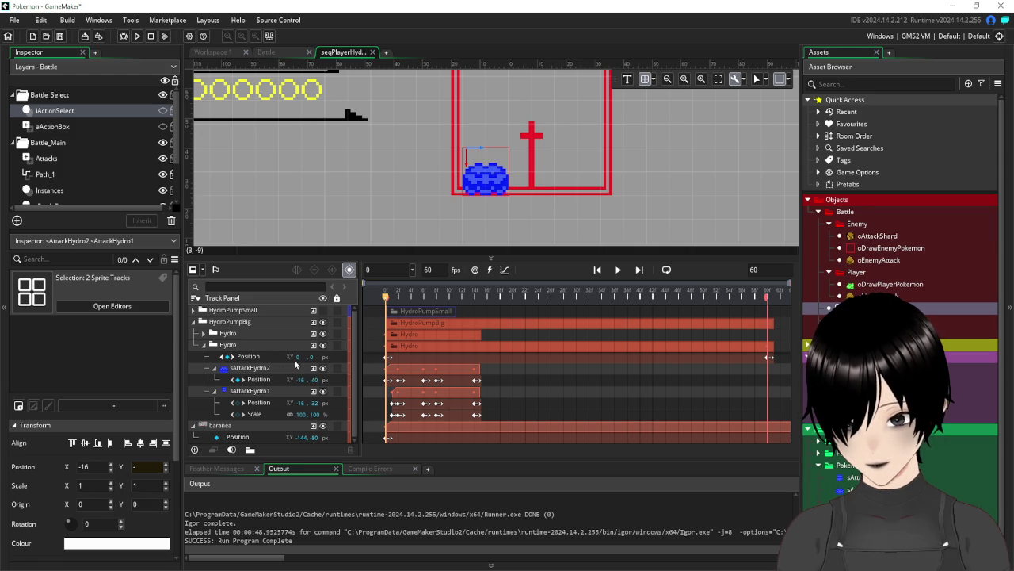
{"action": "mouse_move", "coordinate": [386, 303]}
{"action": "left_mouse_down"}
{"action": "mouse_move", "coordinate": [493, 309]}
{"action": "mouse_move", "coordinate": [368, 320]}
{"action": "left_mouse_up"}
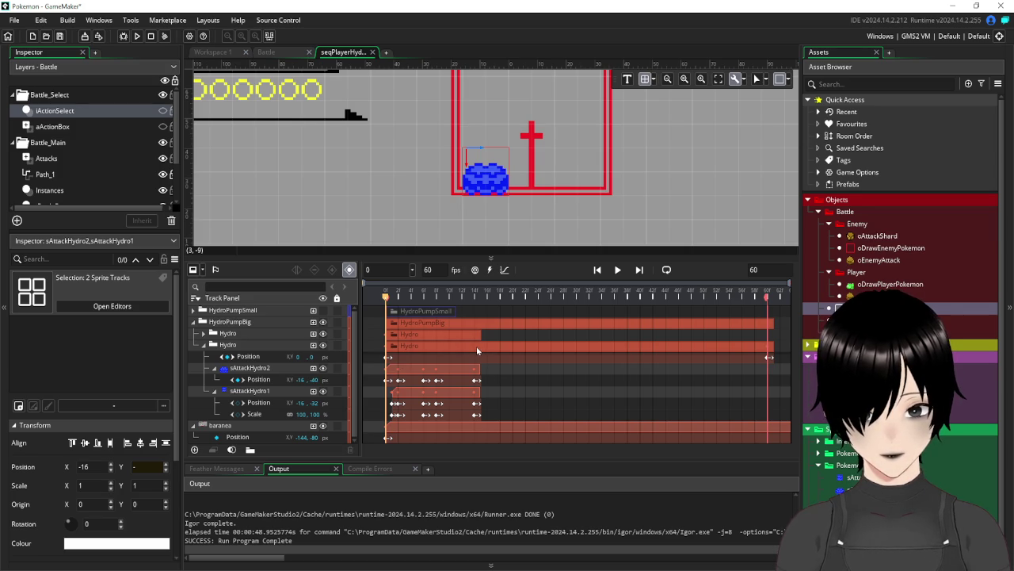
{"action": "left_click", "coordinate": [230, 346]}
{"action": "key", "text": "Delete"}
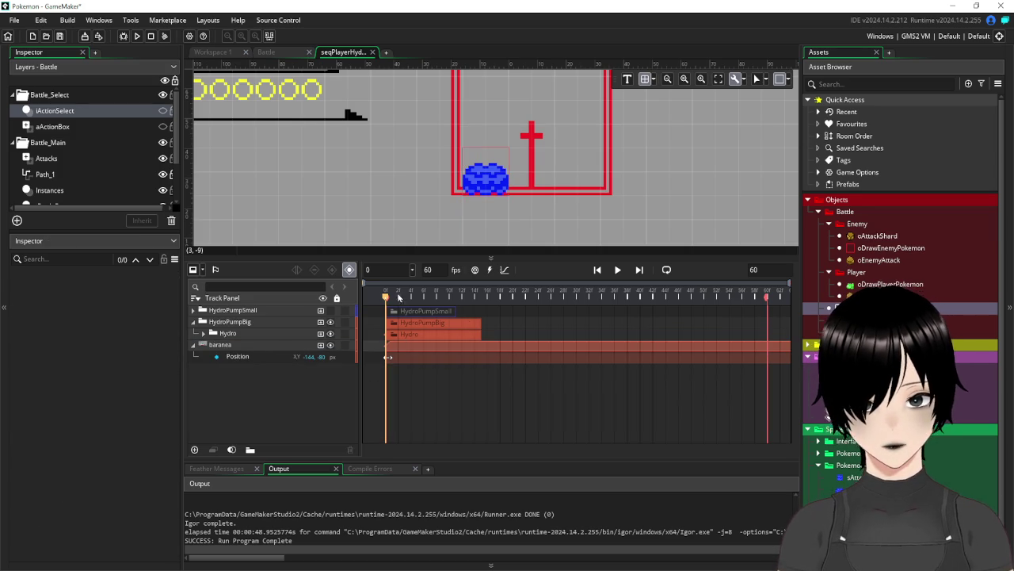
{"action": "mouse_move", "coordinate": [397, 298]}
{"action": "left_mouse_down"}
{"action": "mouse_move", "coordinate": [473, 301]}
{"action": "mouse_move", "coordinate": [360, 319]}
{"action": "left_mouse_up"}
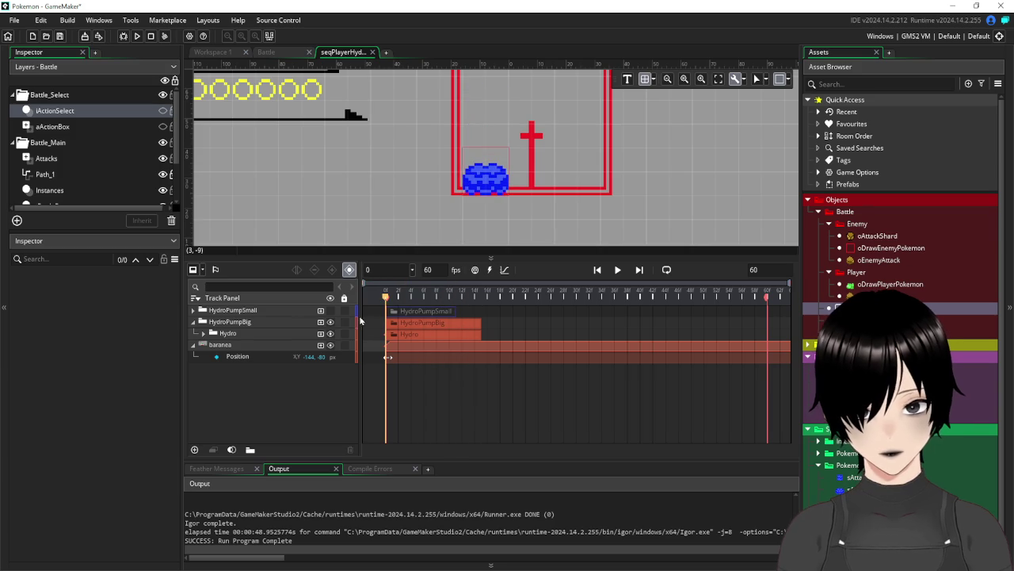
Duplicate HydroPumpBig's Hydro group and delay the copy's two water clips a few frames
{"action": "left_click", "coordinate": [230, 333]}
{"action": "key", "text": "ctrl+d"}
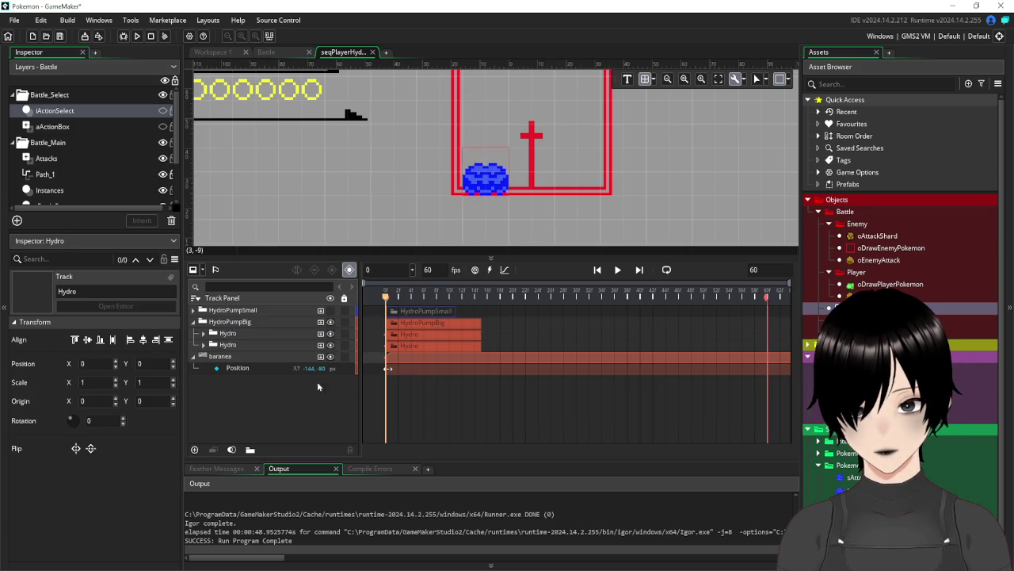
{"action": "left_click", "coordinate": [203, 346]}
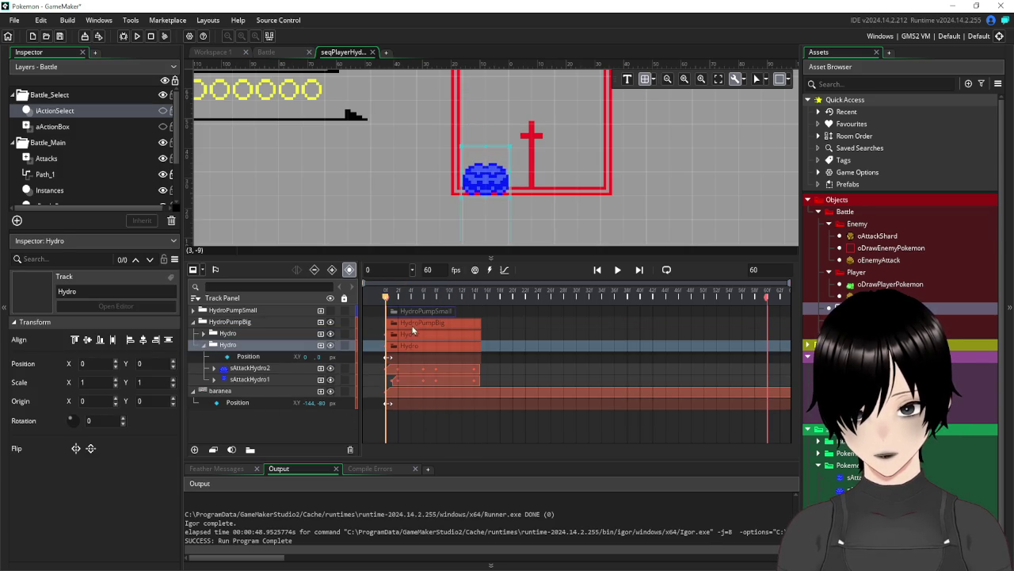
{"action": "left_click", "coordinate": [396, 366]}
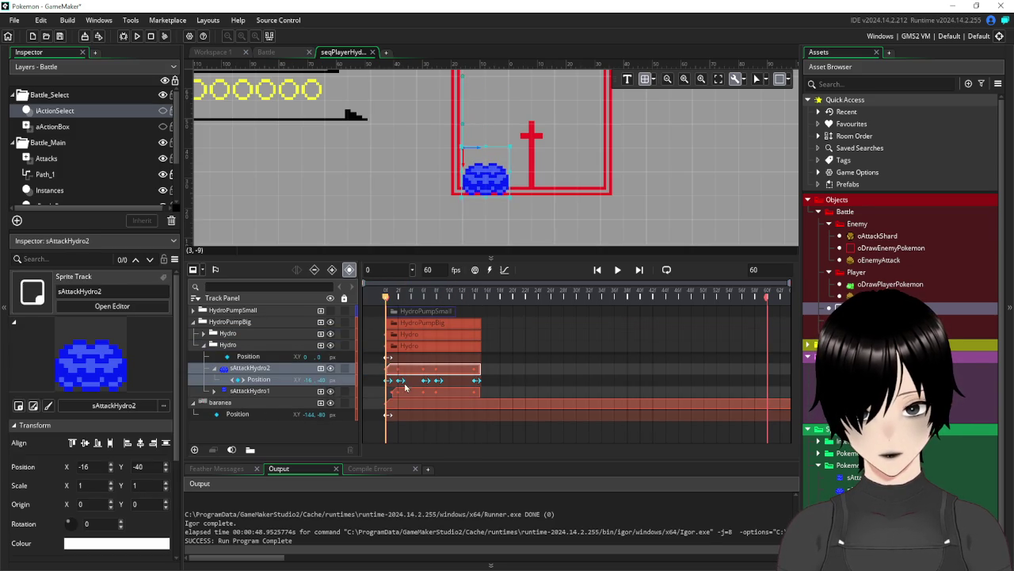
{"action": "left_click", "coordinate": [402, 394], "text": "ctrl"}
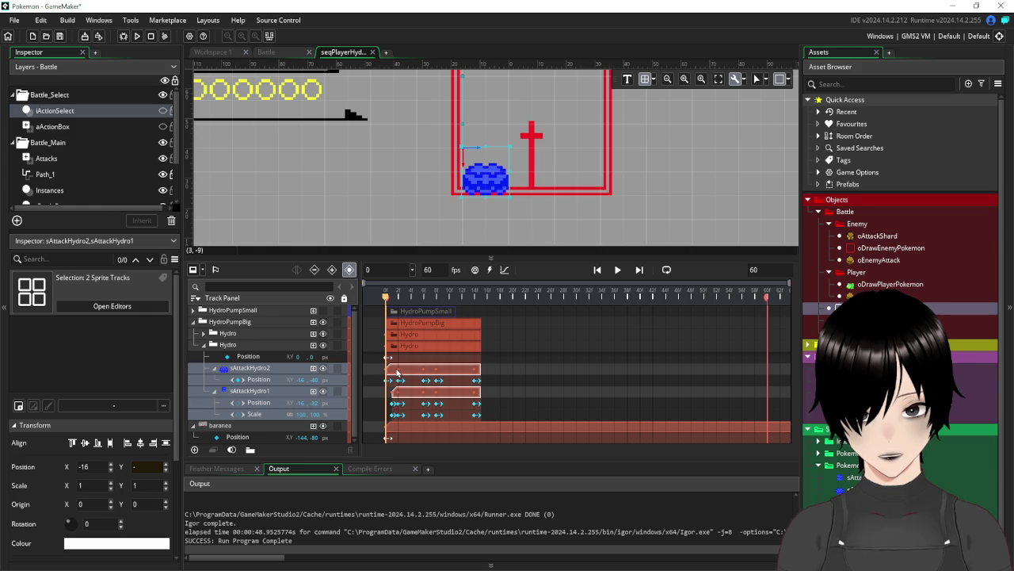
{"action": "left_click_drag", "start_coordinate": [398, 373], "coordinate": [424, 376]}
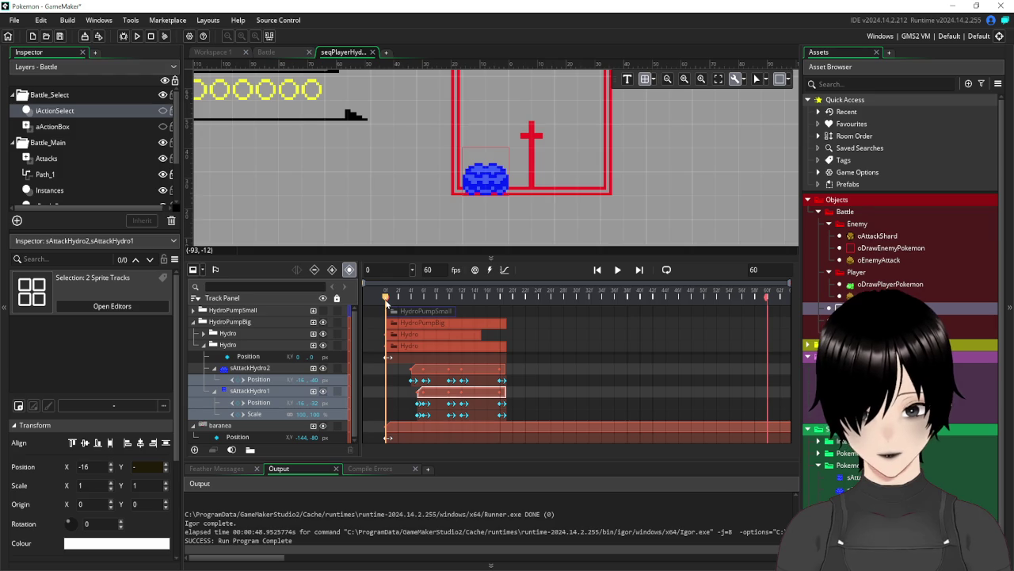
Scrub through the staggered splash frames, then collapse the second Hydro group
{"action": "mouse_move", "coordinate": [386, 299]}
{"action": "left_mouse_down"}
{"action": "mouse_move", "coordinate": [406, 299]}
{"action": "mouse_move", "coordinate": [388, 309]}
{"action": "left_mouse_up"}
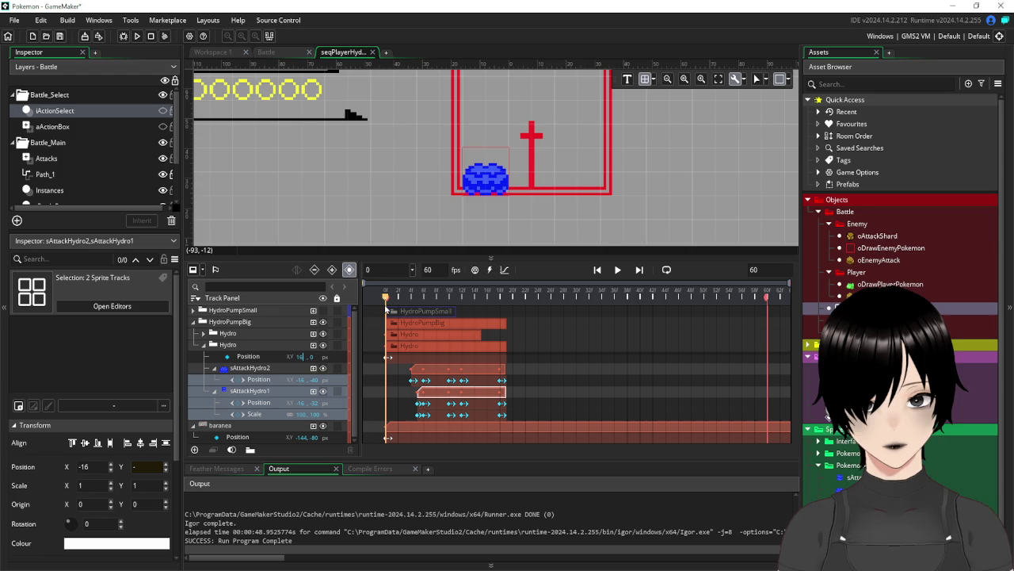
{"action": "left_click_drag", "start_coordinate": [389, 308], "coordinate": [515, 326]}
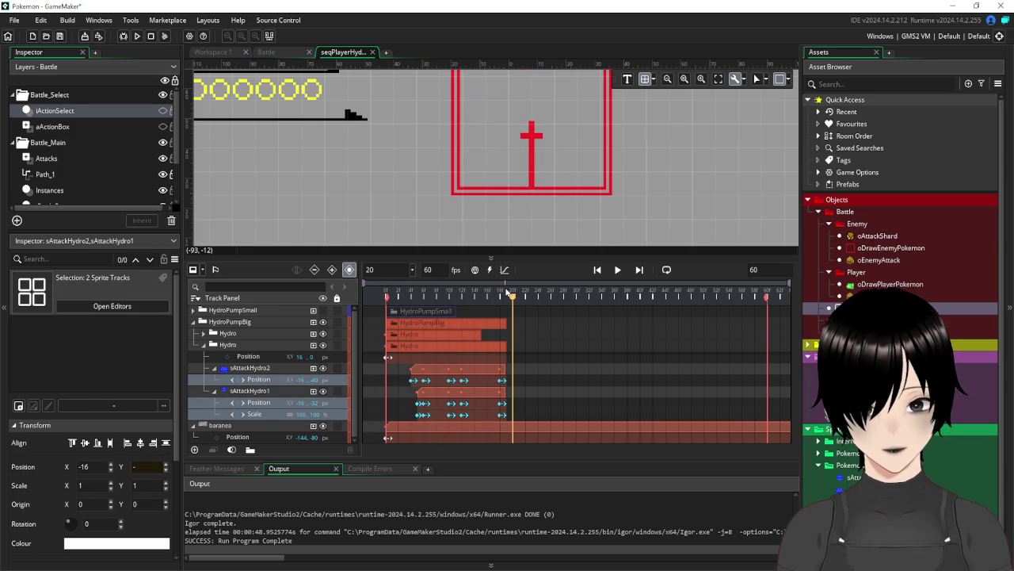
{"action": "left_click_drag", "start_coordinate": [515, 300], "coordinate": [386, 300]}
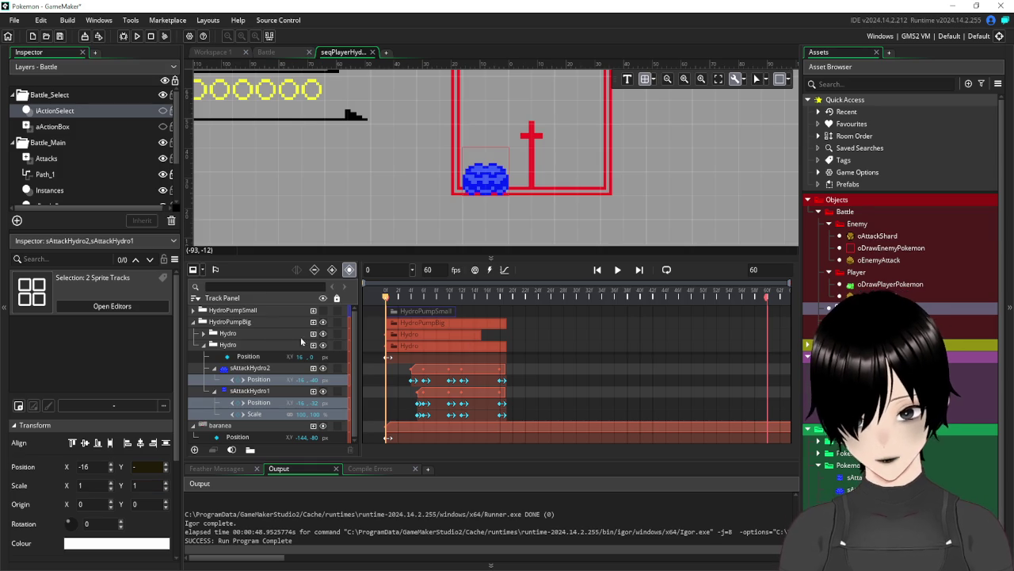
{"action": "left_click", "coordinate": [204, 345]}
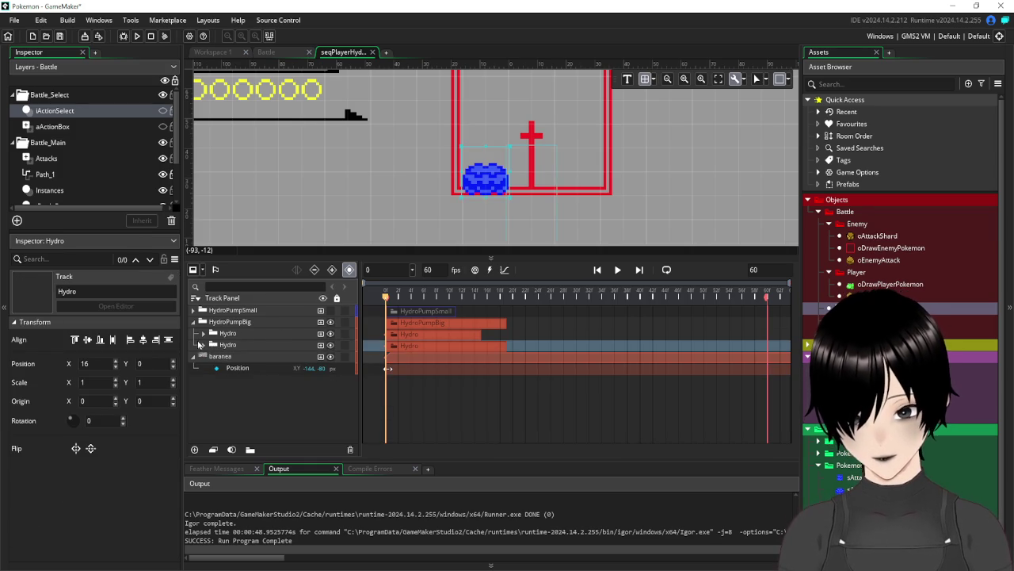
Make a third Hydro group copy at X 24 and push its water clips later
{"action": "left_click_drag", "start_coordinate": [203, 351], "coordinate": [208, 351]}
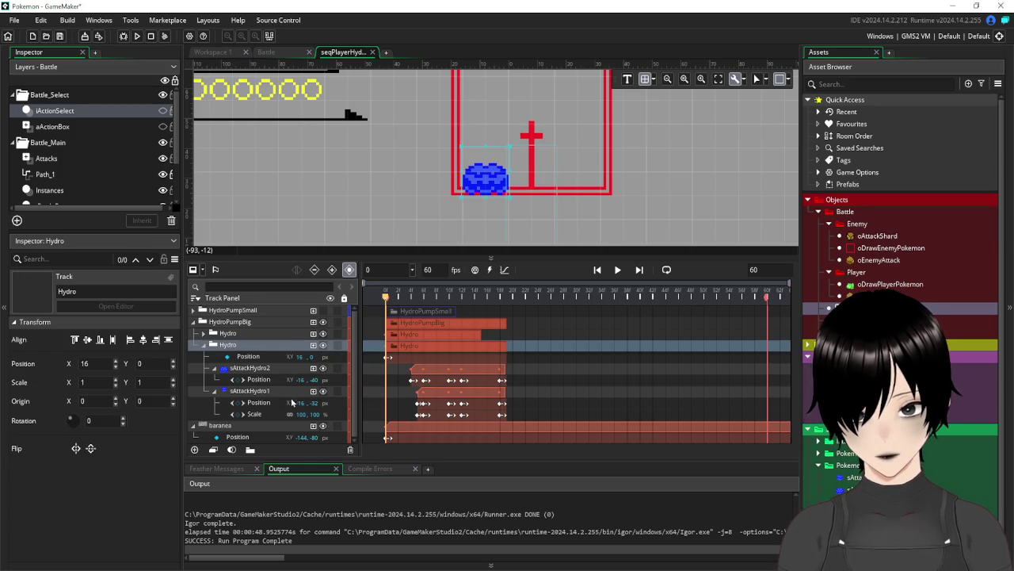
{"action": "left_click", "coordinate": [205, 346]}
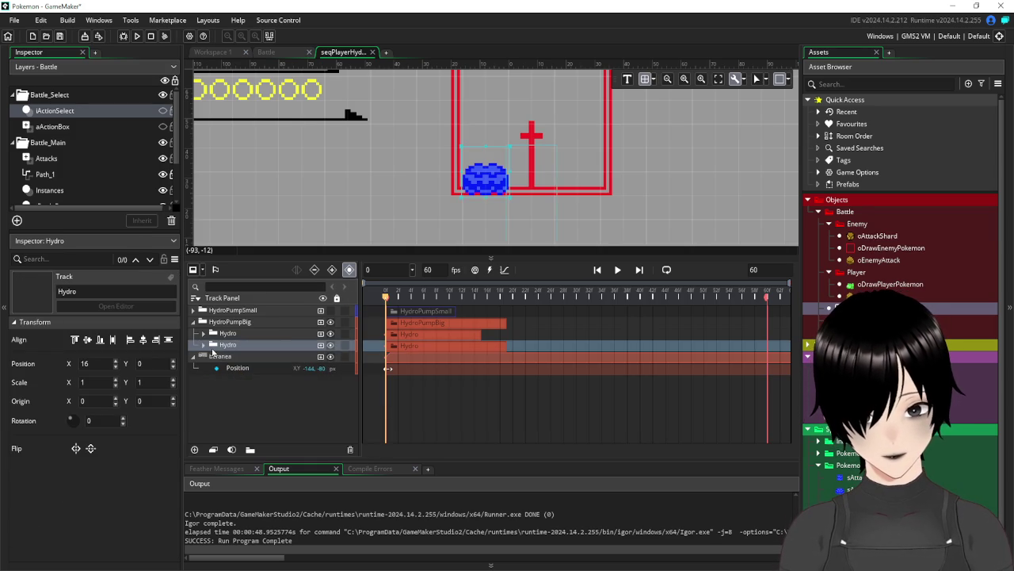
{"action": "left_click_drag", "start_coordinate": [228, 346], "coordinate": [241, 371]}
{"action": "left_click", "coordinate": [205, 357]}
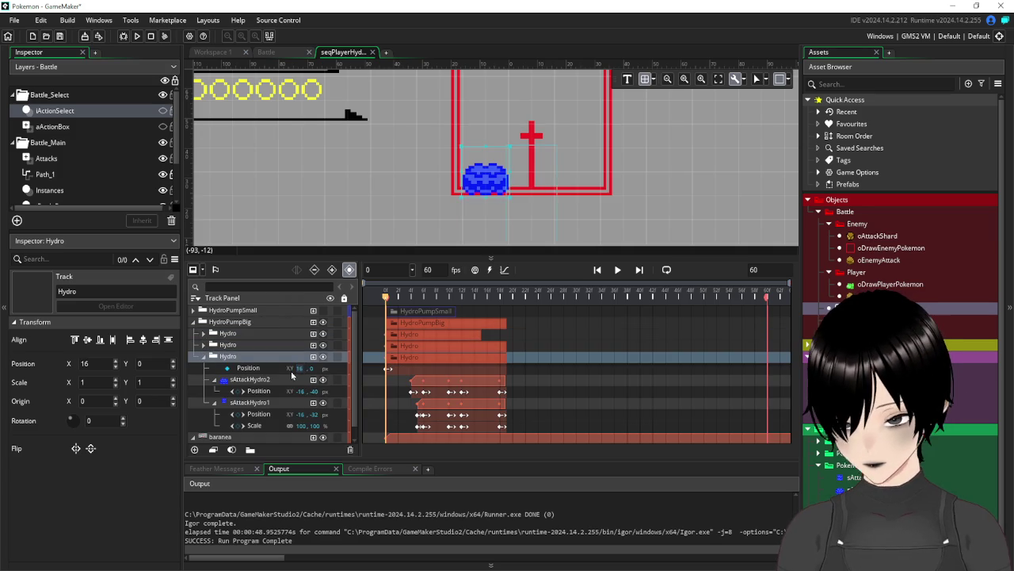
{"action": "left_click_drag", "start_coordinate": [292, 376], "coordinate": [298, 376]}
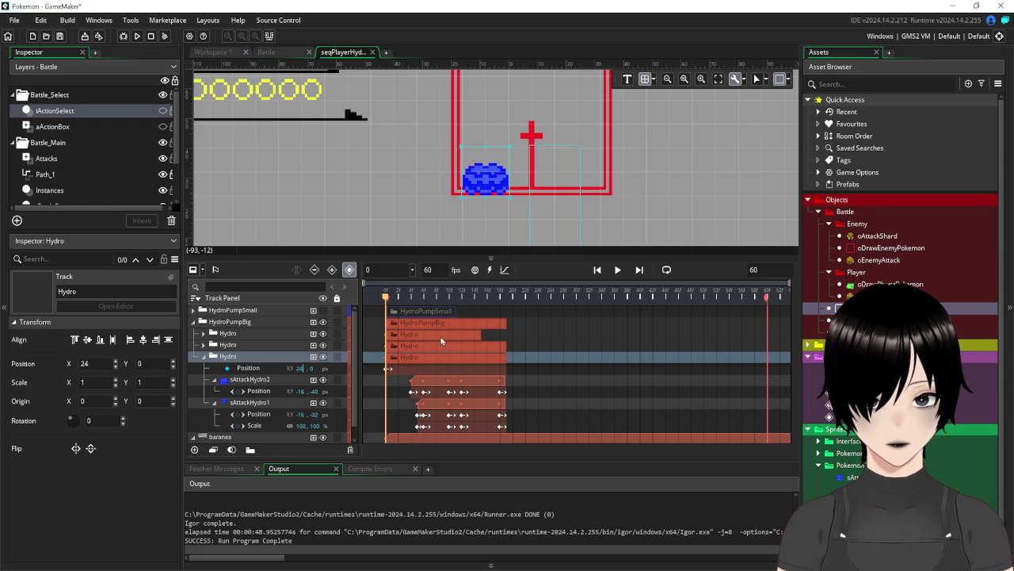
{"action": "left_click", "coordinate": [423, 381]}
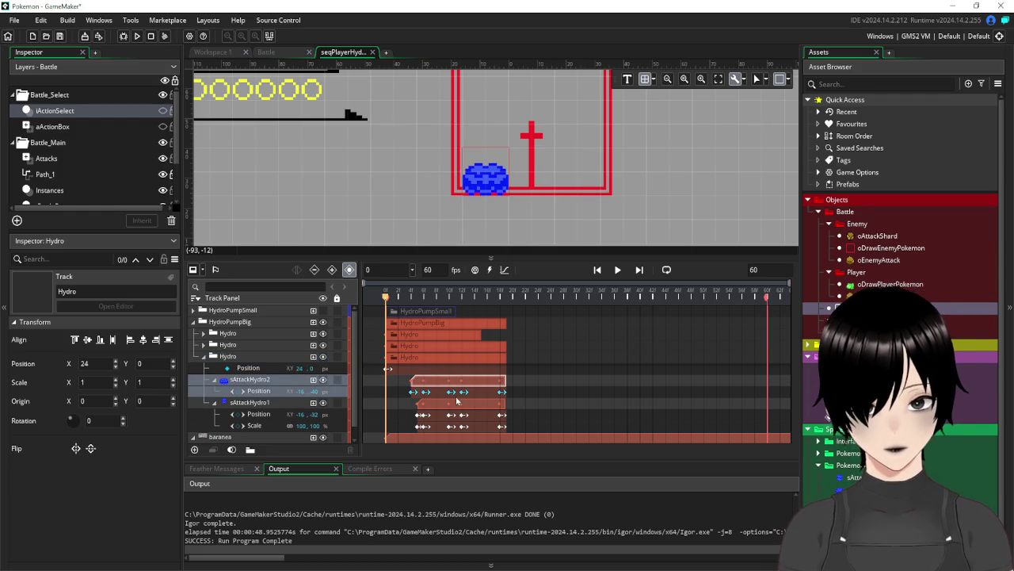
{"action": "left_click", "coordinate": [438, 406], "text": "ctrl"}
{"action": "left_click_drag", "start_coordinate": [426, 389], "coordinate": [453, 393]}
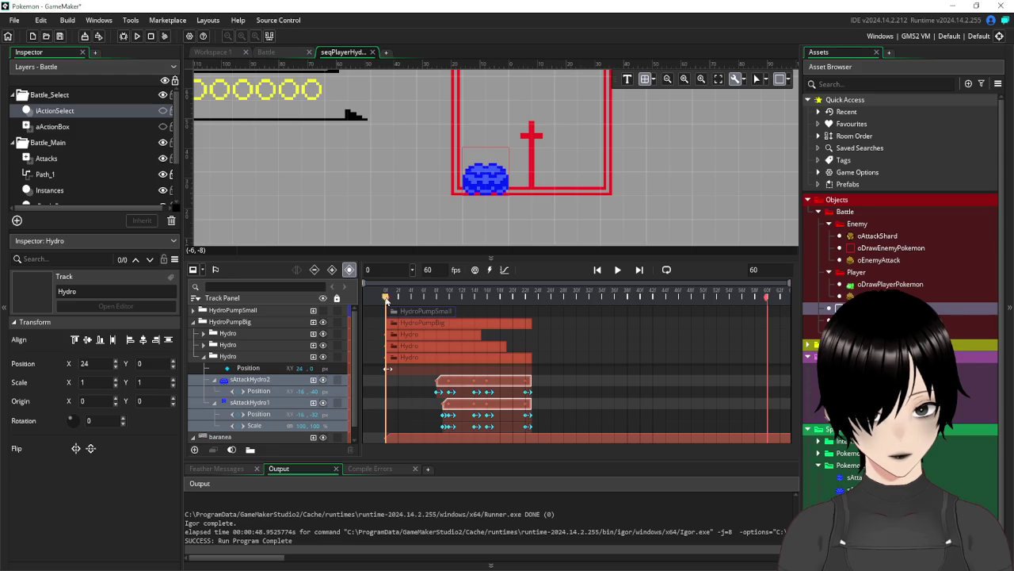
Move the third Hydro group to X 32, scrub to check it, and collapse HydroPumpBig
{"action": "mouse_move", "coordinate": [388, 305]}
{"action": "left_mouse_down"}
{"action": "mouse_move", "coordinate": [474, 311]}
{"action": "mouse_move", "coordinate": [386, 320]}
{"action": "left_mouse_up"}
{"action": "left_click_drag", "start_coordinate": [299, 368], "coordinate": [293, 374]}
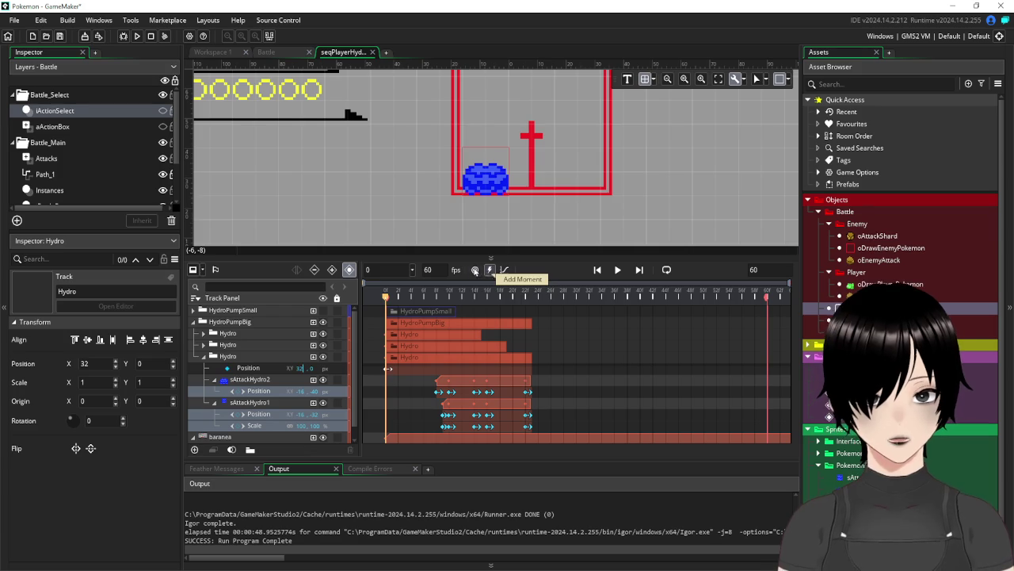
{"action": "mouse_move", "coordinate": [388, 310]}
{"action": "left_mouse_down"}
{"action": "mouse_move", "coordinate": [526, 333]}
{"action": "mouse_move", "coordinate": [412, 347]}
{"action": "mouse_move", "coordinate": [535, 362]}
{"action": "mouse_move", "coordinate": [383, 368]}
{"action": "left_mouse_up"}
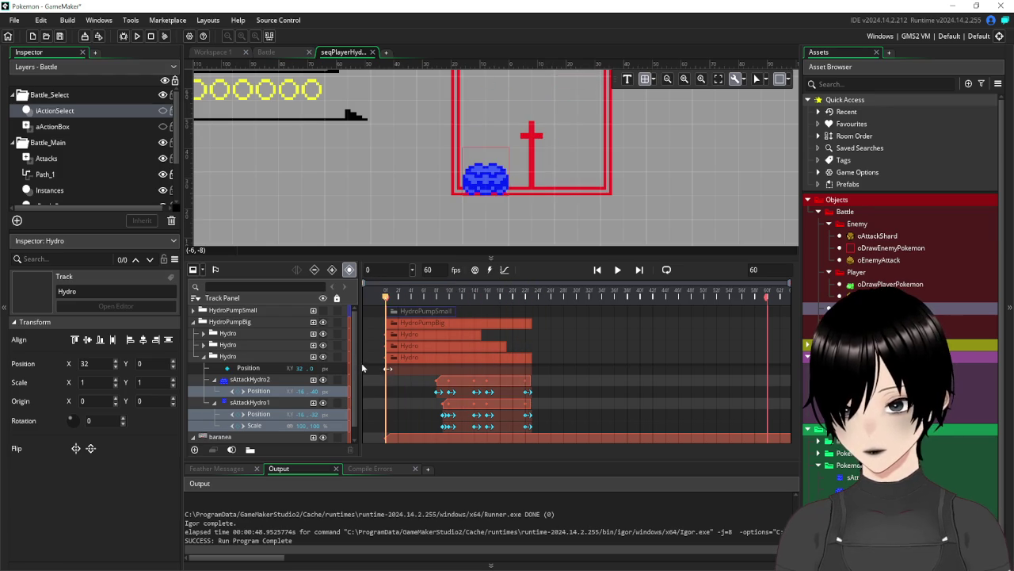
{"action": "left_click", "coordinate": [194, 325]}
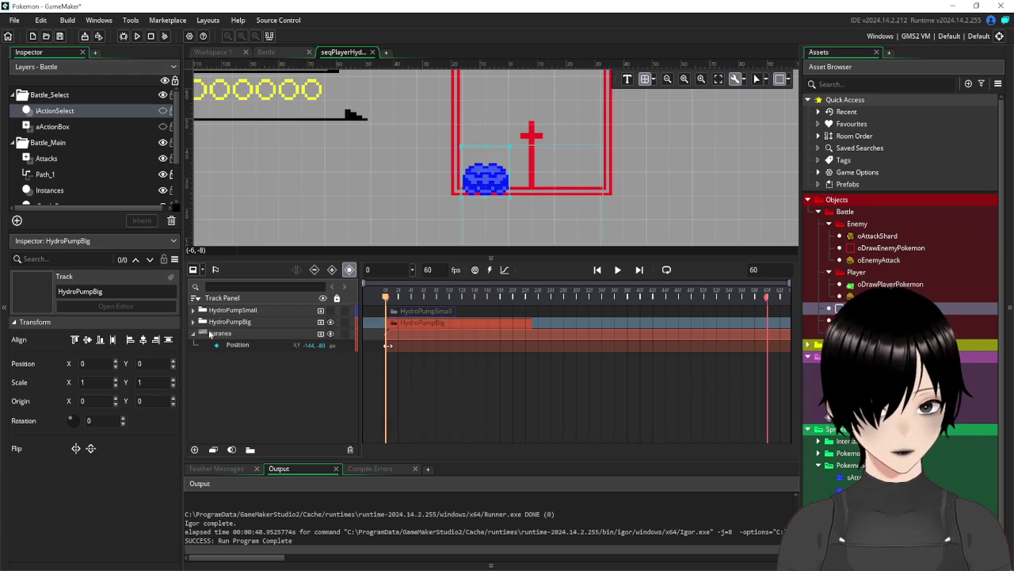
Expand the Hydro groups of HydroPumpSmall and HydroPumpBig and collapse their sAttackHydro sprite tracks
{"action": "left_click", "coordinate": [194, 312]}
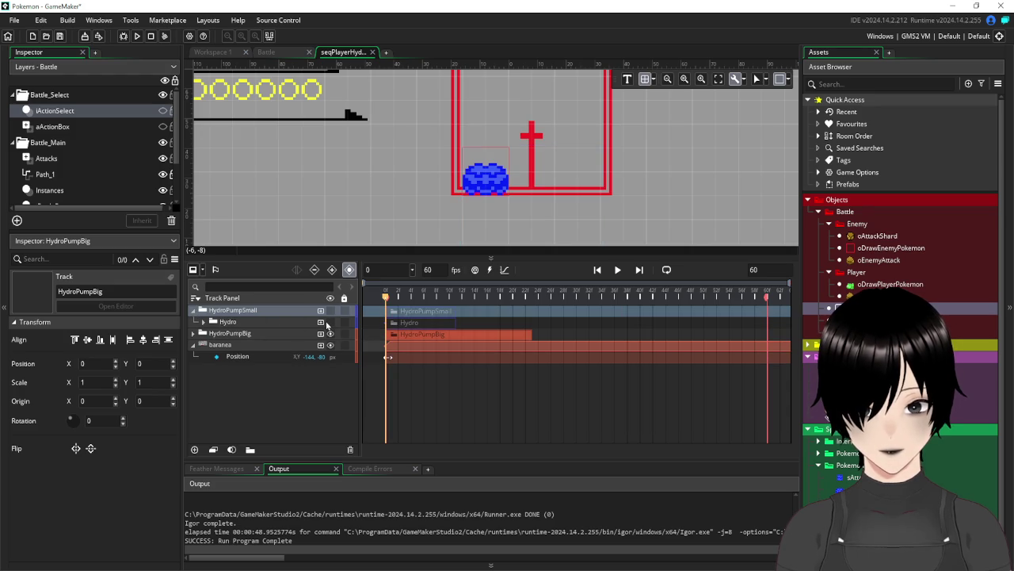
{"action": "left_click", "coordinate": [194, 333]}
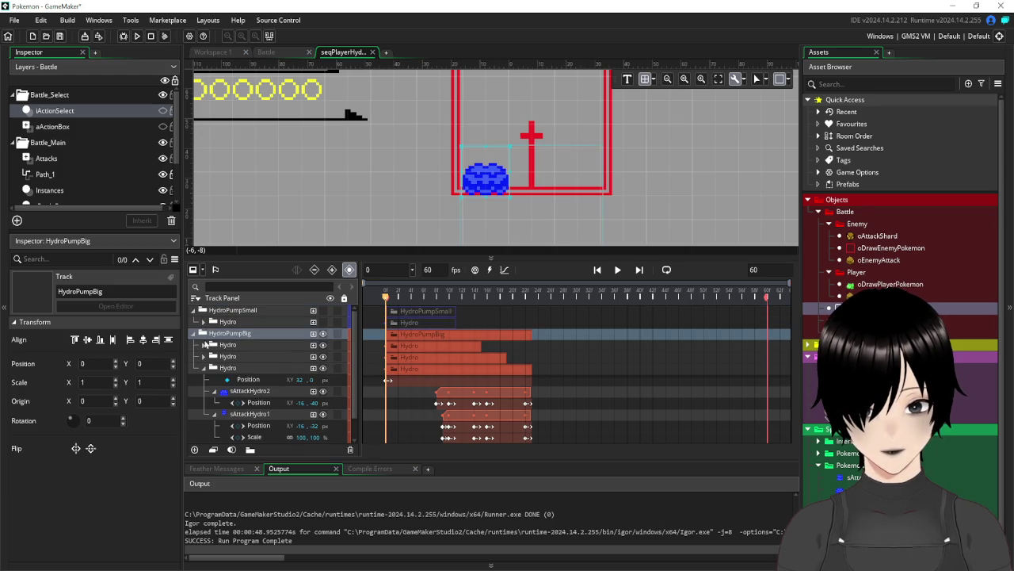
{"action": "left_click", "coordinate": [204, 349]}
{"action": "scroll", "coordinate": [305, 369], "scroll_direction": "down", "scroll_amount": 1}
{"action": "scroll", "coordinate": [305, 368], "scroll_direction": "up", "scroll_amount": 1}
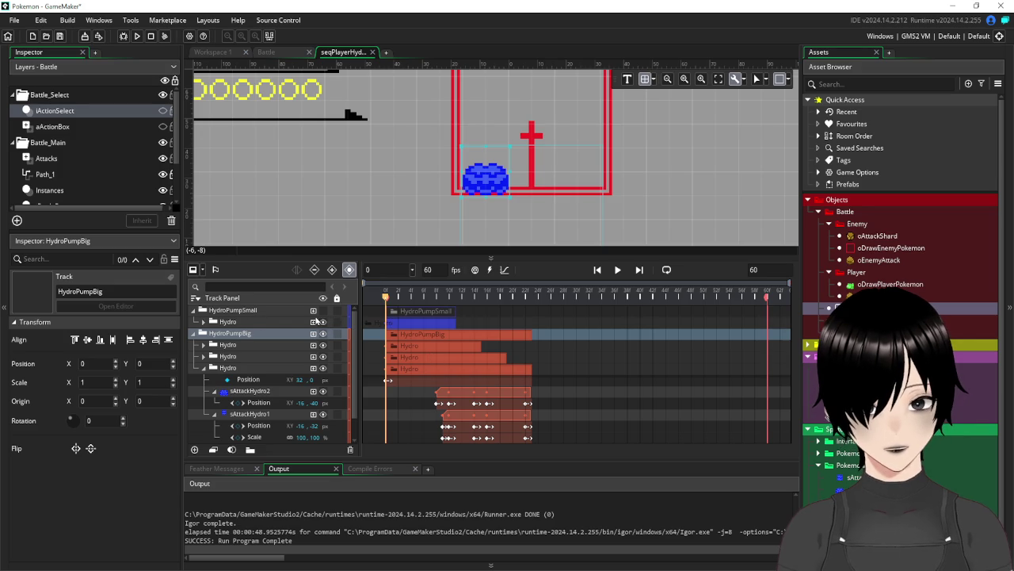
{"action": "left_click", "coordinate": [329, 310]}
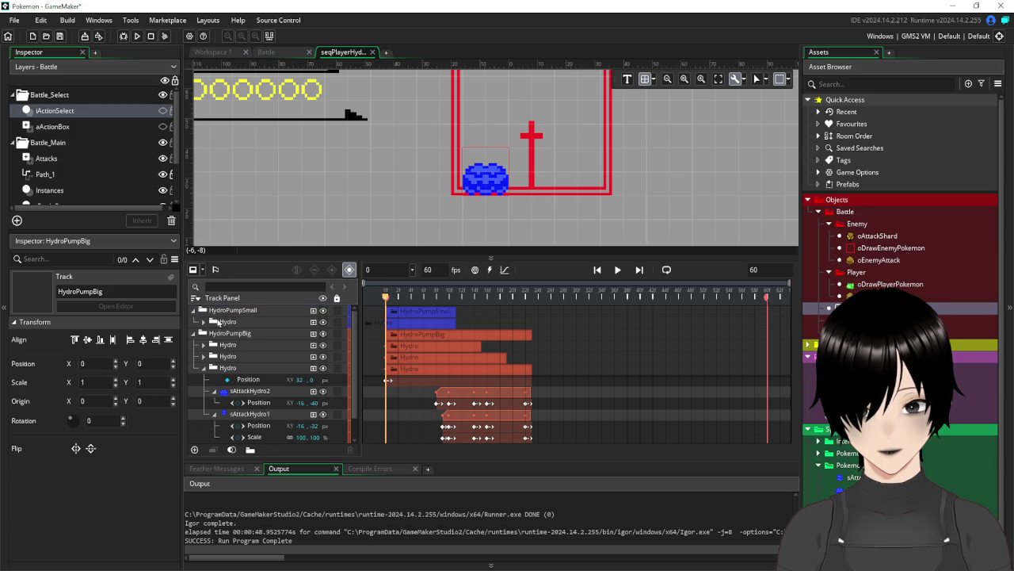
{"action": "left_click", "coordinate": [204, 322]}
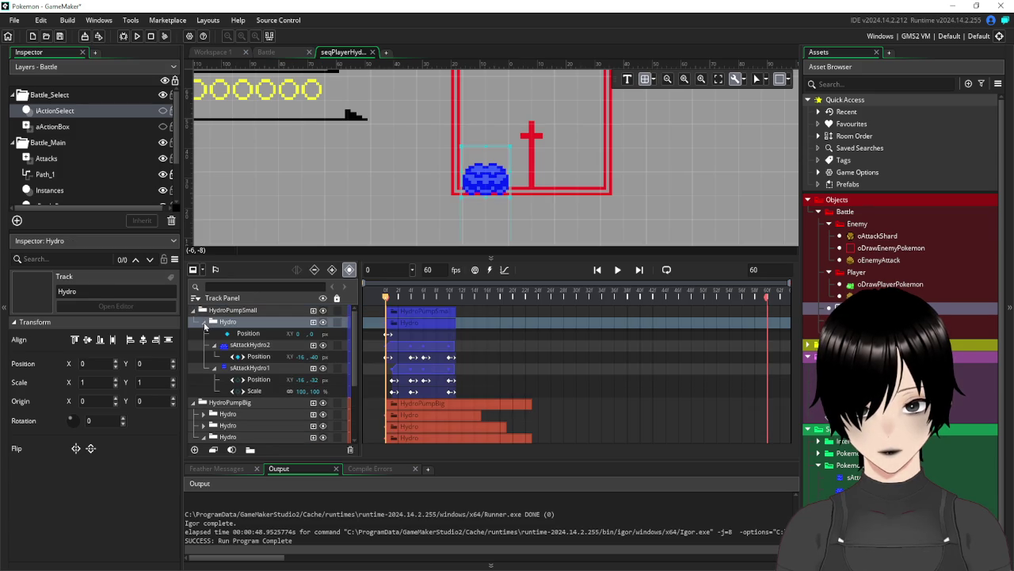
{"action": "left_click", "coordinate": [215, 347]}
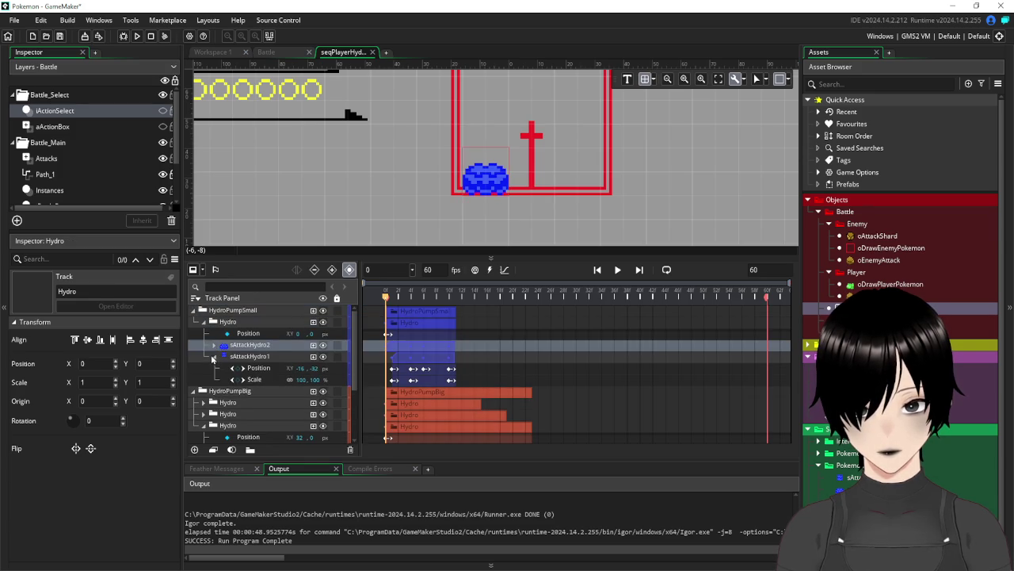
{"action": "left_click", "coordinate": [214, 356]}
{"action": "scroll", "coordinate": [247, 415], "scroll_direction": "down", "scroll_amount": 2}
{"action": "left_click", "coordinate": [215, 368]}
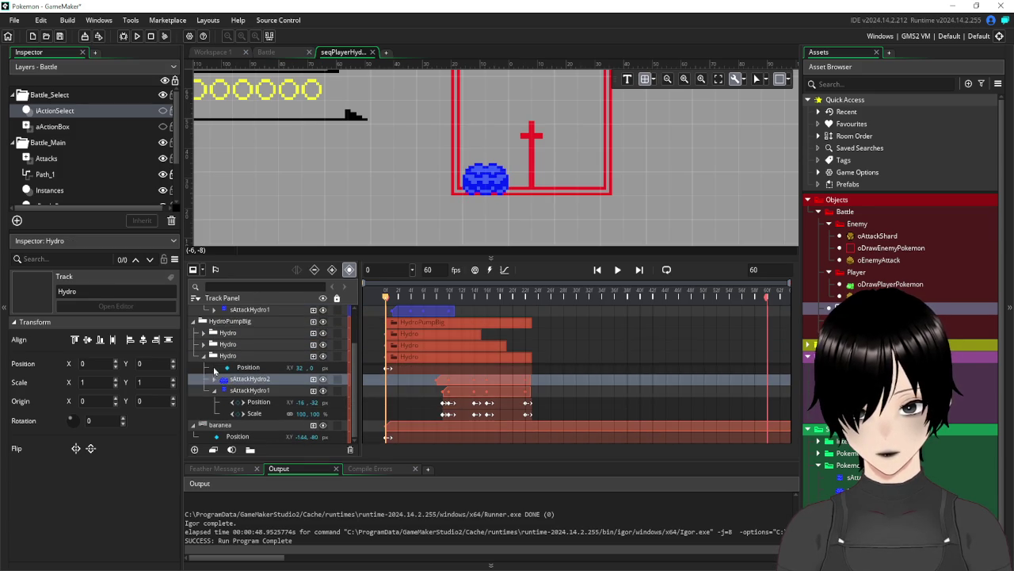
{"action": "left_click", "coordinate": [215, 390]}
{"action": "scroll", "coordinate": [298, 327], "scroll_direction": "up", "scroll_amount": 1}
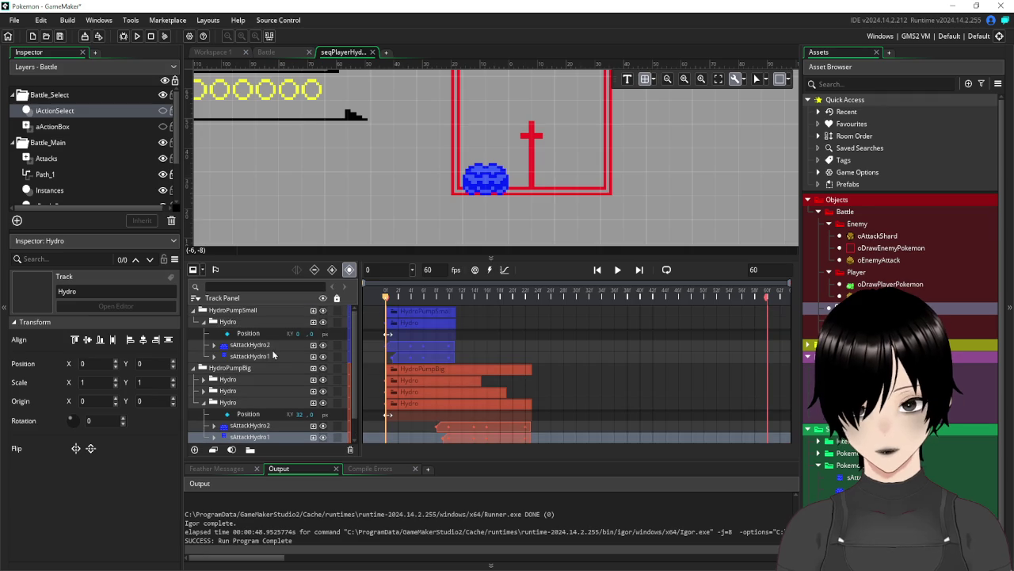
Drag HydroPumpSmall's sAttackHydro1 and sAttackHydro2 clips about 8 frames later
{"action": "left_click", "coordinate": [254, 334]}
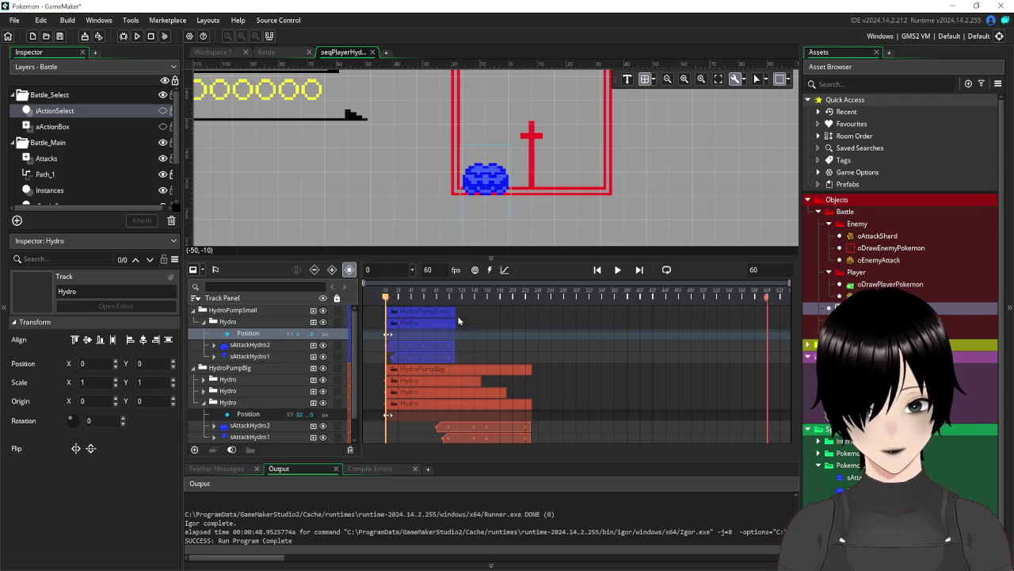
{"action": "scroll", "coordinate": [571, 352], "scroll_direction": "down", "scroll_amount": 1}
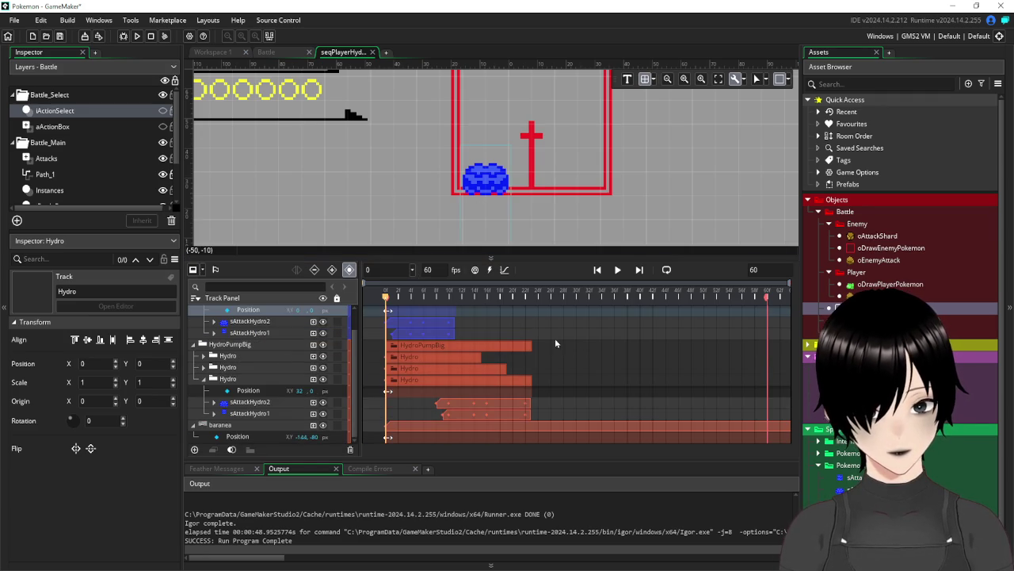
{"action": "left_click", "coordinate": [396, 322]}
{"action": "left_click", "coordinate": [411, 346], "text": "ctrl"}
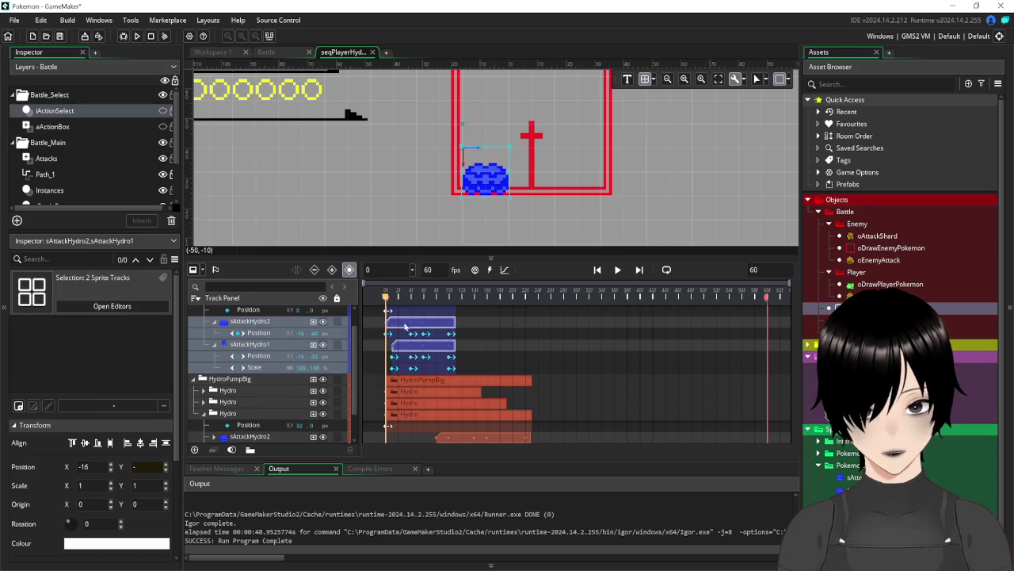
{"action": "left_click_drag", "start_coordinate": [402, 327], "coordinate": [458, 321]}
{"action": "left_click", "coordinate": [458, 321], "text": "ctrl"}
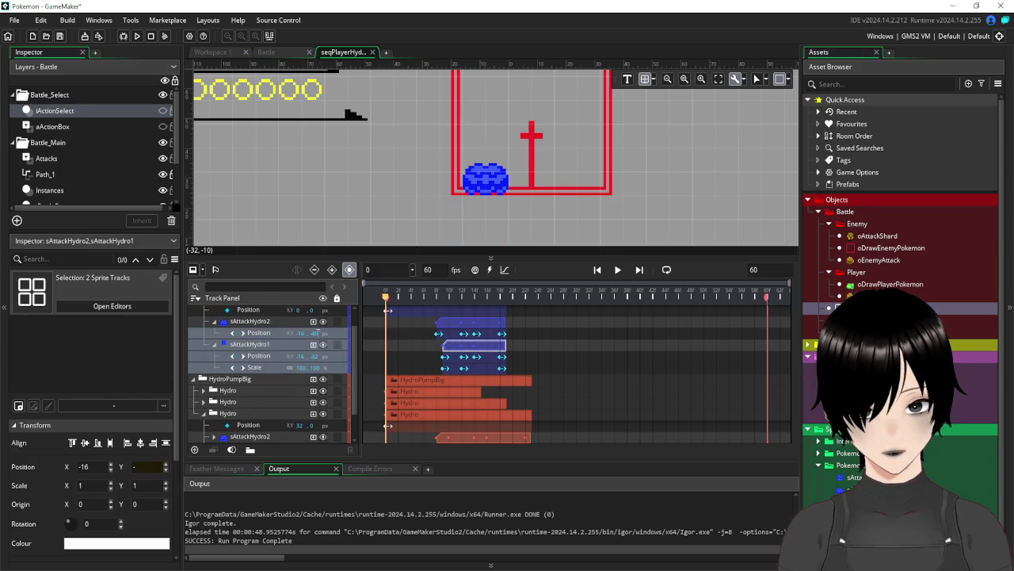
{"action": "scroll", "coordinate": [476, 373], "scroll_direction": "up", "scroll_amount": 1}
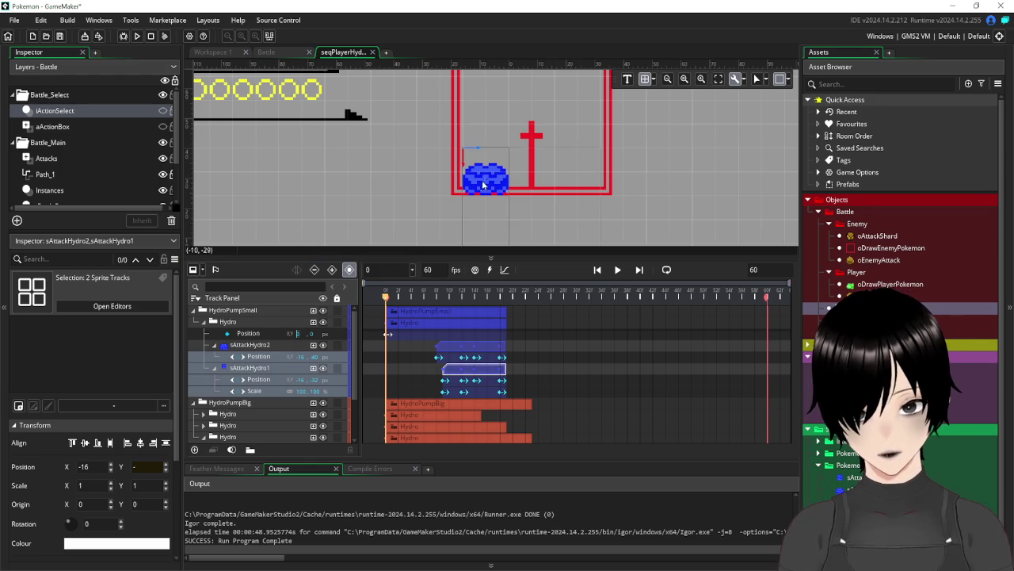
{"action": "scroll", "coordinate": [678, 199], "scroll_direction": "up", "scroll_amount": 3}
{"action": "scroll", "coordinate": [680, 204], "scroll_direction": "down", "scroll_amount": 3}
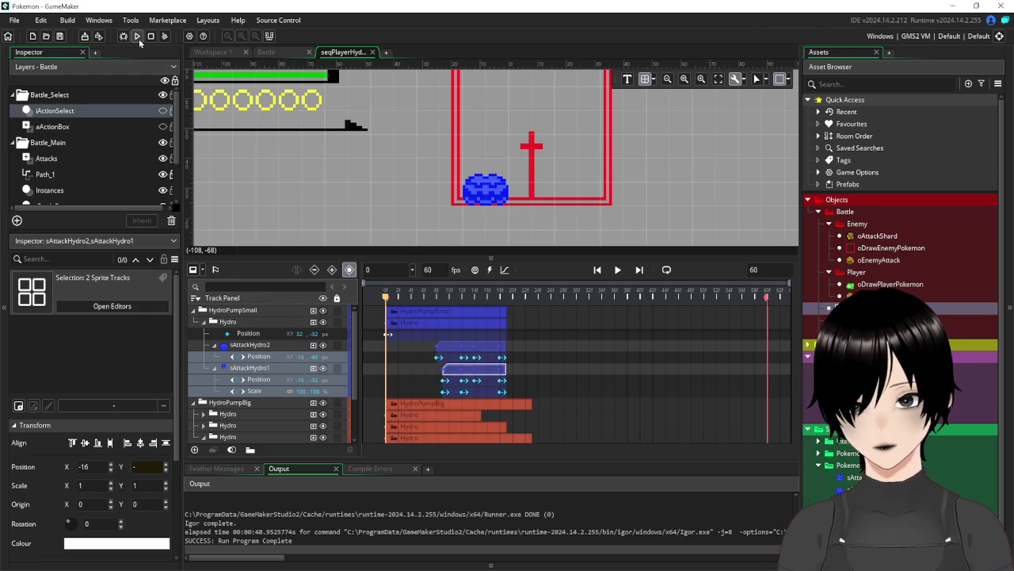
Key the small Hydro group's X to 0 at frame 9 and preview frames 5 through 19
{"action": "mouse_move", "coordinate": [387, 300]}
{"action": "left_mouse_down"}
{"action": "mouse_move", "coordinate": [514, 313]}
{"action": "mouse_move", "coordinate": [432, 321]}
{"action": "mouse_move", "coordinate": [466, 327]}
{"action": "mouse_move", "coordinate": [442, 325]}
{"action": "left_mouse_up"}
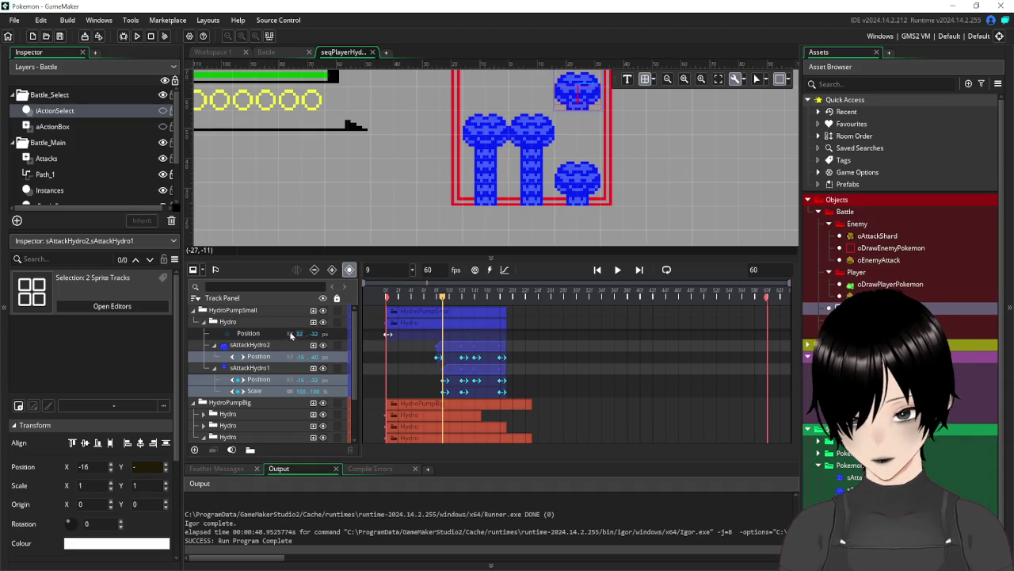
{"action": "left_click_drag", "start_coordinate": [290, 333], "coordinate": [270, 334]}
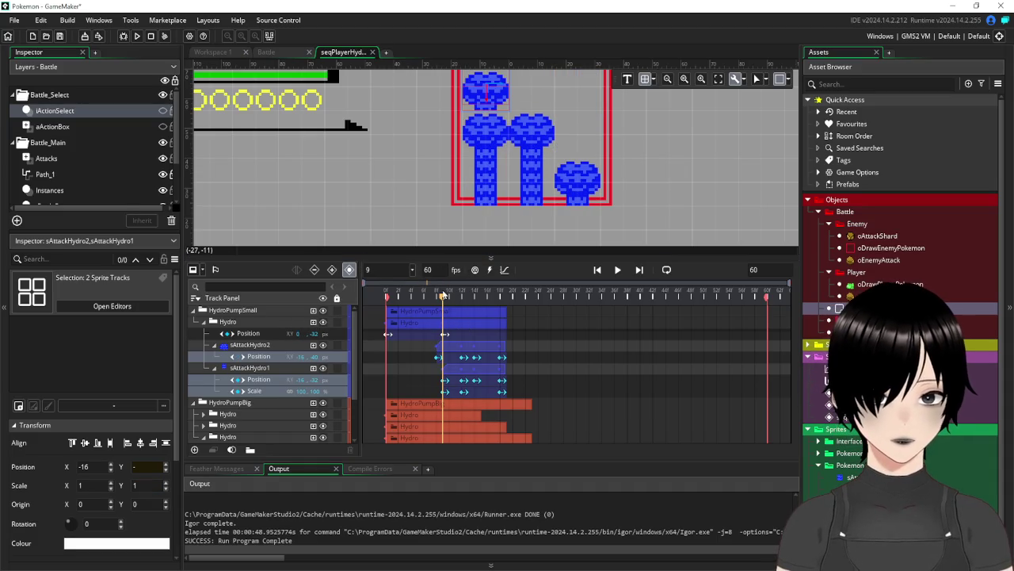
{"action": "mouse_move", "coordinate": [445, 304]}
{"action": "left_mouse_down"}
{"action": "mouse_move", "coordinate": [539, 306]}
{"action": "mouse_move", "coordinate": [417, 313]}
{"action": "left_mouse_up"}
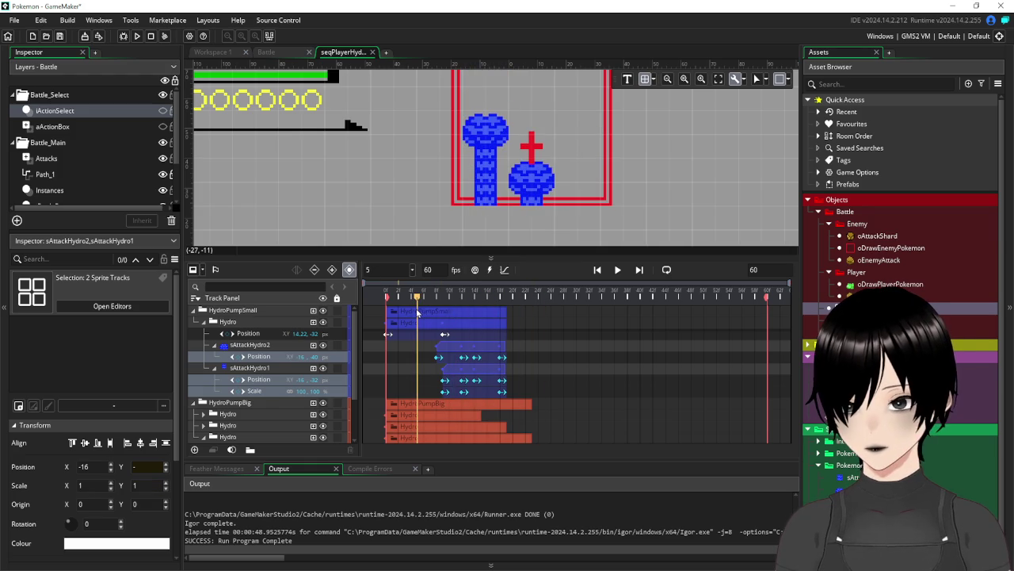
{"action": "mouse_move", "coordinate": [417, 312]}
{"action": "left_mouse_down"}
{"action": "mouse_move", "coordinate": [524, 303]}
{"action": "mouse_move", "coordinate": [430, 316]}
{"action": "mouse_move", "coordinate": [514, 319]}
{"action": "mouse_move", "coordinate": [419, 327]}
{"action": "mouse_move", "coordinate": [504, 328]}
{"action": "mouse_move", "coordinate": [411, 328]}
{"action": "left_mouse_up"}
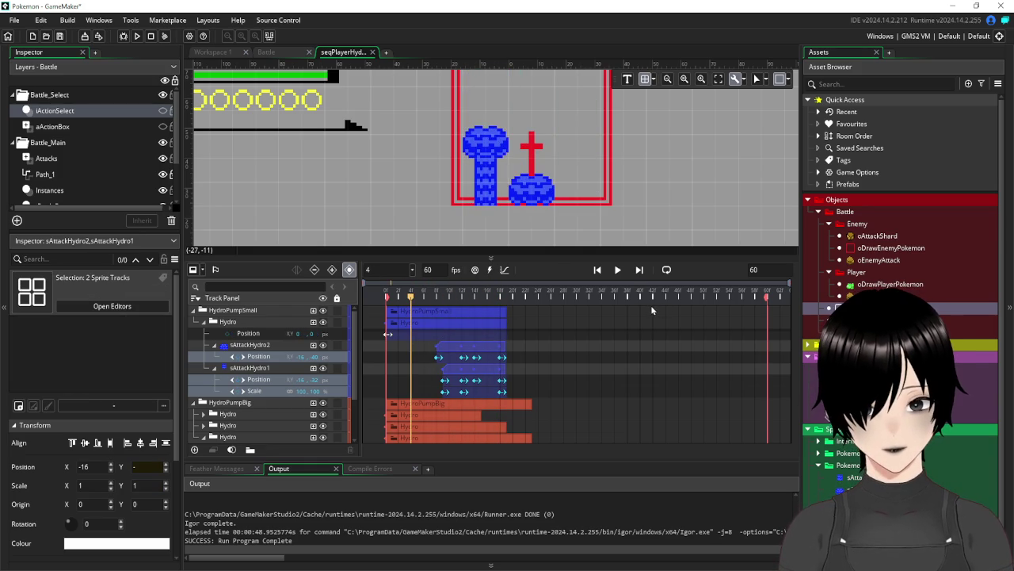
Shift the HydroPumpSmall keyframes earlier and rewind to frame 0
{"action": "key", "text": "ctrl+z"}
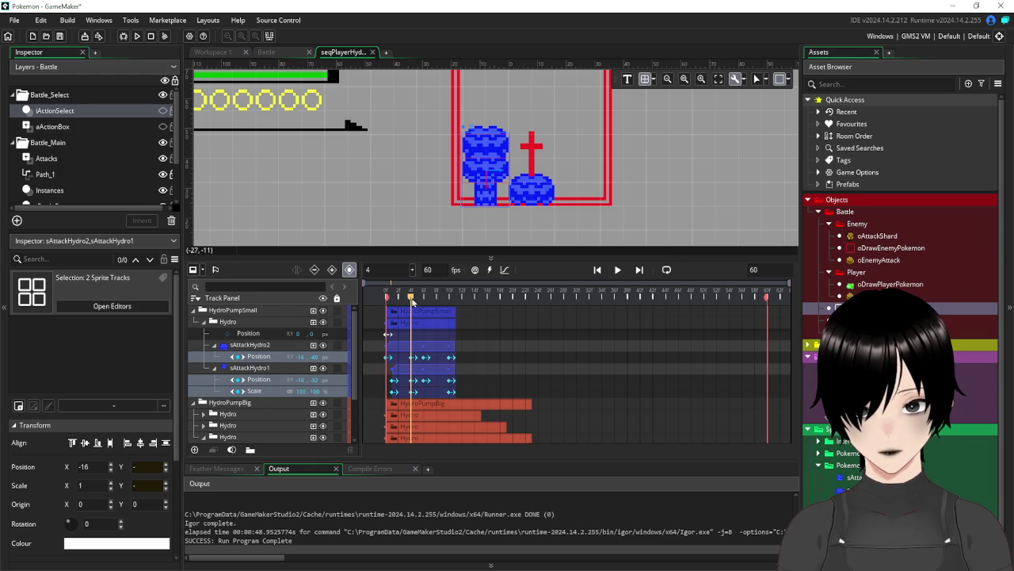
{"action": "mouse_move", "coordinate": [413, 299]}
{"action": "left_mouse_down"}
{"action": "mouse_move", "coordinate": [376, 304]}
{"action": "mouse_move", "coordinate": [453, 304]}
{"action": "mouse_move", "coordinate": [375, 308]}
{"action": "left_mouse_up"}
{"action": "left_click", "coordinate": [204, 322]}
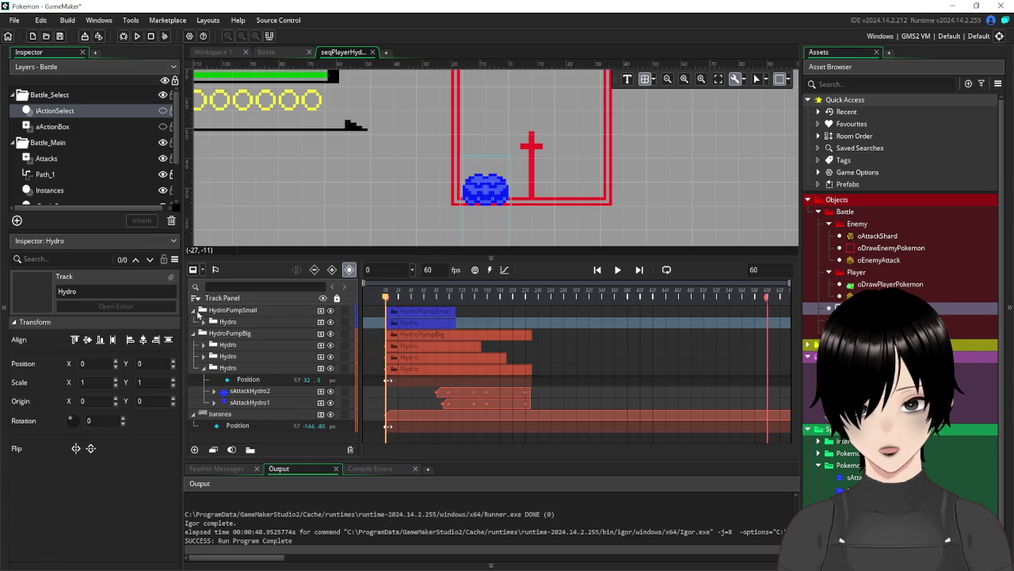
Hide HydroPumpBig, expand HydroPumpSmall's Hydro group, and scrub the preview to frame 5
{"action": "left_click", "coordinate": [198, 310]}
{"action": "left_click", "coordinate": [331, 322]}
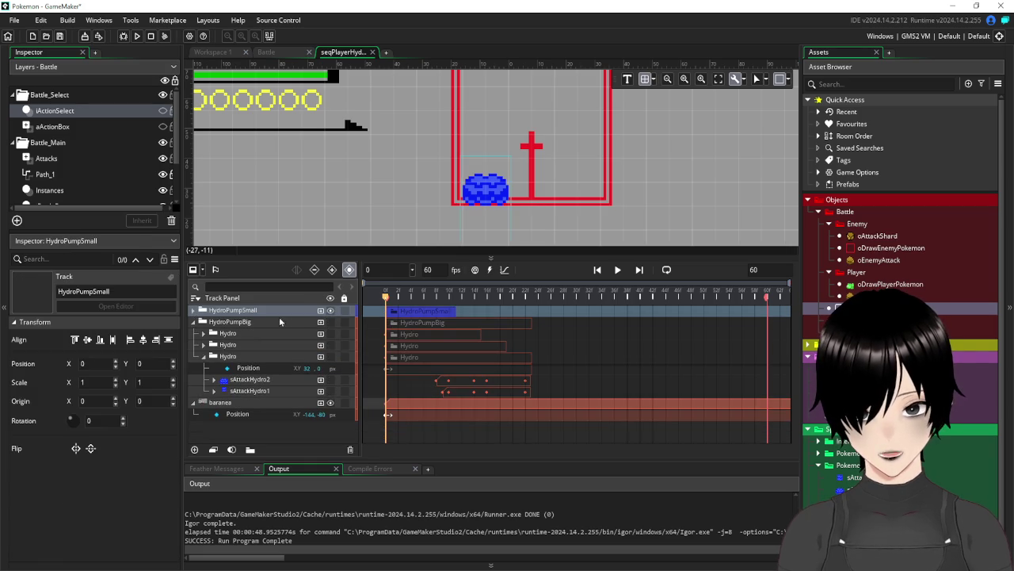
{"action": "left_click", "coordinate": [193, 312]}
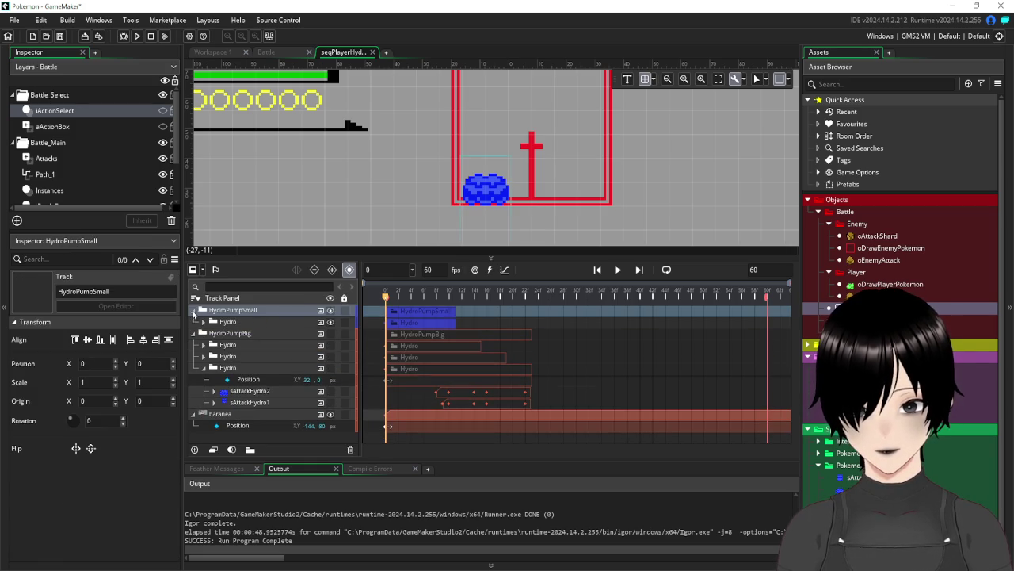
{"action": "left_click", "coordinate": [206, 323]}
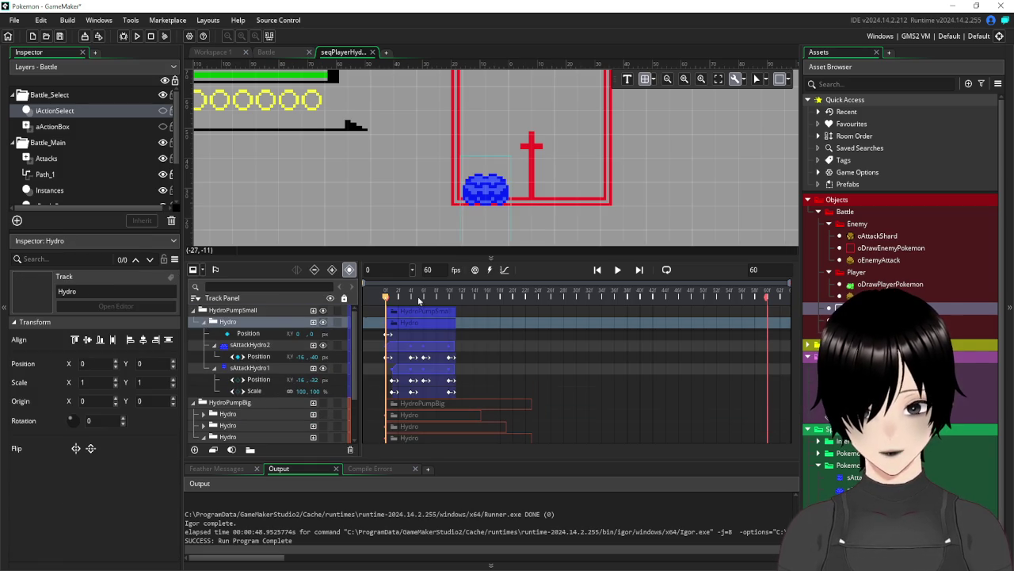
{"action": "mouse_move", "coordinate": [386, 301]}
{"action": "left_mouse_down"}
{"action": "mouse_move", "coordinate": [424, 308]}
{"action": "mouse_move", "coordinate": [387, 317]}
{"action": "mouse_move", "coordinate": [424, 325]}
{"action": "mouse_move", "coordinate": [412, 323]}
{"action": "left_mouse_up"}
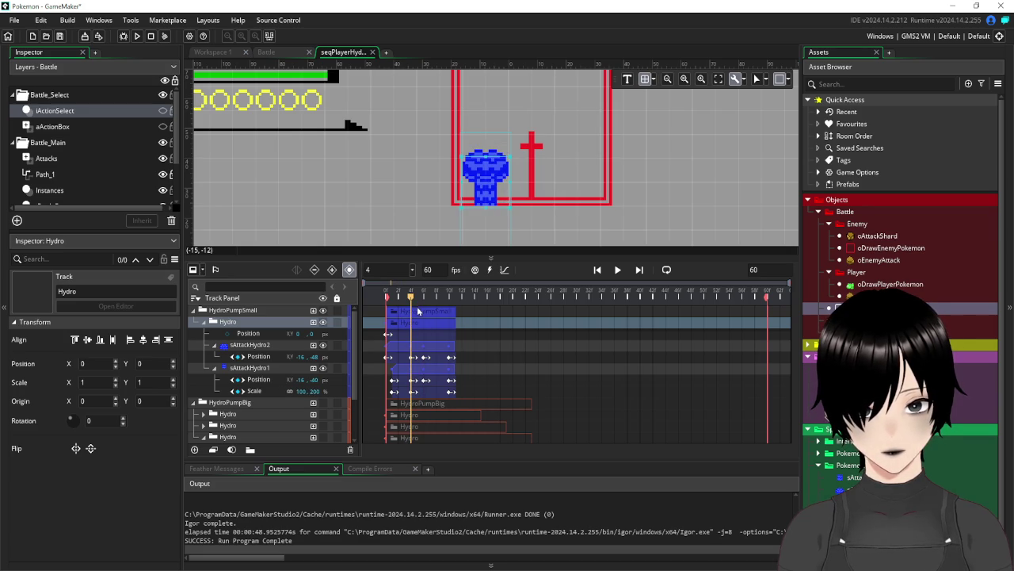
{"action": "left_click_drag", "start_coordinate": [411, 303], "coordinate": [423, 305]}
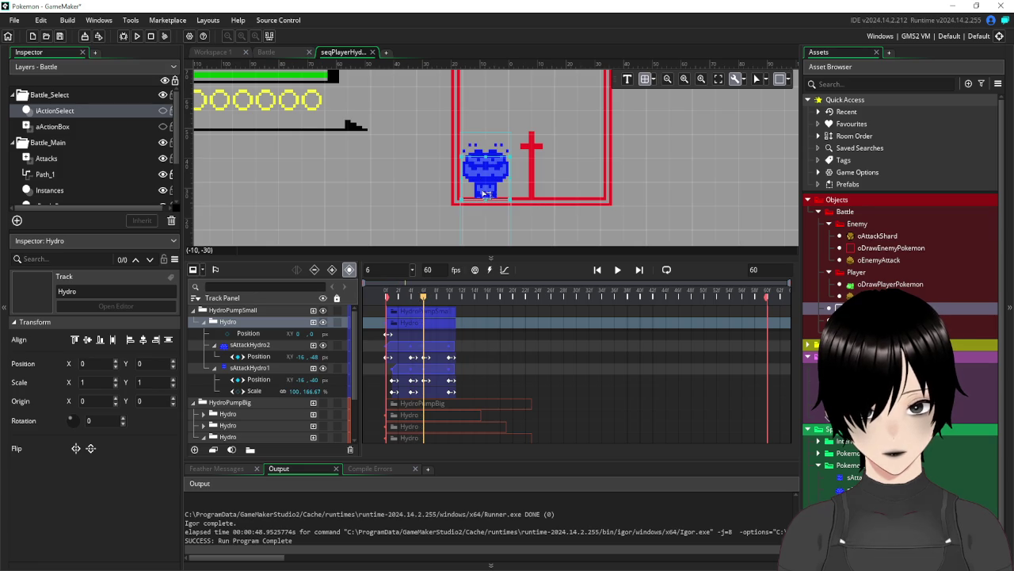
Add a Hydro Position keyframe at frame 6 and save the project
{"action": "left_click_drag", "start_coordinate": [486, 194], "coordinate": [486, 192]}
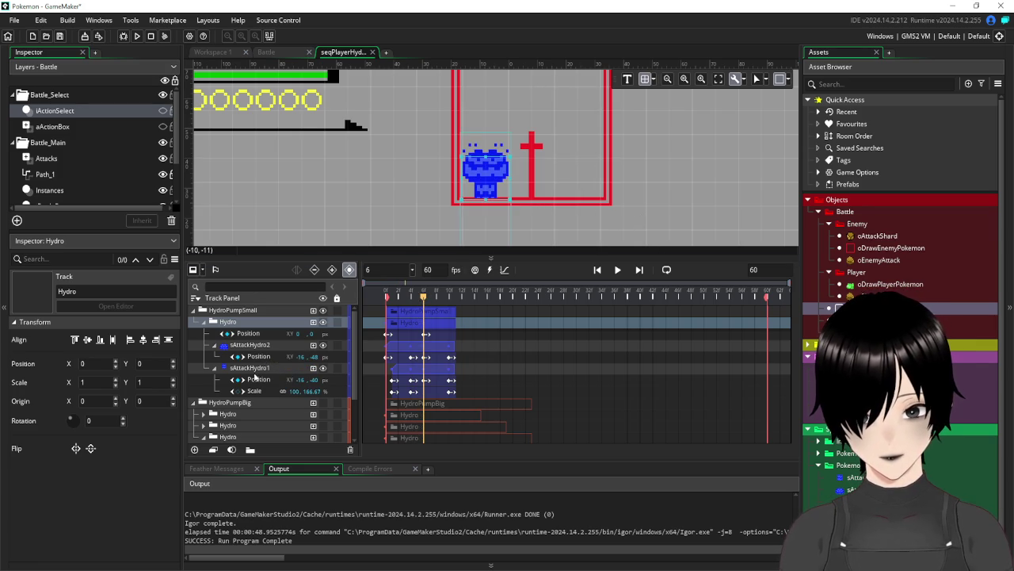
{"action": "left_click", "coordinate": [247, 369]}
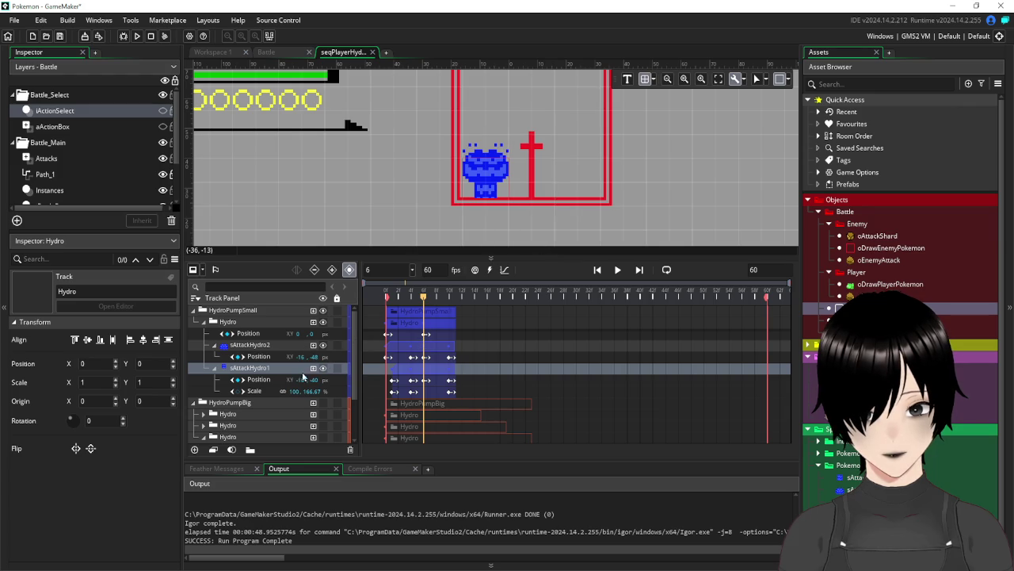
{"action": "left_click", "coordinate": [484, 198]}
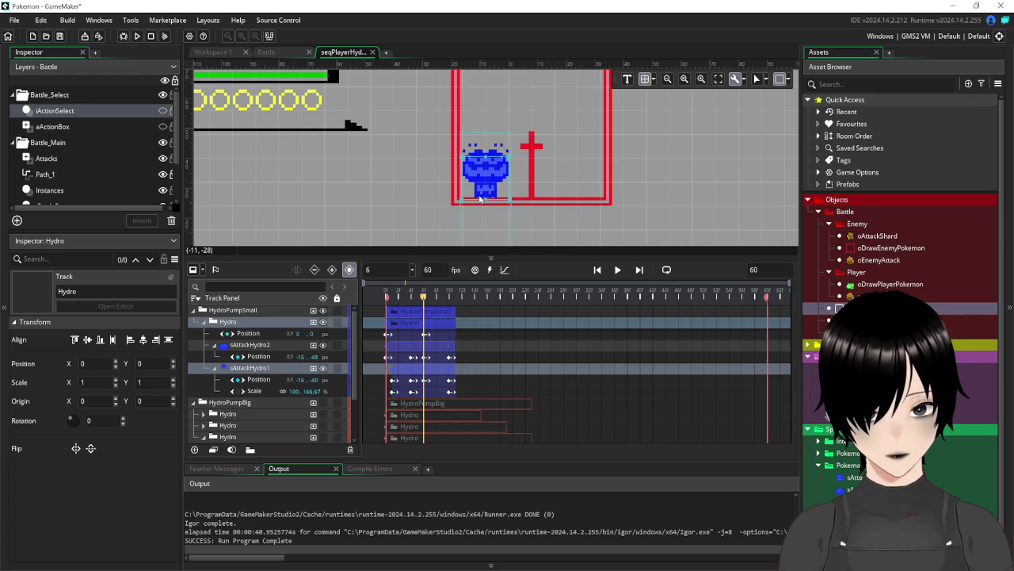
{"action": "scroll", "coordinate": [428, 326], "scroll_direction": "down", "scroll_amount": 3}
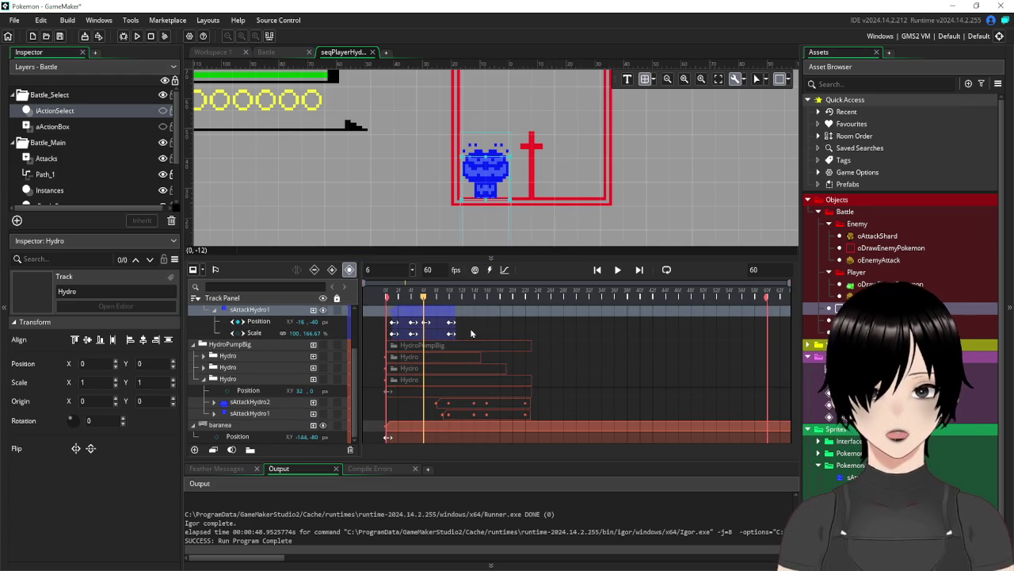
{"action": "left_click", "coordinate": [679, 163]}
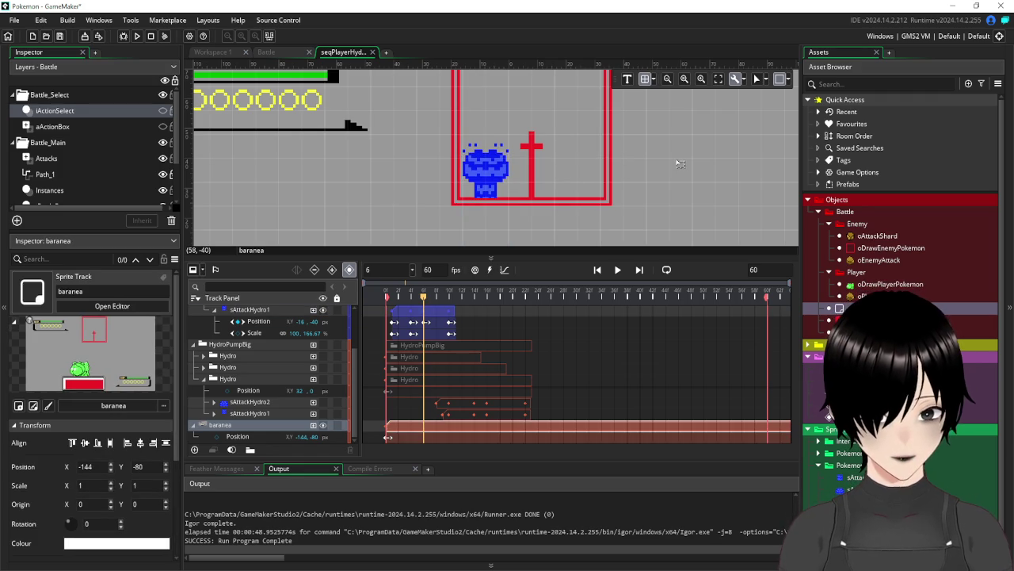
{"action": "left_click", "coordinate": [85, 35]}
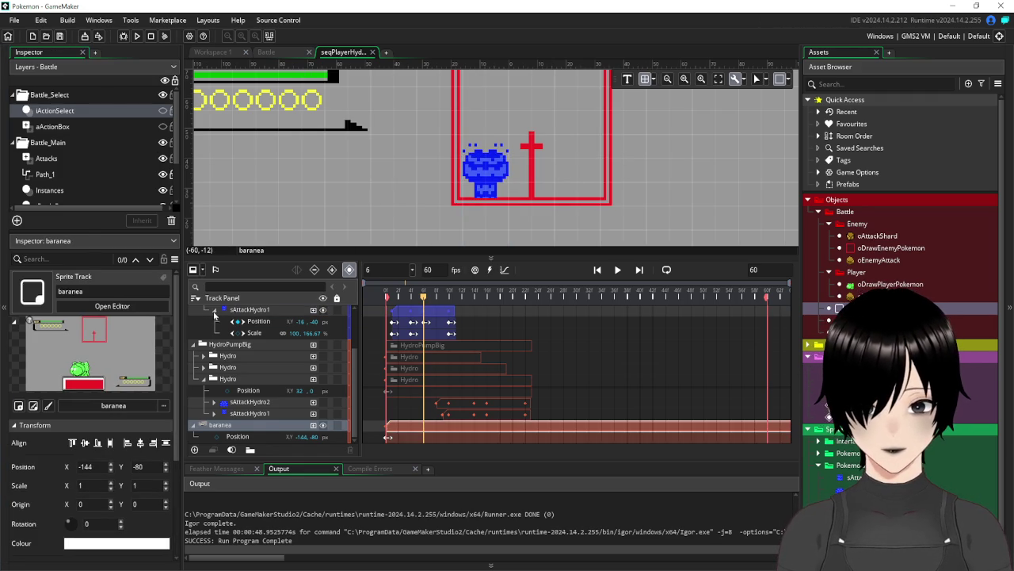
Hide HydroPumpSmall and show HydroPumpBig again in the preview
{"action": "left_click", "coordinate": [213, 314]}
{"action": "scroll", "coordinate": [200, 310], "scroll_direction": "up", "scroll_amount": 1}
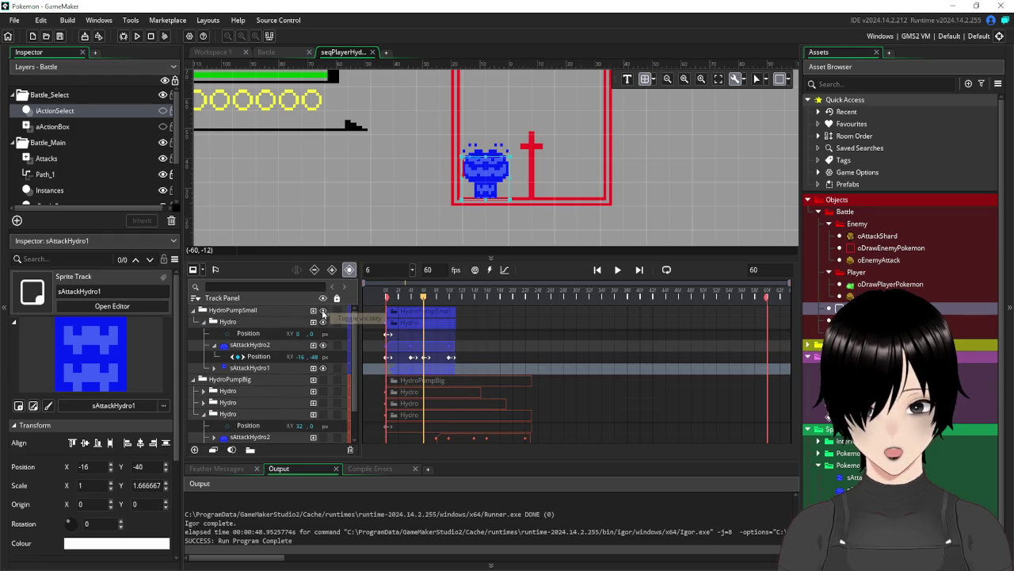
{"action": "left_click", "coordinate": [323, 310]}
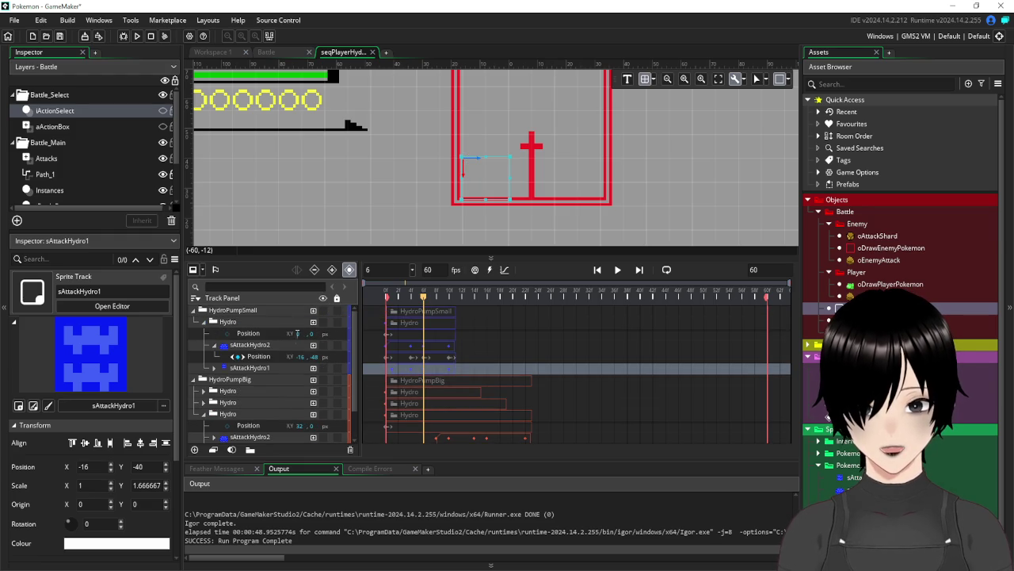
{"action": "left_click", "coordinate": [322, 380]}
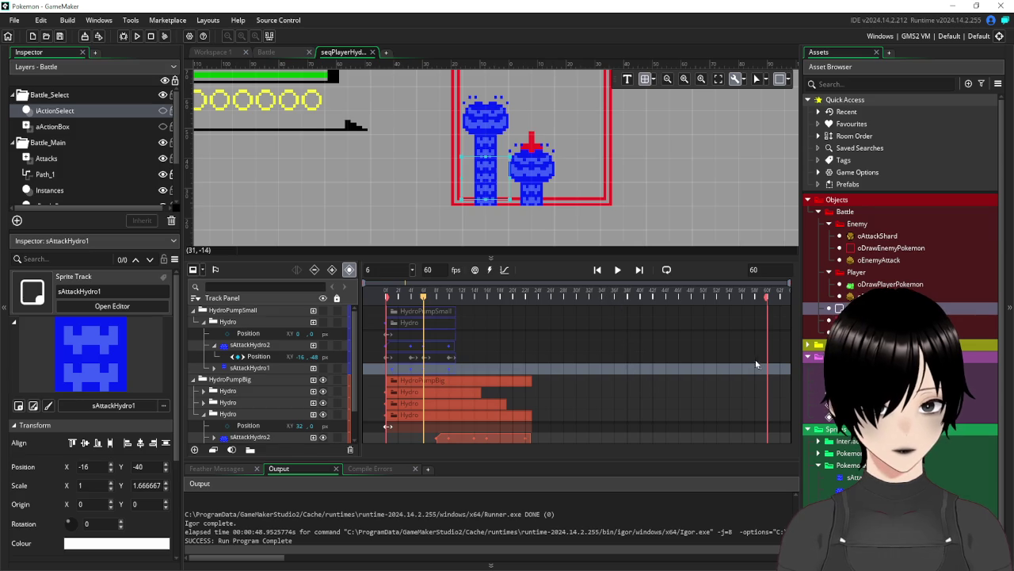
{"action": "scroll", "coordinate": [757, 365], "scroll_direction": "down", "scroll_amount": 1}
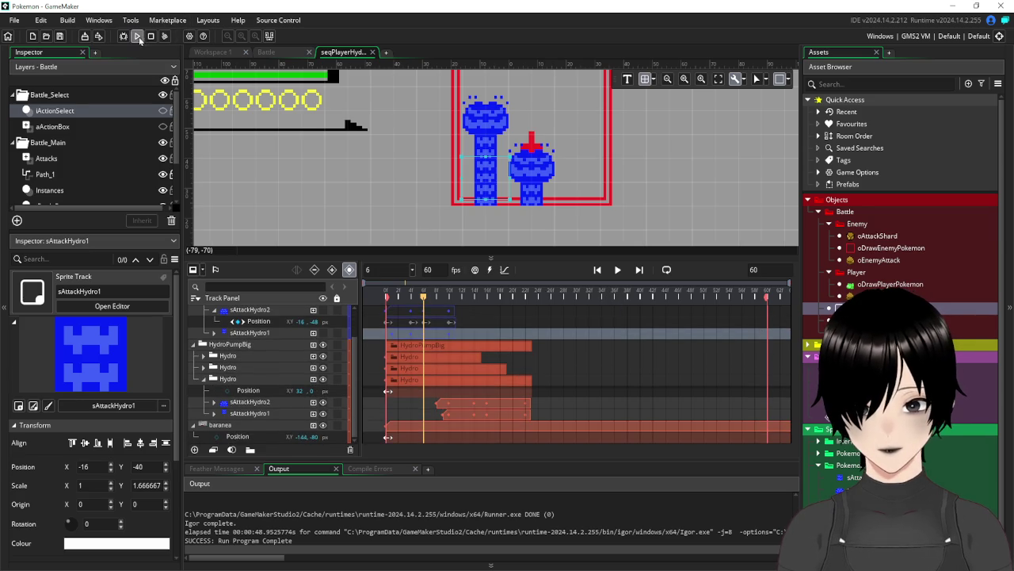
{"action": "left_click", "coordinate": [137, 37]}
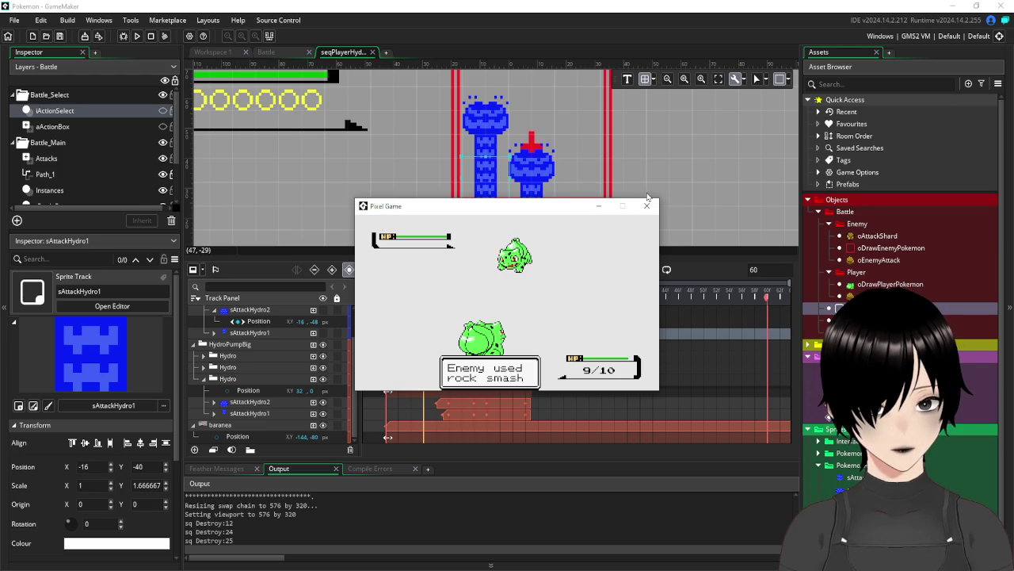
{"action": "left_click", "coordinate": [647, 205]}
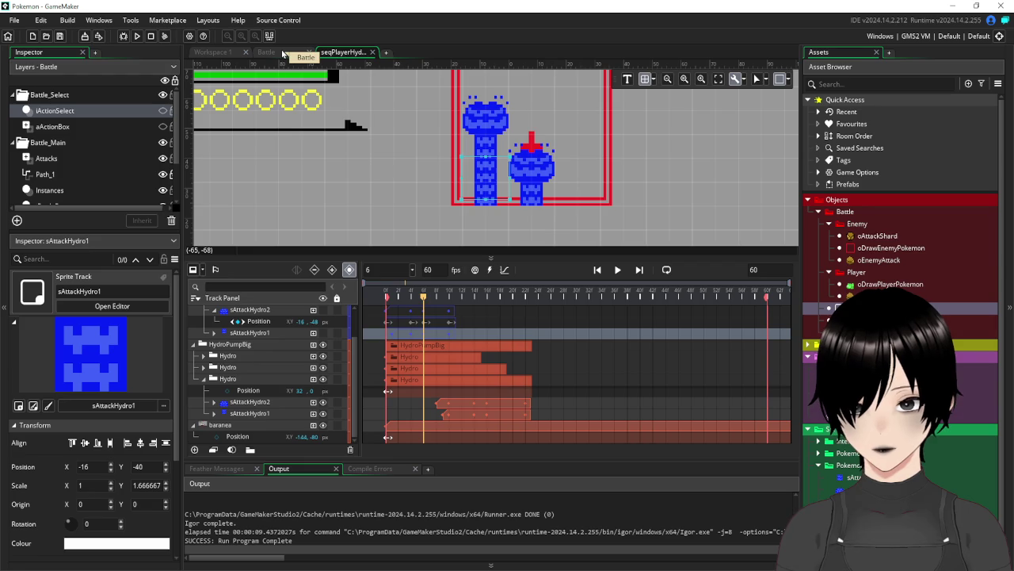
Hide HydroPumpBig, show HydroPumpSmall, and preview sAttackHydro1's keyframes through frame 5
{"action": "scroll", "coordinate": [287, 354], "scroll_direction": "up", "scroll_amount": 1}
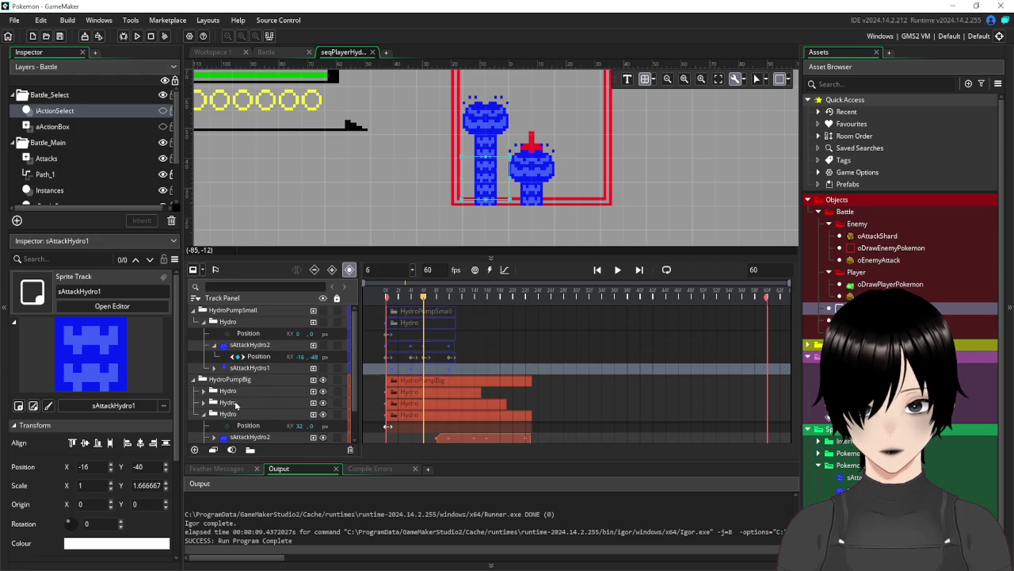
{"action": "left_click", "coordinate": [324, 380]}
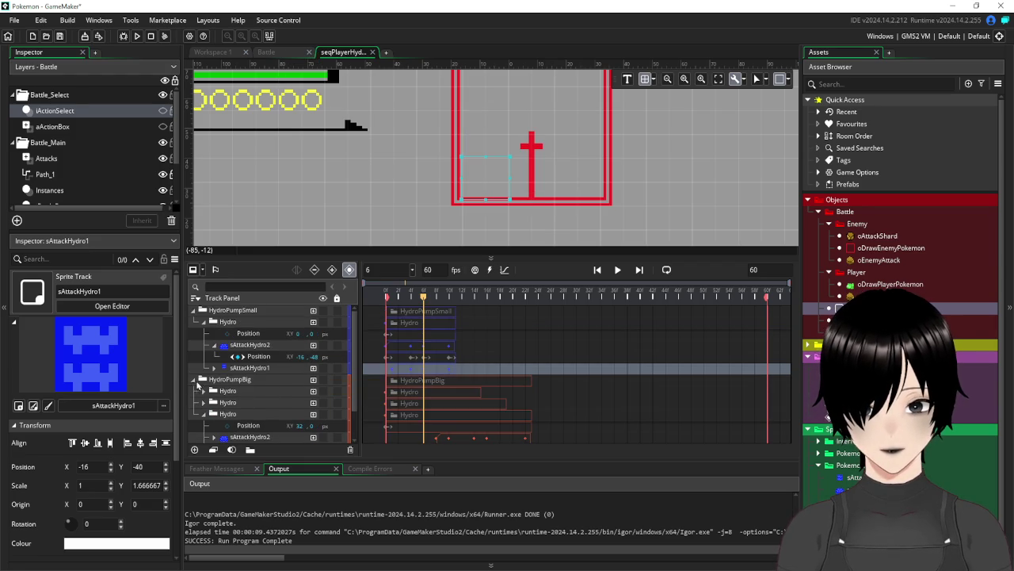
{"action": "left_click", "coordinate": [196, 381]}
{"action": "left_click", "coordinate": [258, 370]}
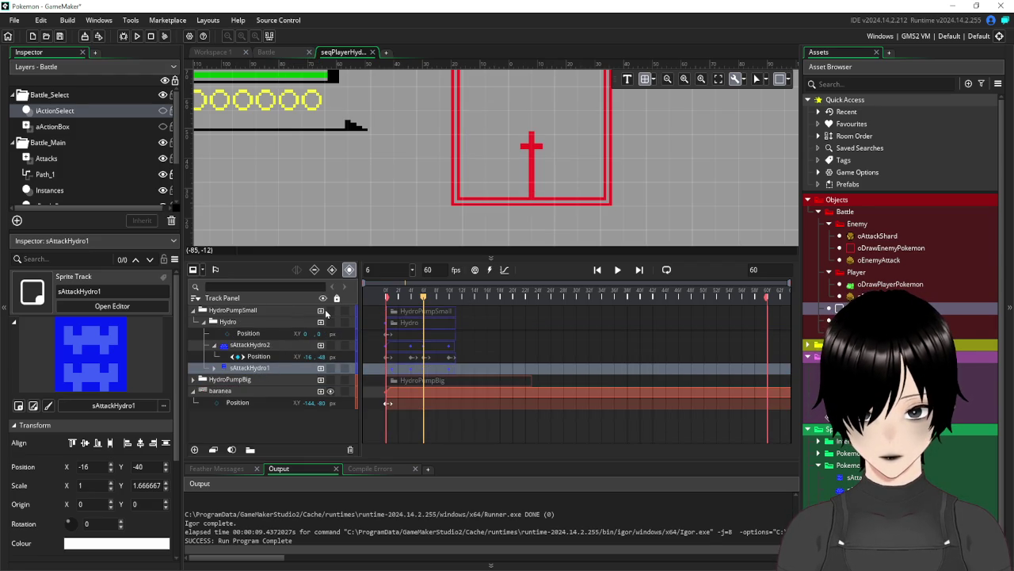
{"action": "left_click", "coordinate": [330, 310]}
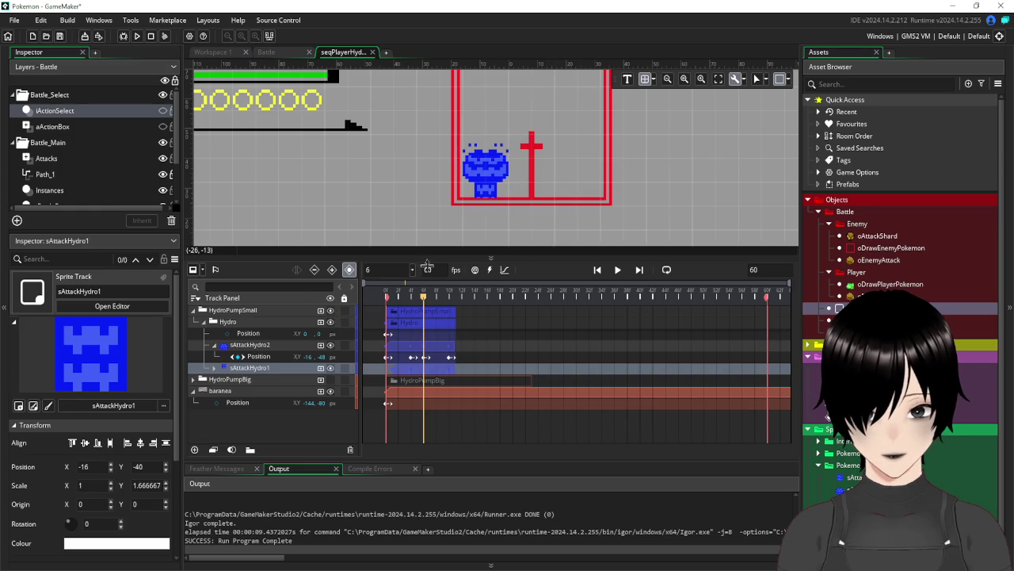
{"action": "mouse_move", "coordinate": [422, 299]}
{"action": "left_mouse_down"}
{"action": "mouse_move", "coordinate": [432, 299]}
{"action": "mouse_move", "coordinate": [380, 308]}
{"action": "mouse_move", "coordinate": [405, 309]}
{"action": "left_mouse_up"}
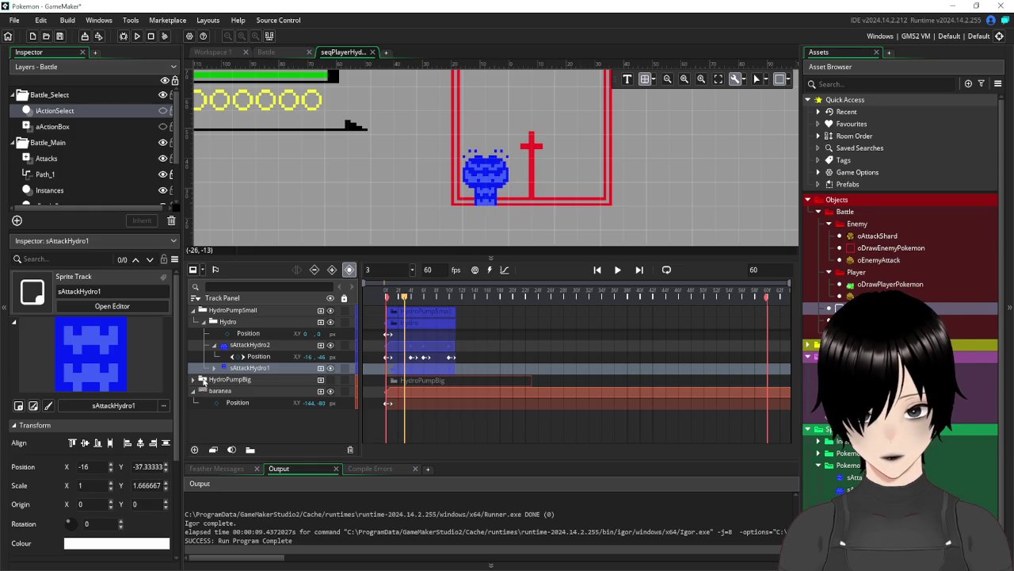
{"action": "left_click", "coordinate": [214, 368]}
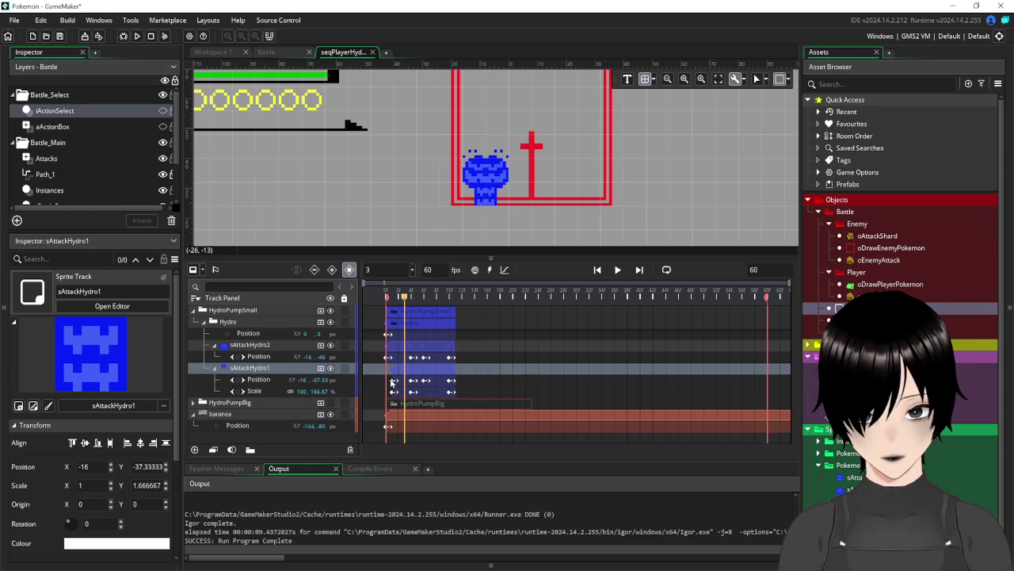
{"action": "left_click", "coordinate": [391, 299]}
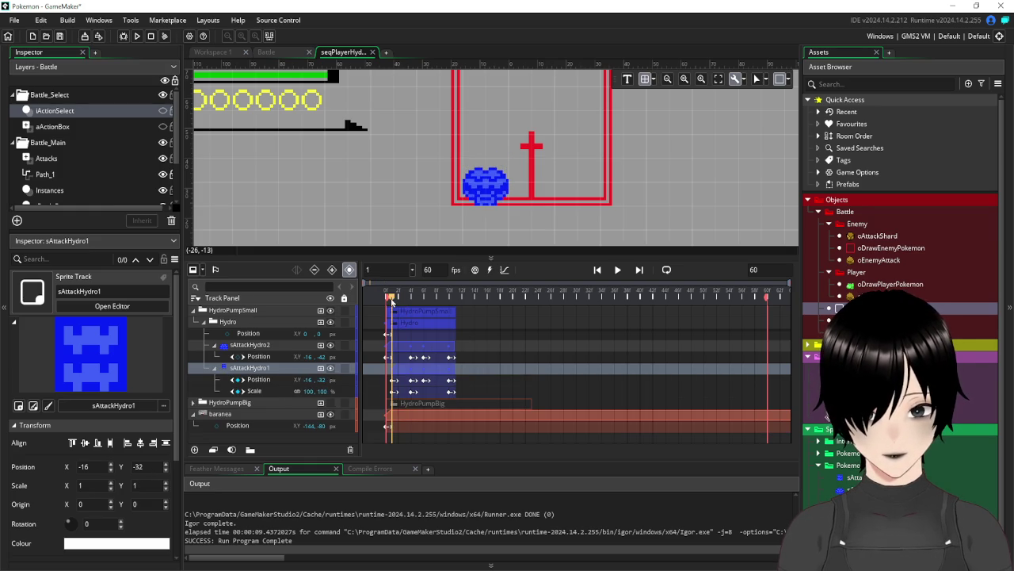
{"action": "left_click_drag", "start_coordinate": [393, 302], "coordinate": [424, 310]}
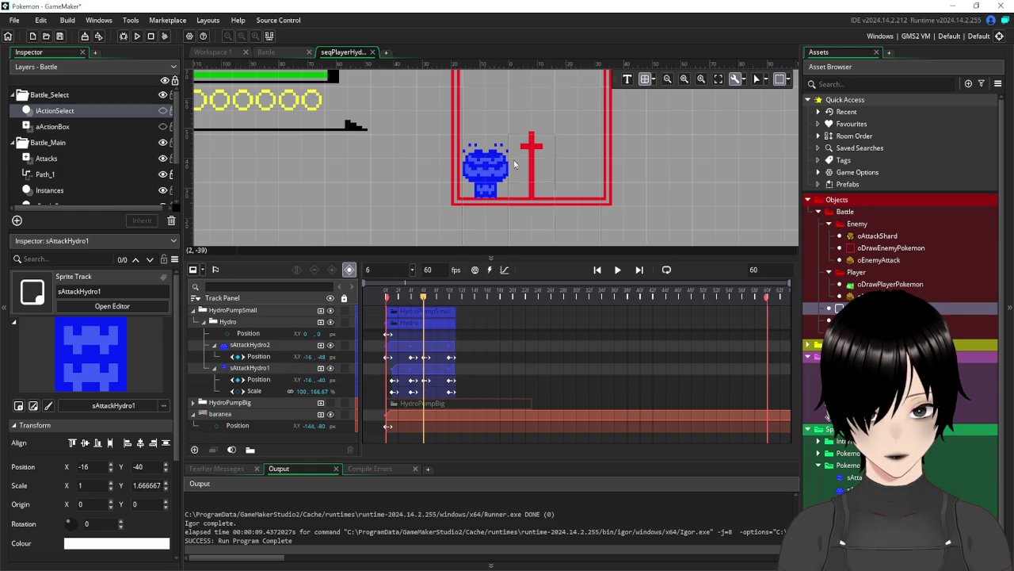
Stretch sAttackHydro1 downward, set its Y scale keyframe to 200%, and play the preview
{"action": "left_click", "coordinate": [488, 200]}
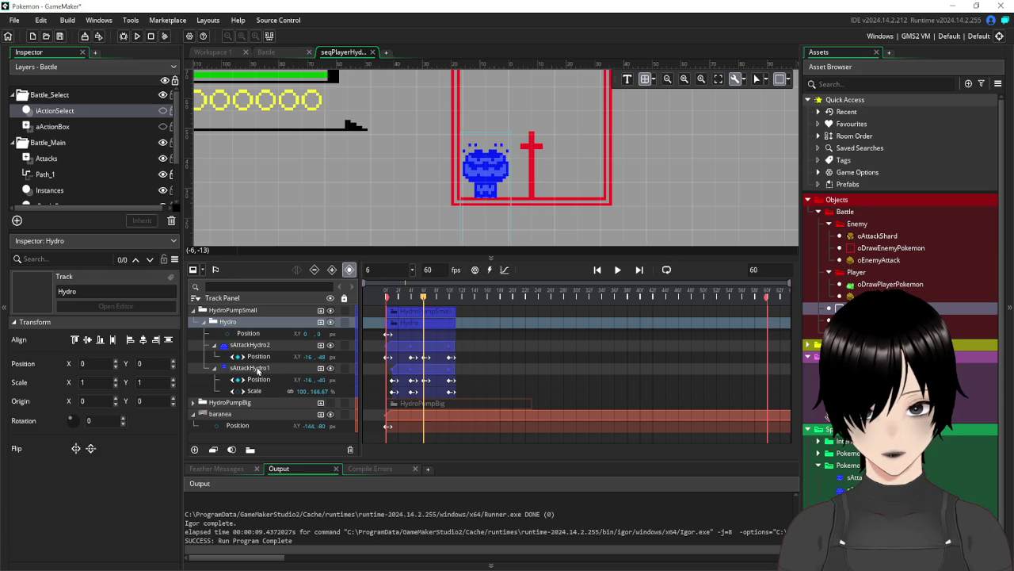
{"action": "left_click", "coordinate": [259, 370]}
{"action": "mouse_move", "coordinate": [484, 201]}
{"action": "left_mouse_down"}
{"action": "mouse_move", "coordinate": [481, 209]}
{"action": "mouse_move", "coordinate": [485, 199]}
{"action": "left_mouse_up"}
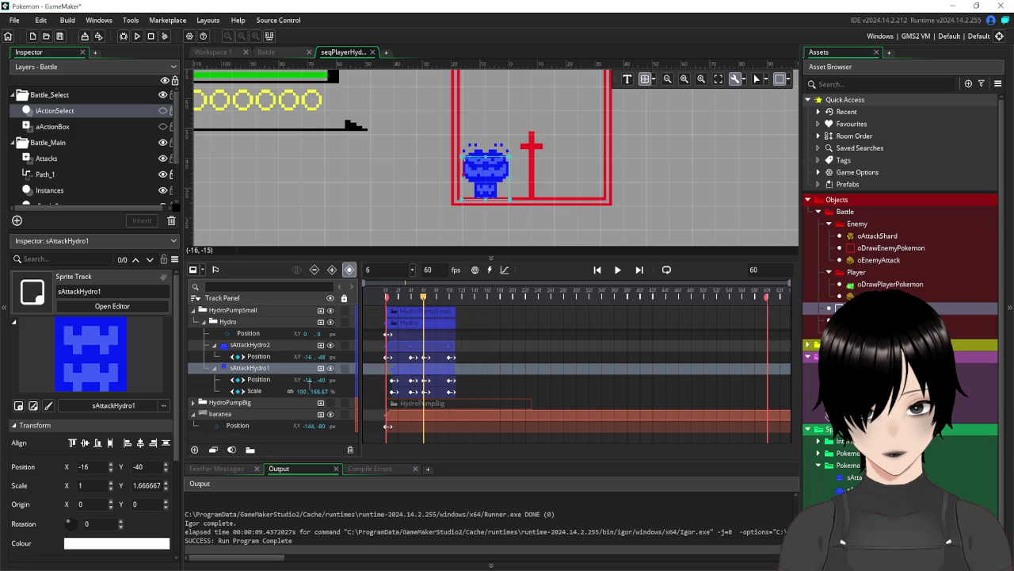
{"action": "mouse_move", "coordinate": [424, 301]}
{"action": "left_mouse_down"}
{"action": "mouse_move", "coordinate": [390, 309]}
{"action": "mouse_move", "coordinate": [423, 312]}
{"action": "left_mouse_up"}
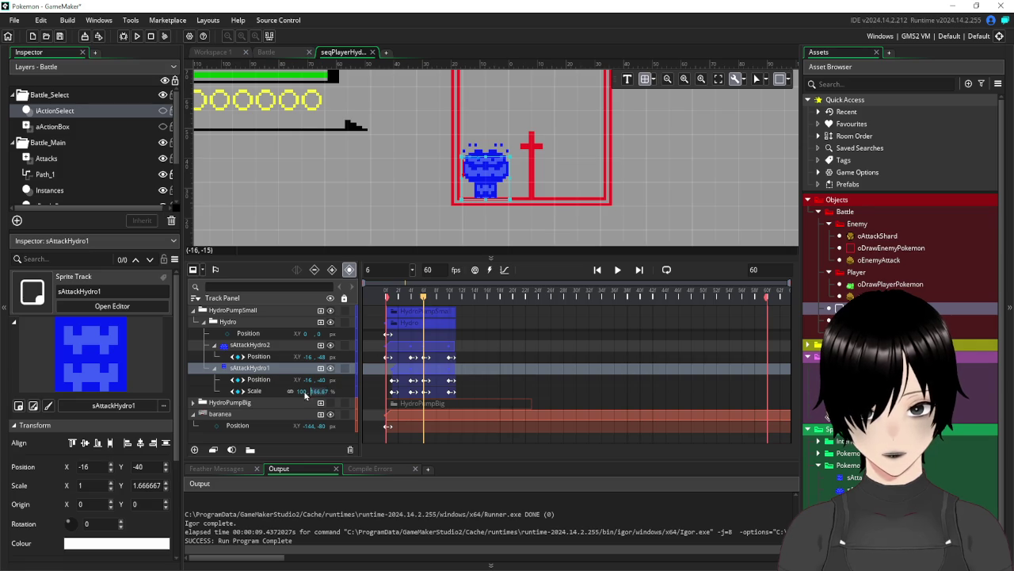
{"action": "left_click", "coordinate": [426, 391]}
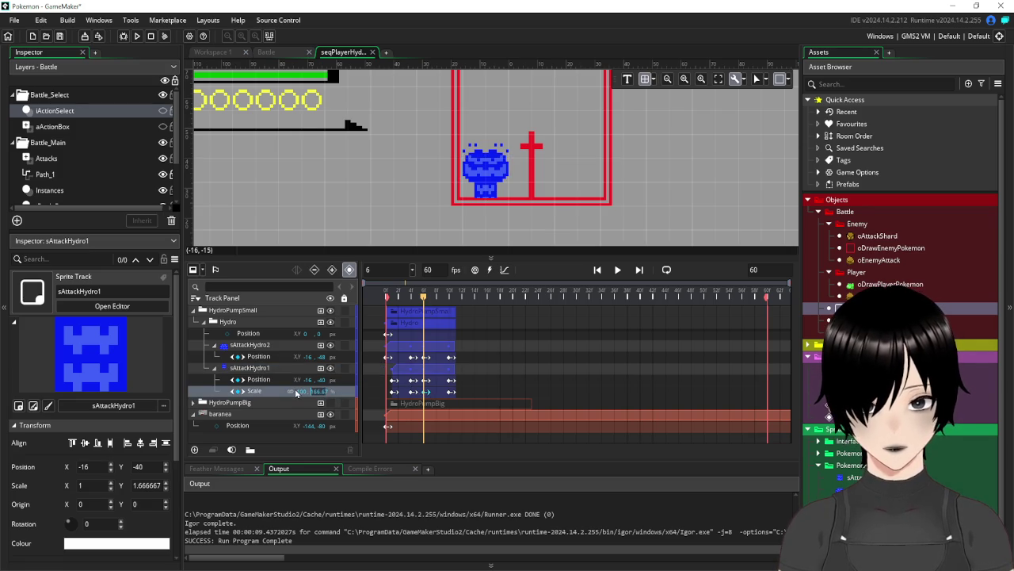
{"action": "mouse_move", "coordinate": [369, 388]}
{"action": "left_mouse_down"}
{"action": "mouse_move", "coordinate": [419, 339]}
{"action": "mouse_move", "coordinate": [214, 456]}
{"action": "left_mouse_up"}
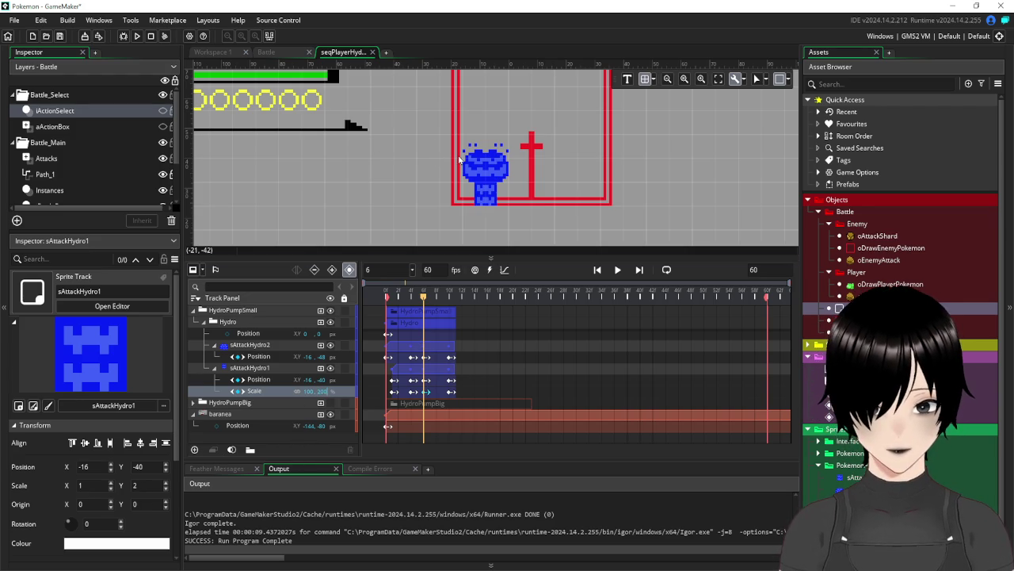
{"action": "mouse_move", "coordinate": [423, 295]}
{"action": "left_mouse_down"}
{"action": "mouse_move", "coordinate": [460, 307]}
{"action": "mouse_move", "coordinate": [387, 314]}
{"action": "left_mouse_up"}
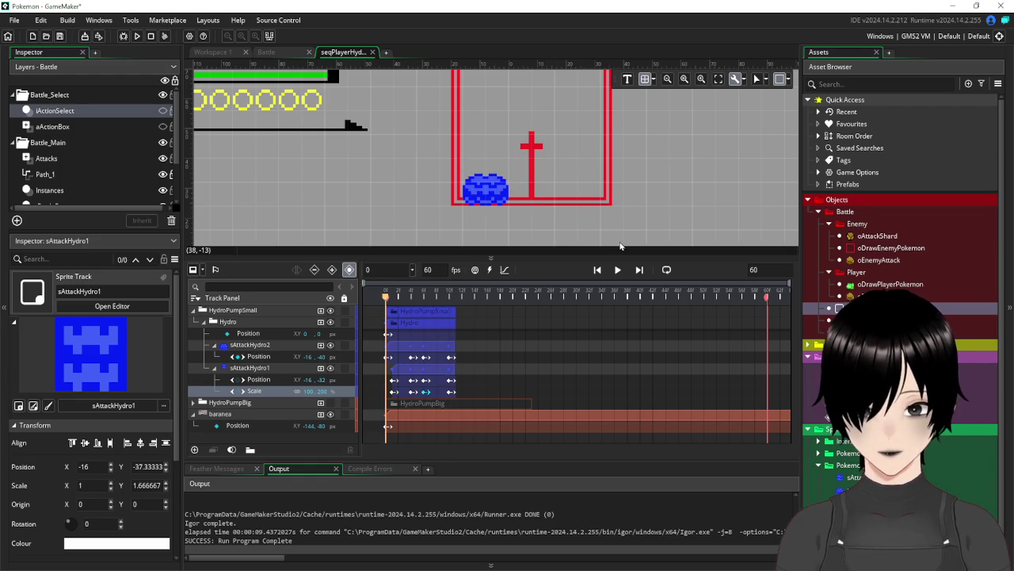
{"action": "left_click", "coordinate": [619, 270]}
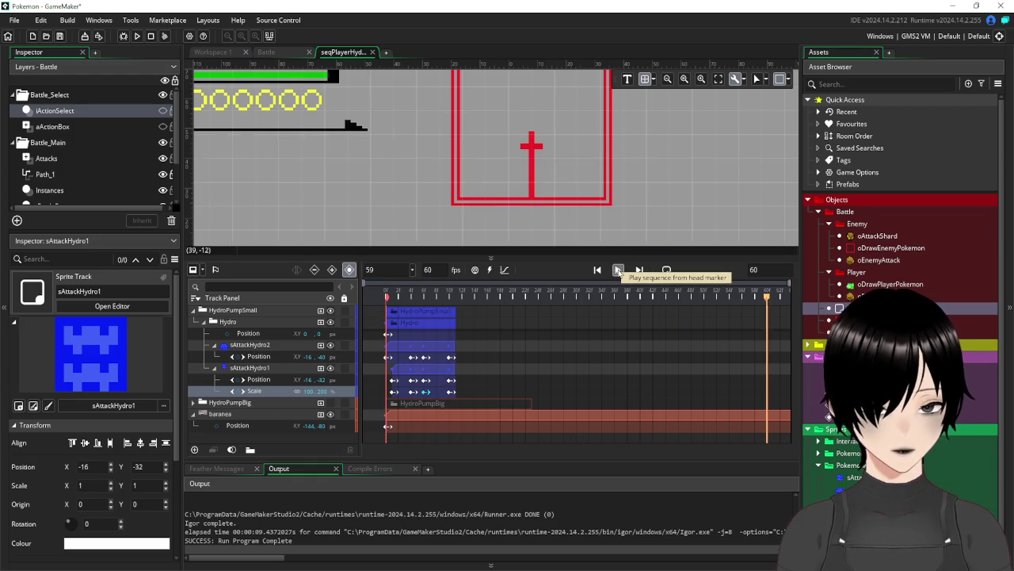
{"action": "left_click", "coordinate": [203, 321]}
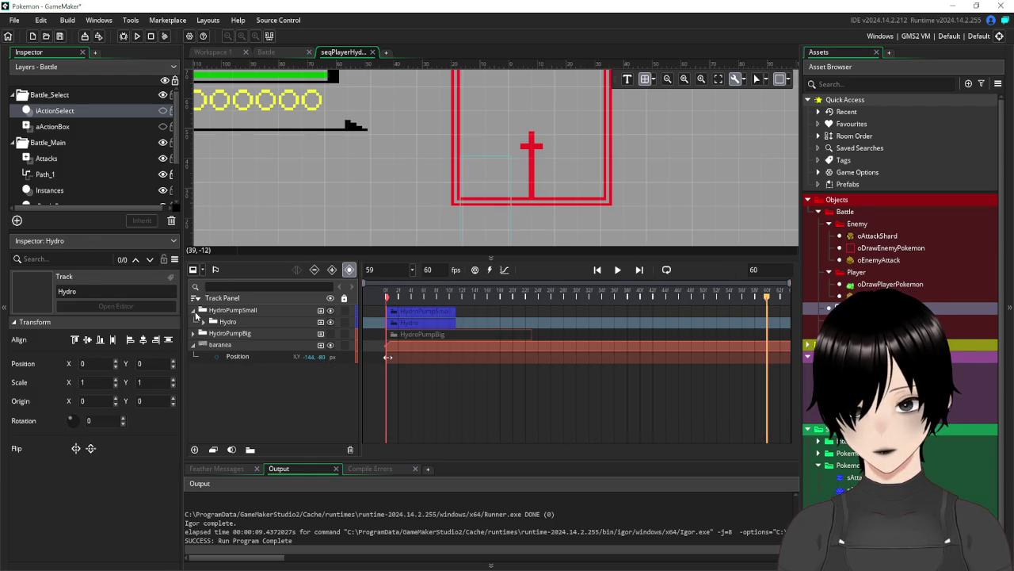
Rewind to frame 0, hide HydroPumpSmall, and show HydroPumpBig with its three Hydro tracks
{"action": "left_click", "coordinate": [195, 311]}
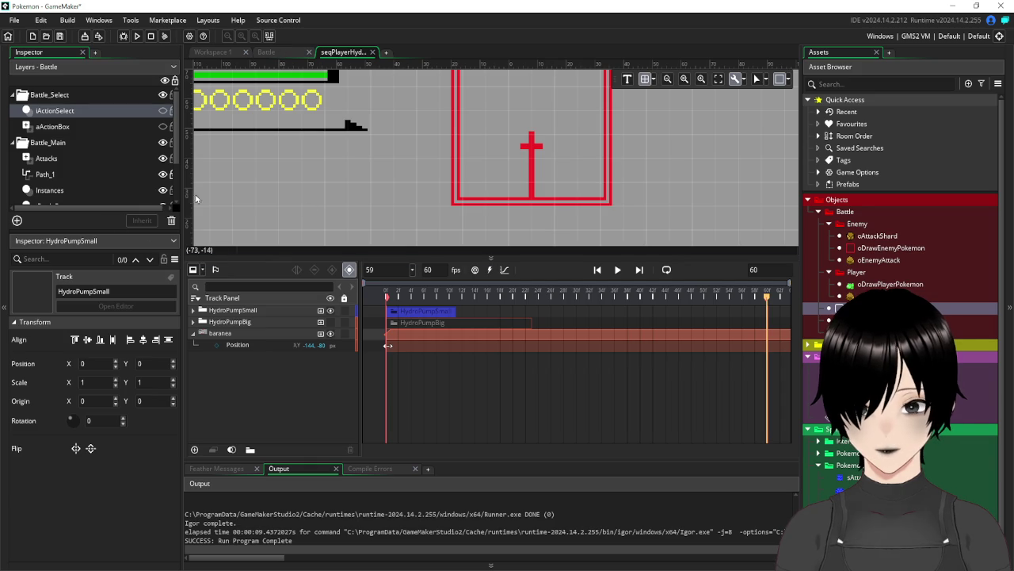
{"action": "scroll", "coordinate": [516, 139], "scroll_direction": "down", "scroll_amount": 3}
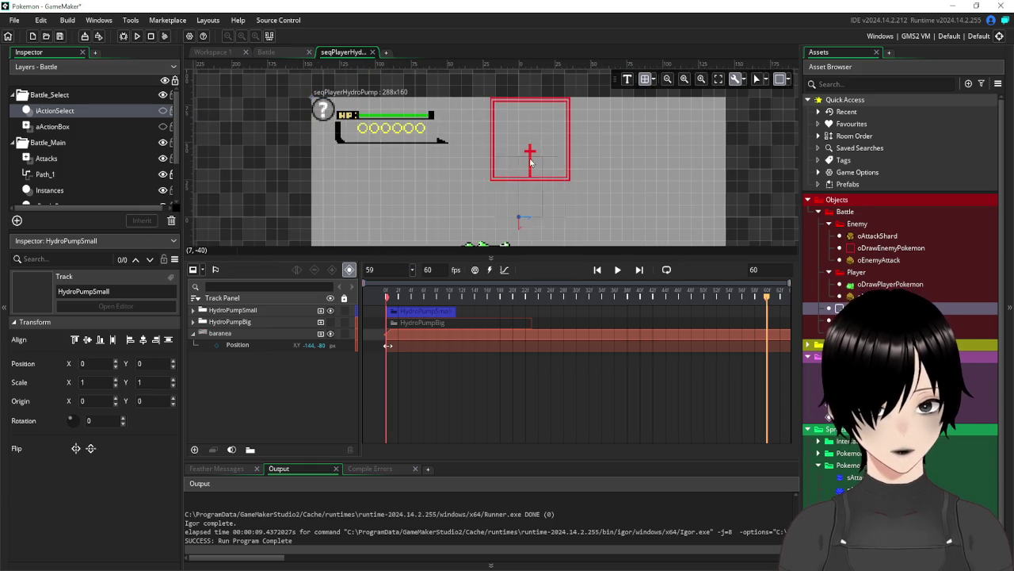
{"action": "left_click", "coordinate": [193, 311]}
{"action": "left_click", "coordinate": [194, 334]}
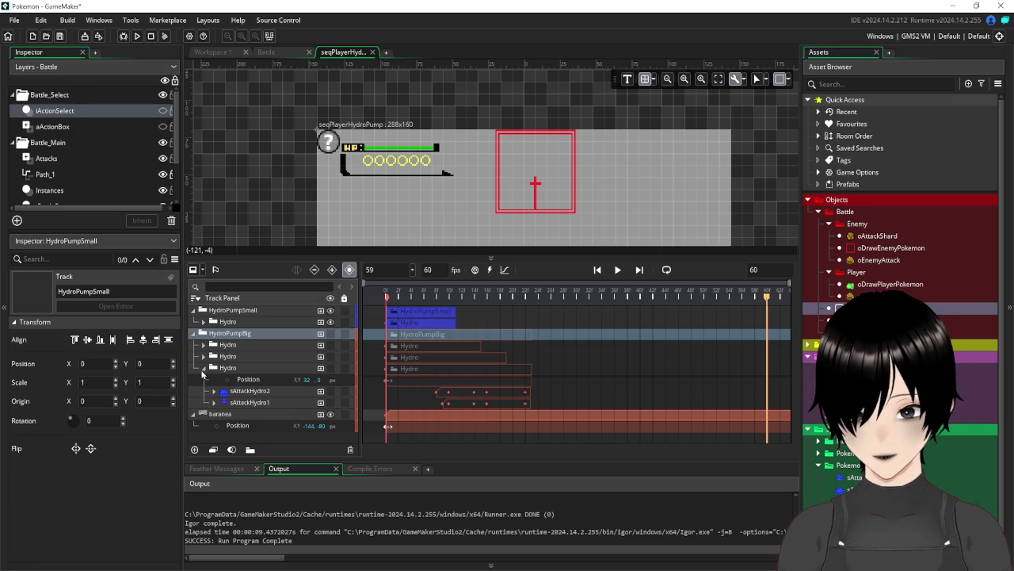
{"action": "left_click", "coordinate": [203, 368]}
{"action": "left_click", "coordinate": [252, 433]}
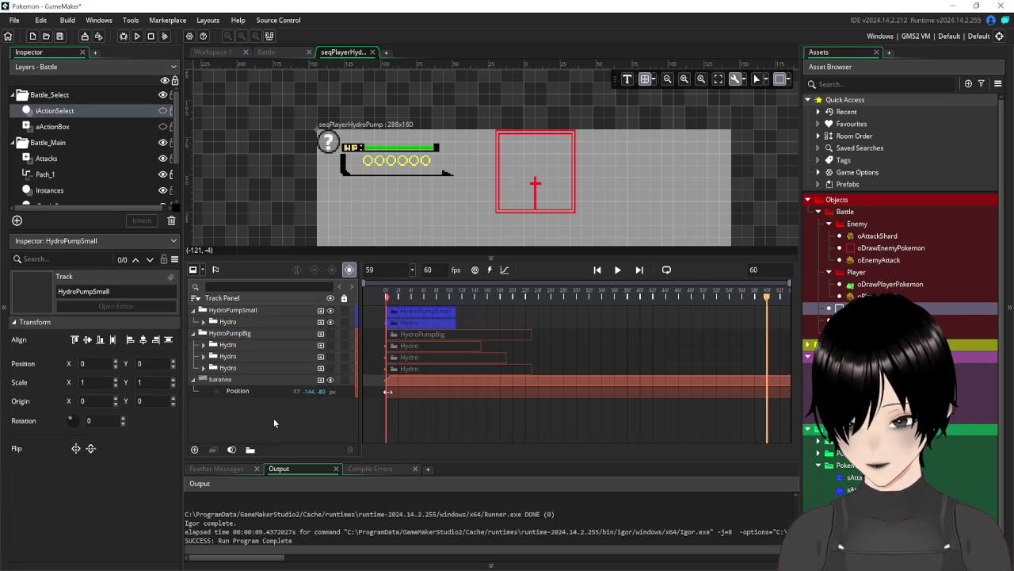
{"action": "left_click_drag", "start_coordinate": [766, 295], "coordinate": [386, 294]}
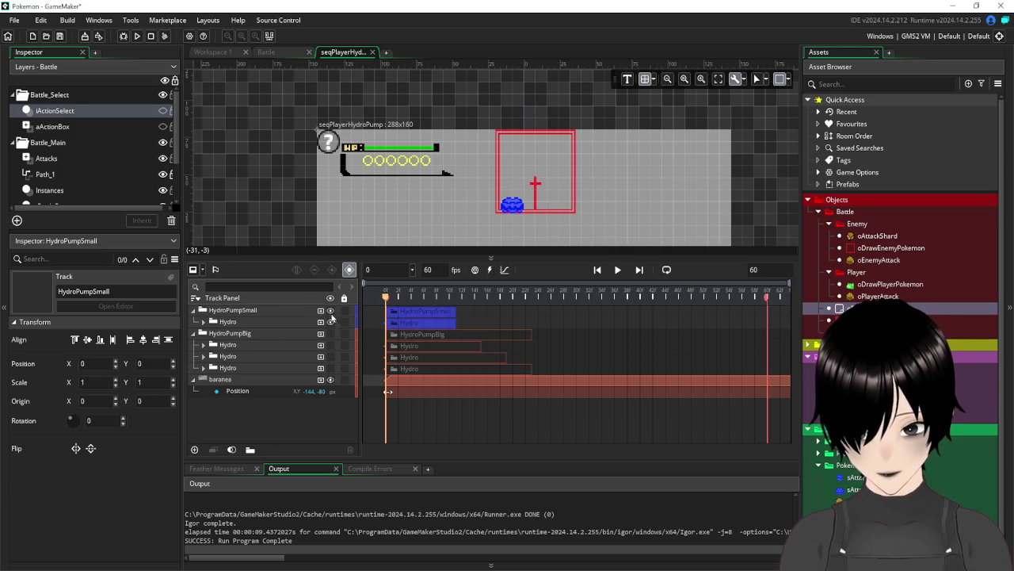
{"action": "left_click", "coordinate": [331, 310]}
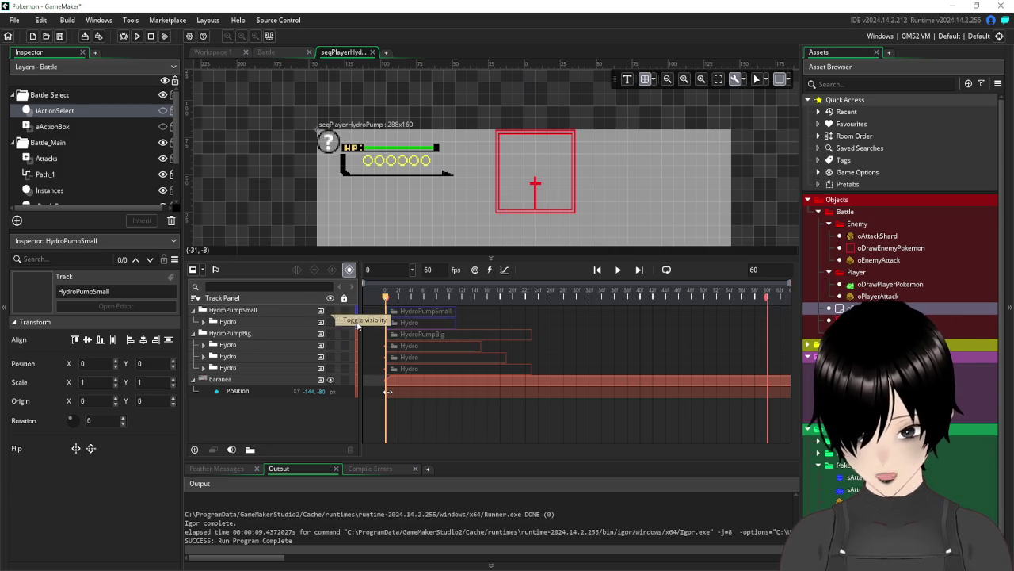
{"action": "left_click", "coordinate": [331, 334]}
{"action": "mouse_move", "coordinate": [385, 298]}
{"action": "left_mouse_down"}
{"action": "mouse_move", "coordinate": [533, 309]}
{"action": "mouse_move", "coordinate": [378, 318]}
{"action": "left_mouse_up"}
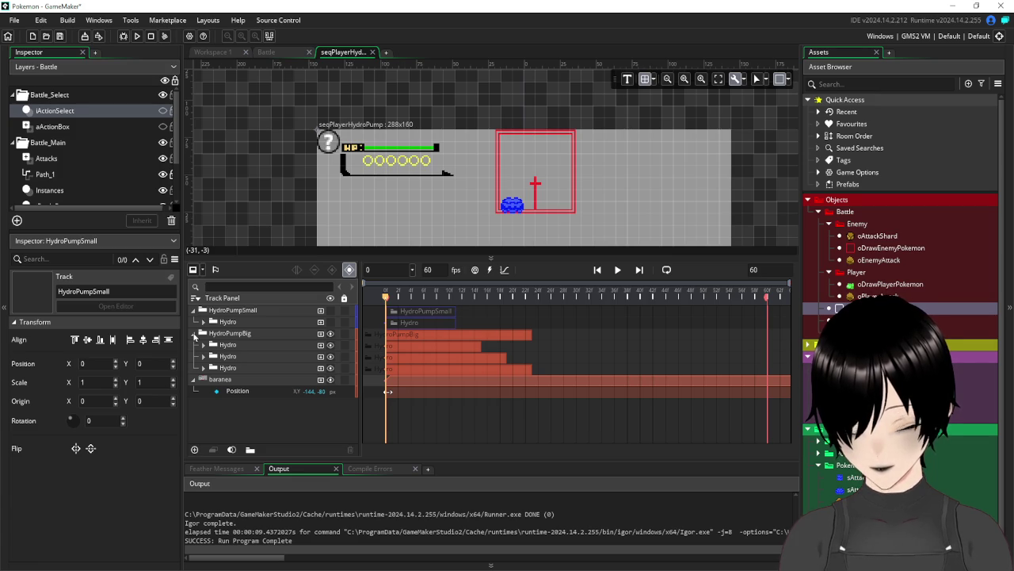
Move the timeline end marker back to around frame 30
{"action": "left_click", "coordinate": [195, 334]}
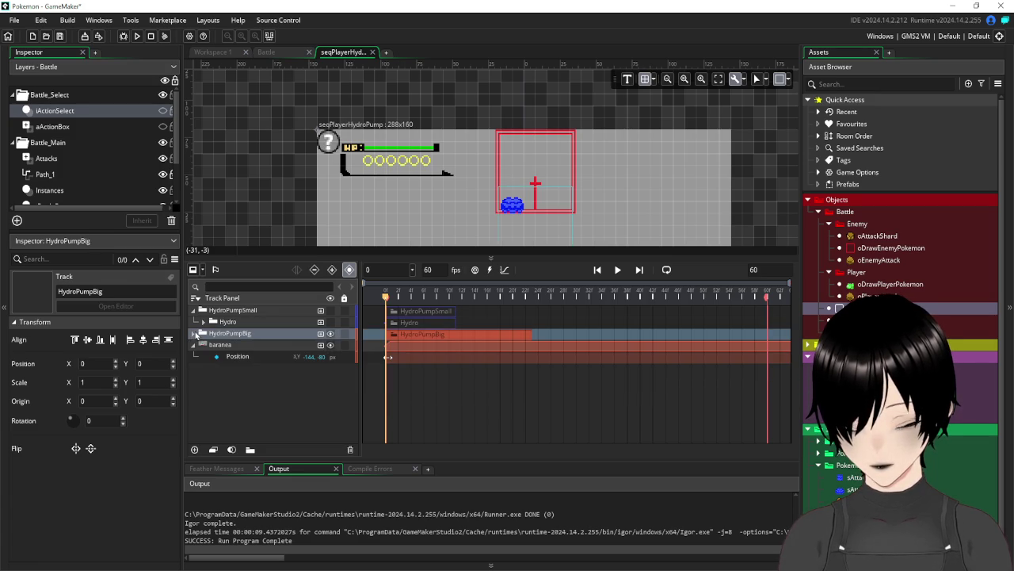
{"action": "left_click", "coordinate": [193, 311]}
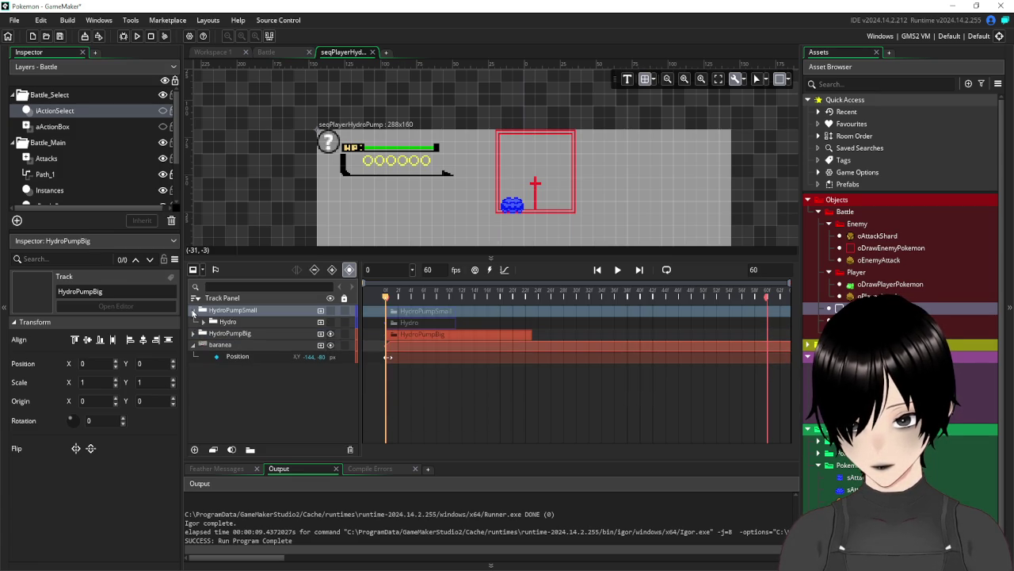
{"action": "left_click", "coordinate": [194, 335]}
{"action": "left_click", "coordinate": [235, 428]}
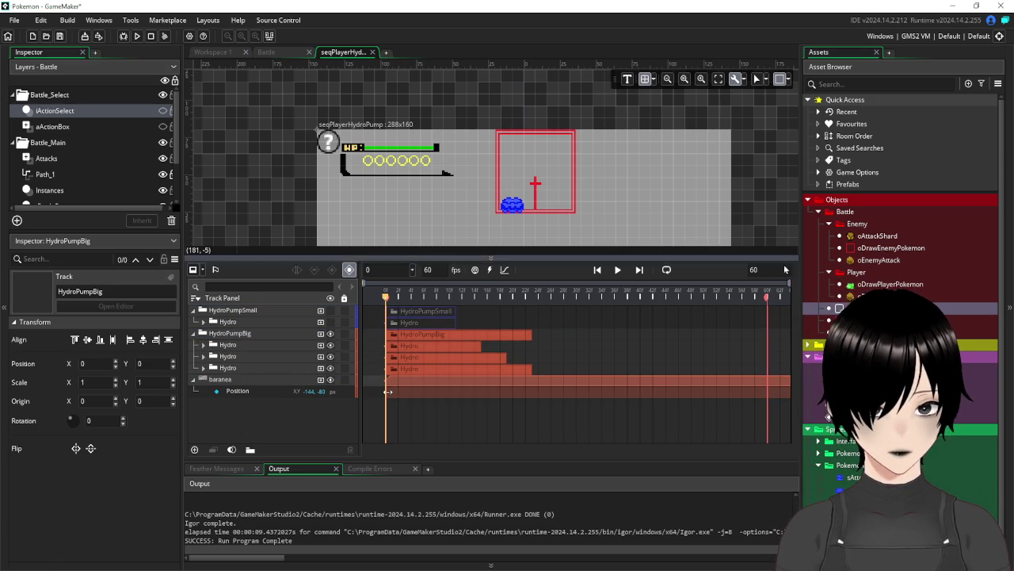
{"action": "mouse_move", "coordinate": [765, 303]}
{"action": "left_mouse_down"}
{"action": "mouse_move", "coordinate": [478, 313]}
{"action": "mouse_move", "coordinate": [575, 328]}
{"action": "left_mouse_up"}
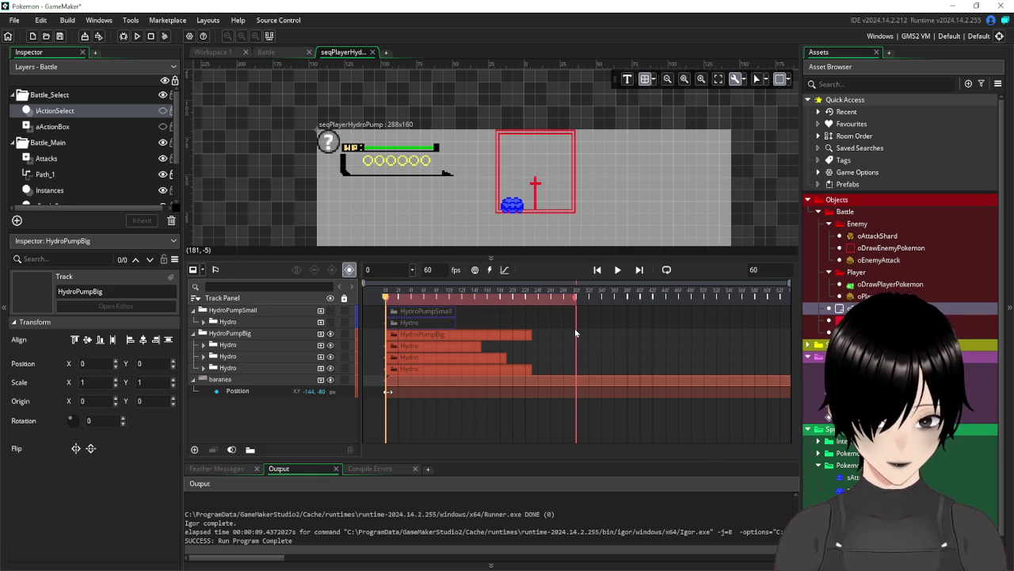
Turn on looping and play the shortened sequence as a loop
{"action": "left_click", "coordinate": [619, 272]}
{"action": "left_click", "coordinate": [665, 271]}
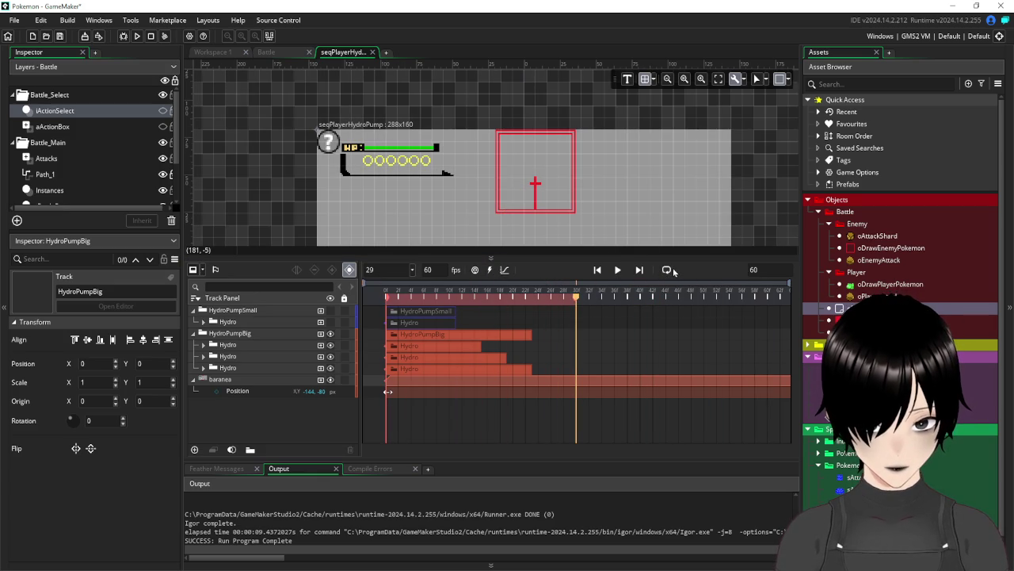
{"action": "left_click", "coordinate": [621, 271]}
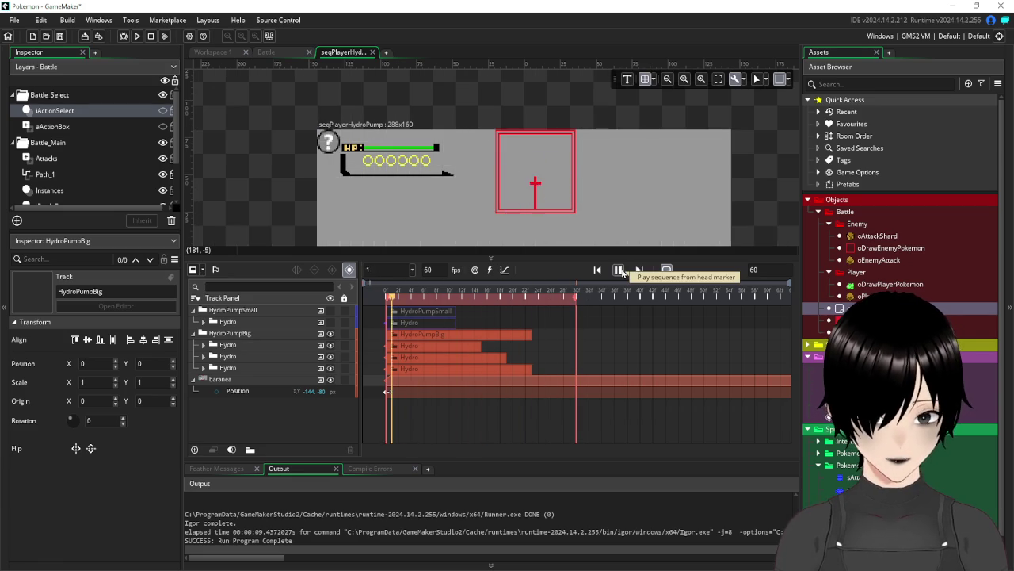
{"action": "left_click", "coordinate": [666, 271]}
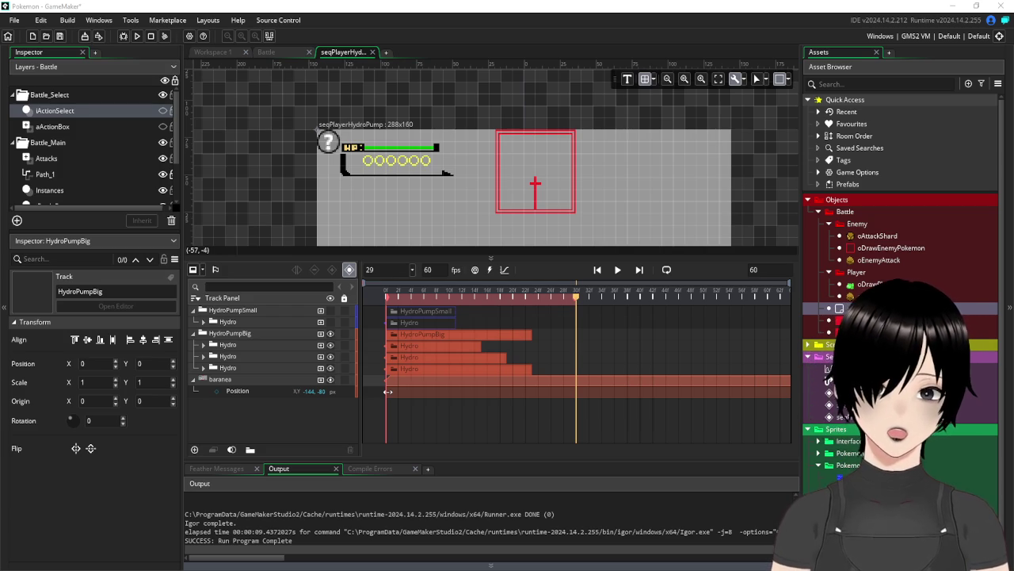
{"action": "scroll", "coordinate": [599, 202], "scroll_direction": "down", "scroll_amount": 5}
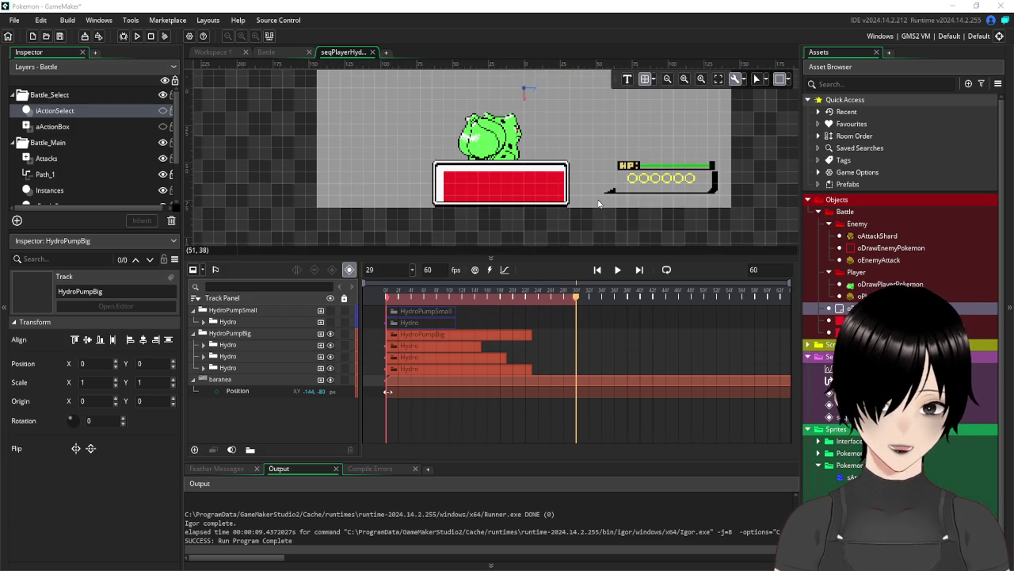
{"action": "scroll", "coordinate": [574, 179], "scroll_direction": "up", "scroll_amount": 5}
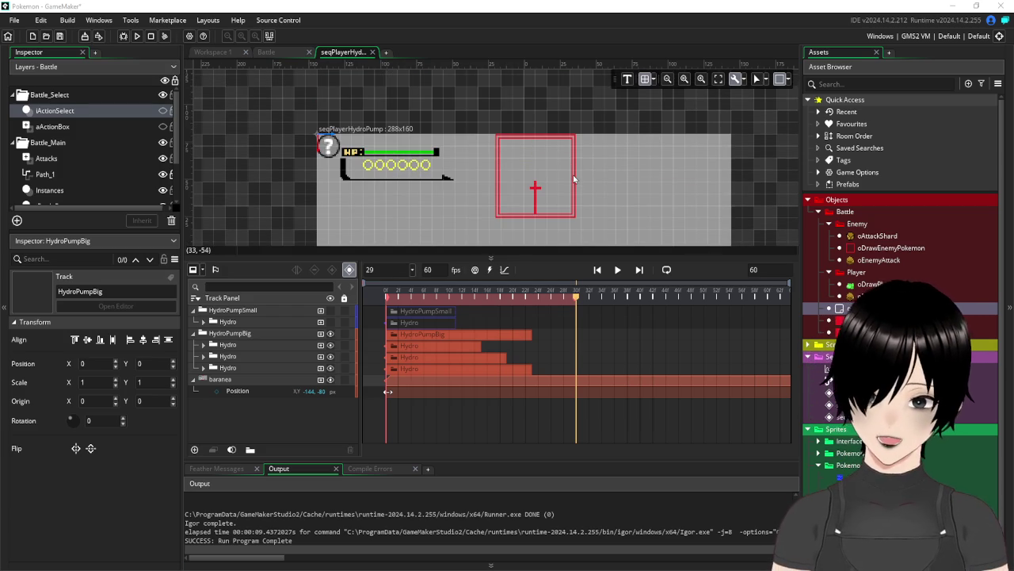
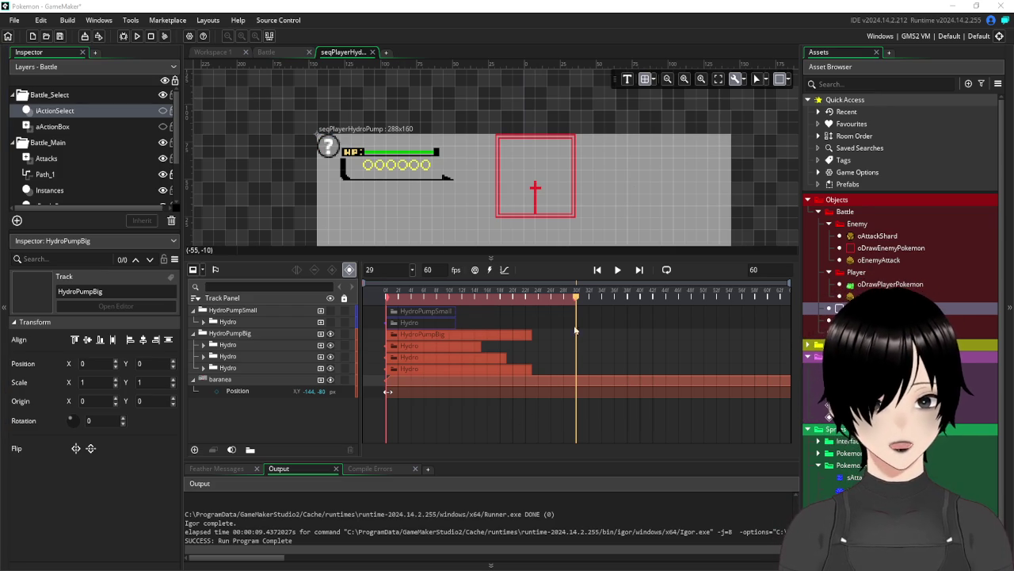
Rewind the preview and collapse the HydroPumpBig group to hide its three Hydro tracks
{"action": "mouse_move", "coordinate": [549, 297]}
{"action": "left_mouse_down"}
{"action": "mouse_move", "coordinate": [365, 317]}
{"action": "mouse_move", "coordinate": [542, 320]}
{"action": "mouse_move", "coordinate": [506, 327]}
{"action": "mouse_move", "coordinate": [530, 334]}
{"action": "left_mouse_up"}
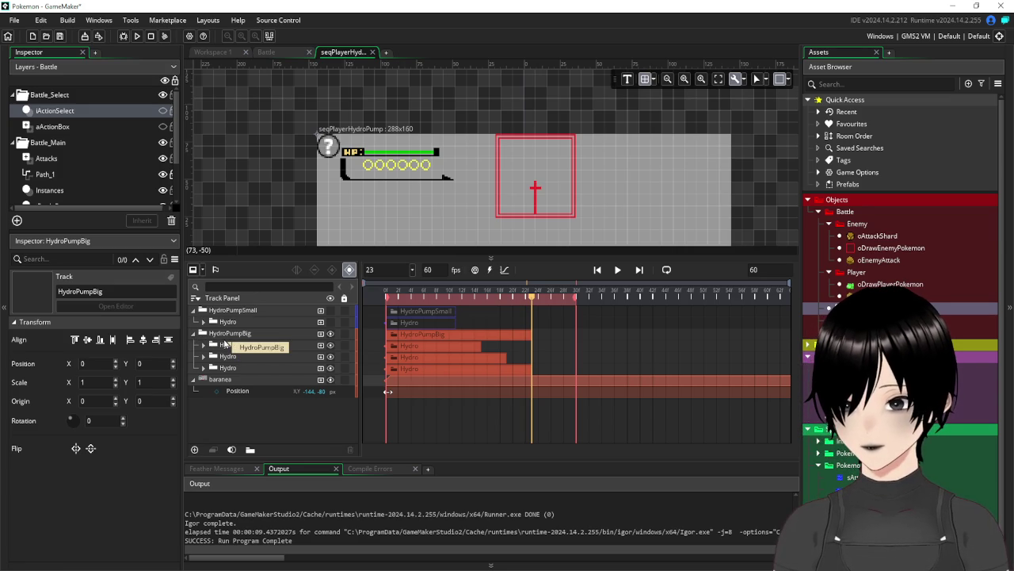
{"action": "left_click", "coordinate": [229, 345]}
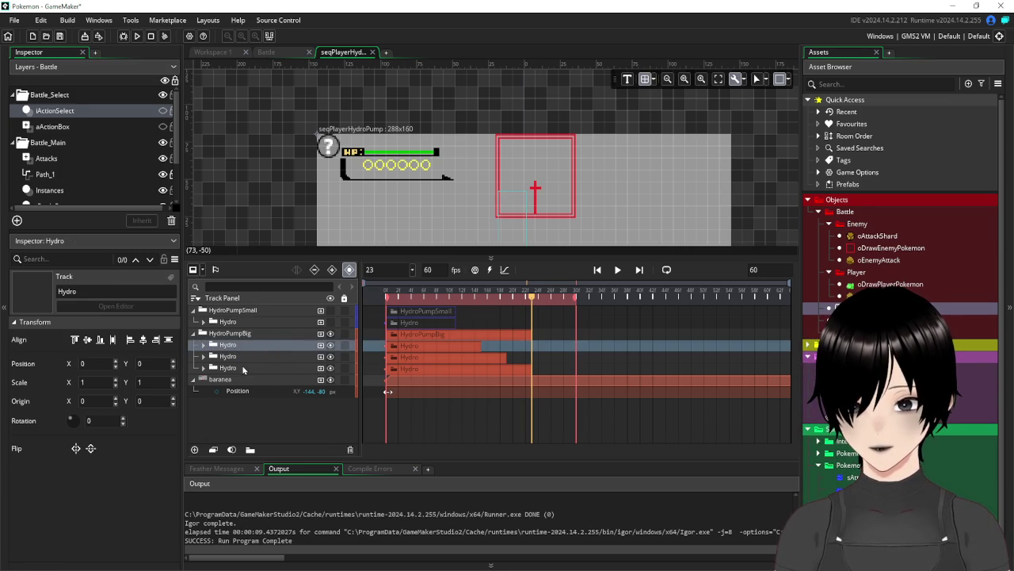
{"action": "left_click", "coordinate": [204, 336]}
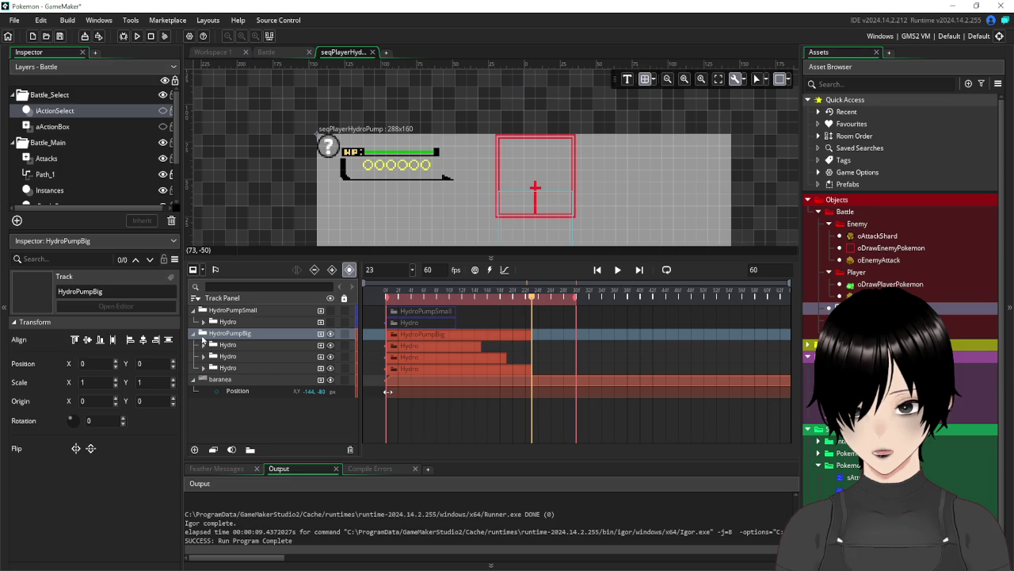
{"action": "left_click", "coordinate": [194, 336]}
{"action": "right_click", "coordinate": [255, 335]}
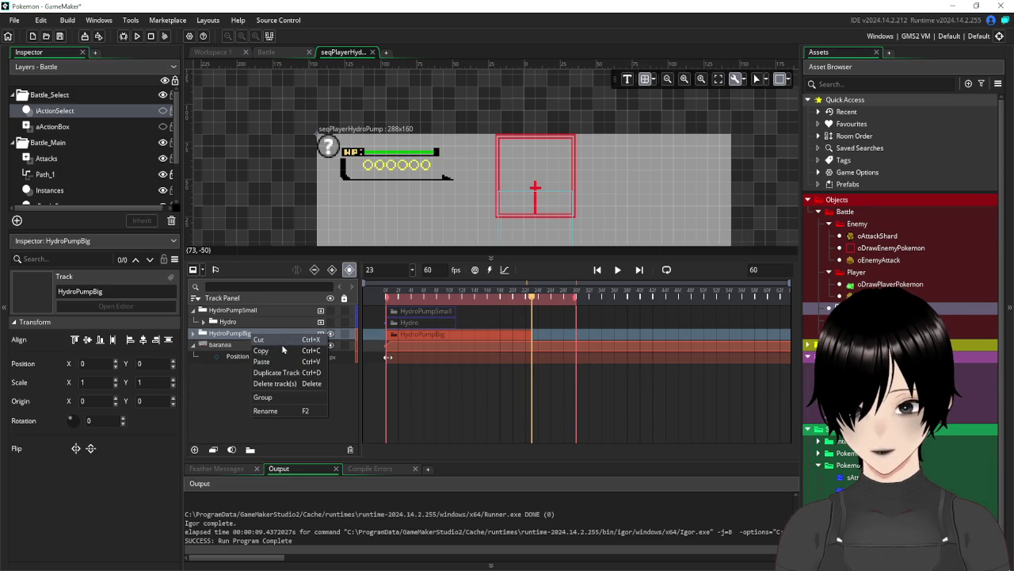
Rename the big group to HydroPumpBig1 and duplicate it with Ctrl+D
{"action": "left_click", "coordinate": [289, 411]}
{"action": "type", "text": "1"}
{"action": "left_click", "coordinate": [290, 390]}
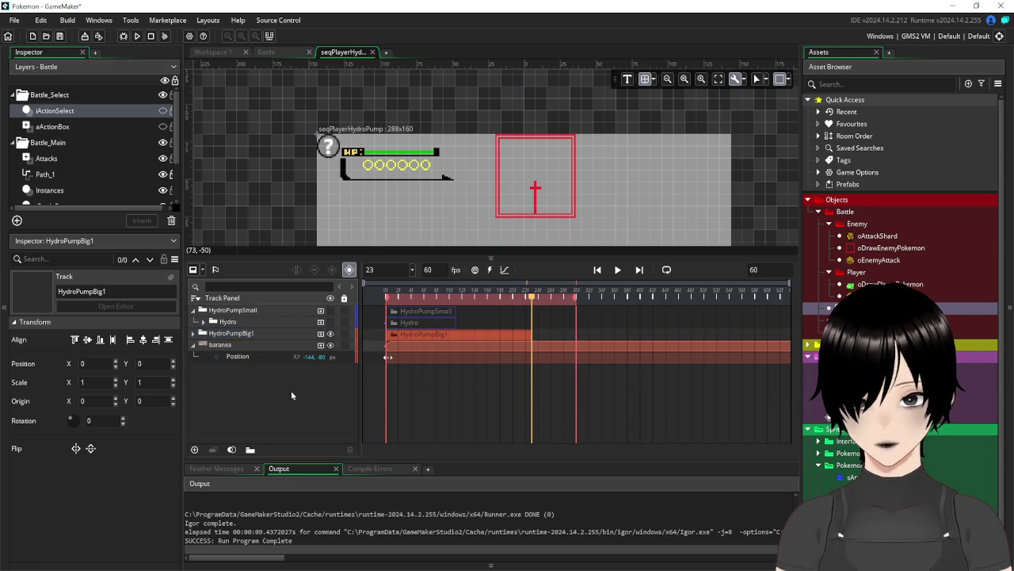
{"action": "left_click", "coordinate": [234, 334]}
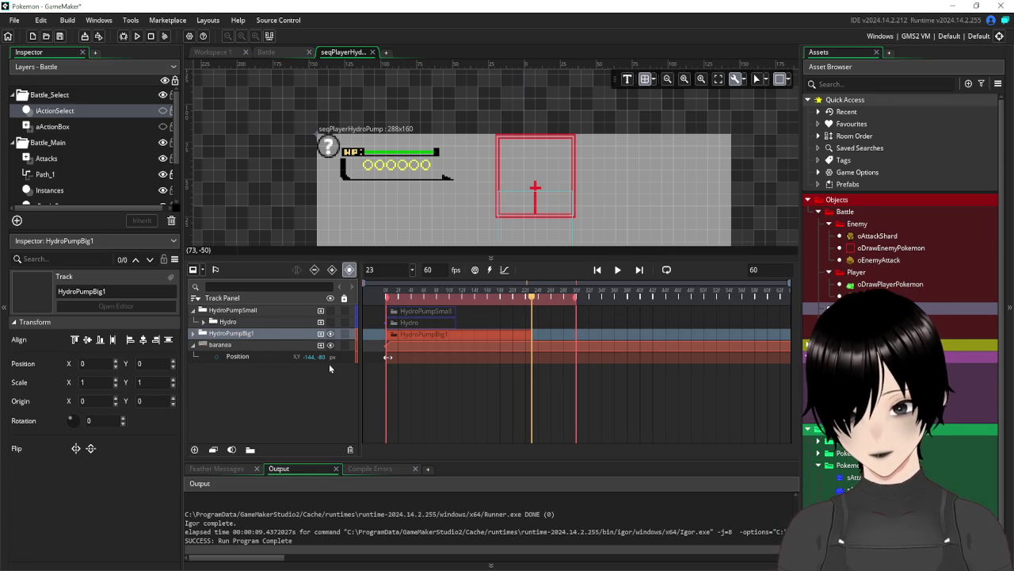
{"action": "key", "text": "ctrl+d"}
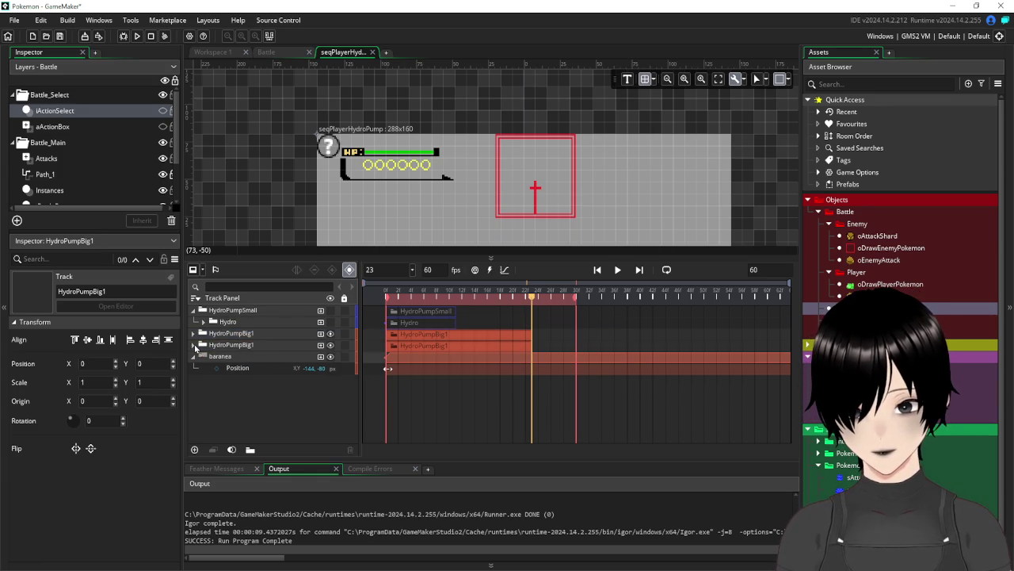
Rename the duplicate to HydroPumpBig2 and expand it to show its Hydro tracks
{"action": "left_click", "coordinate": [234, 345]}
{"action": "right_click", "coordinate": [258, 349]}
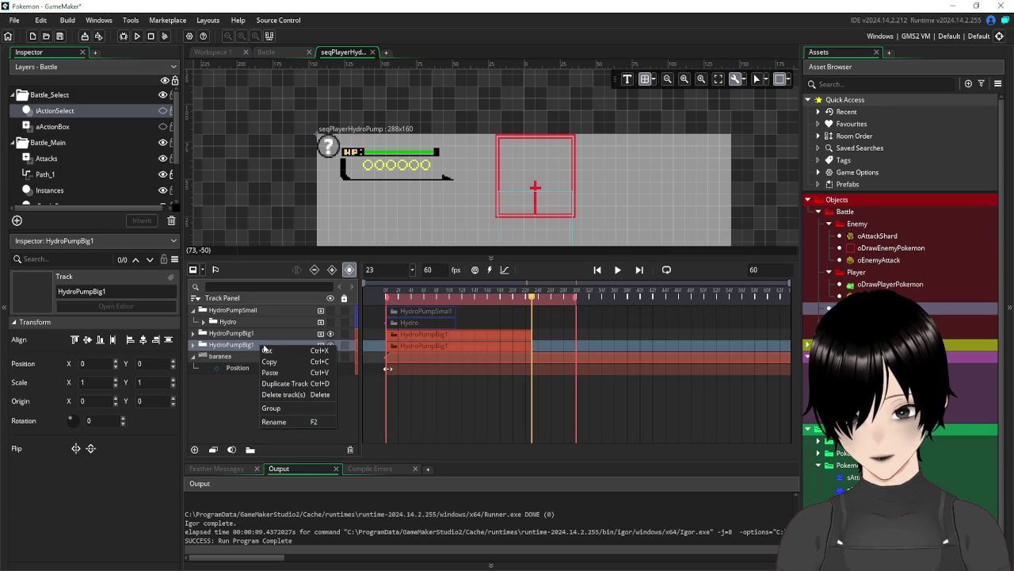
{"action": "left_click", "coordinate": [281, 422]}
{"action": "key", "text": "End"}
{"action": "key", "text": "BackSpace"}
{"action": "type", "text": "2"}
{"action": "key", "text": "Return"}
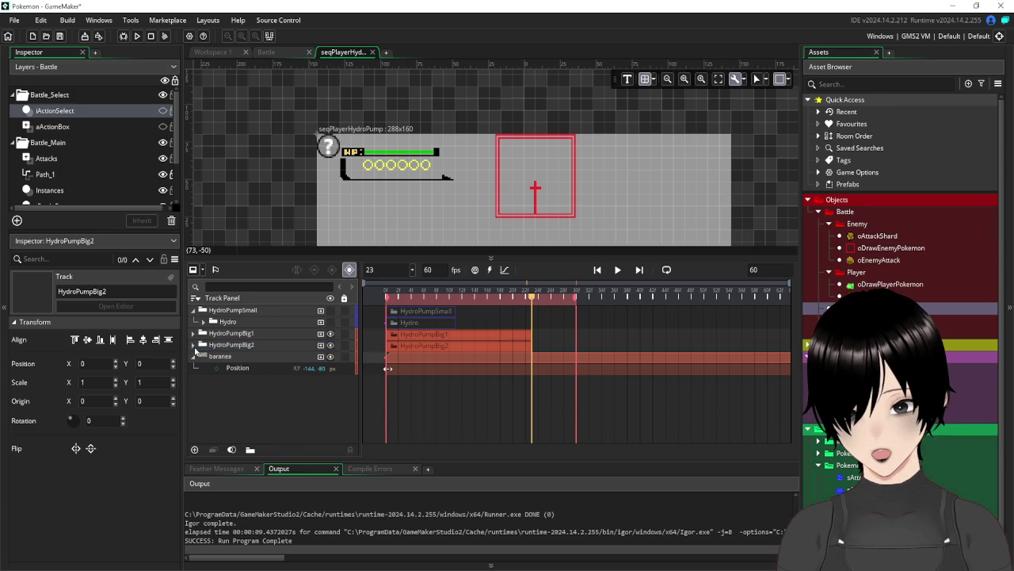
{"action": "left_click", "coordinate": [192, 345]}
{"action": "left_click", "coordinate": [246, 357]}
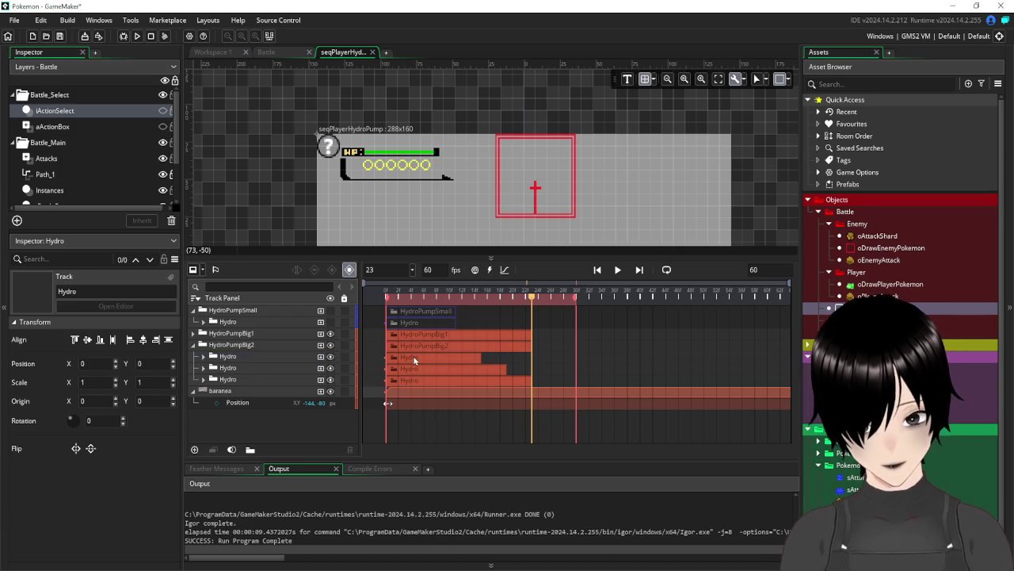
Expand each of the three Hydro tracks inside HydroPumpBig2
{"action": "left_click", "coordinate": [235, 357]}
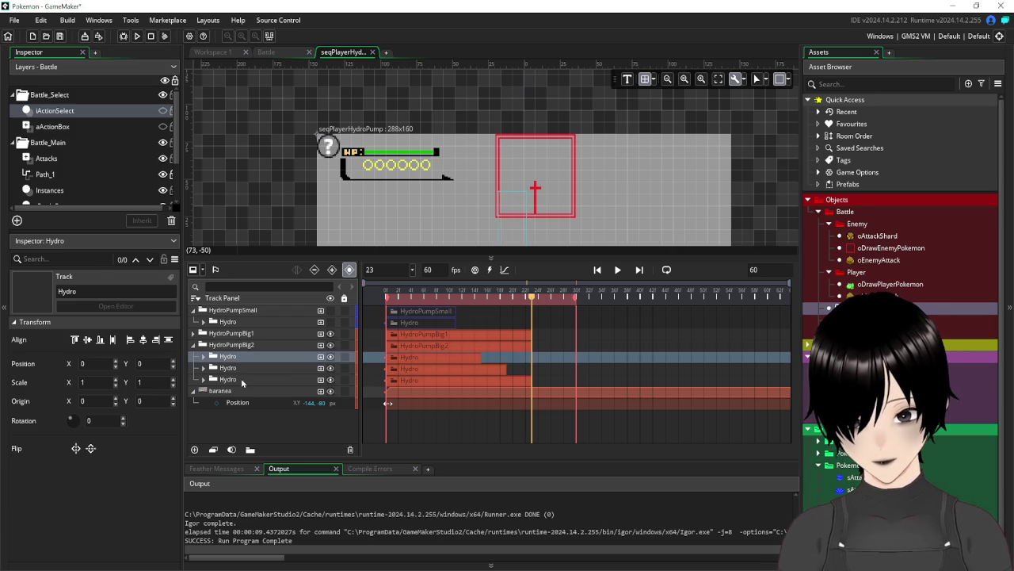
{"action": "left_click", "coordinate": [237, 380], "text": "ctrl"}
{"action": "left_click", "coordinate": [239, 369], "text": "ctrl"}
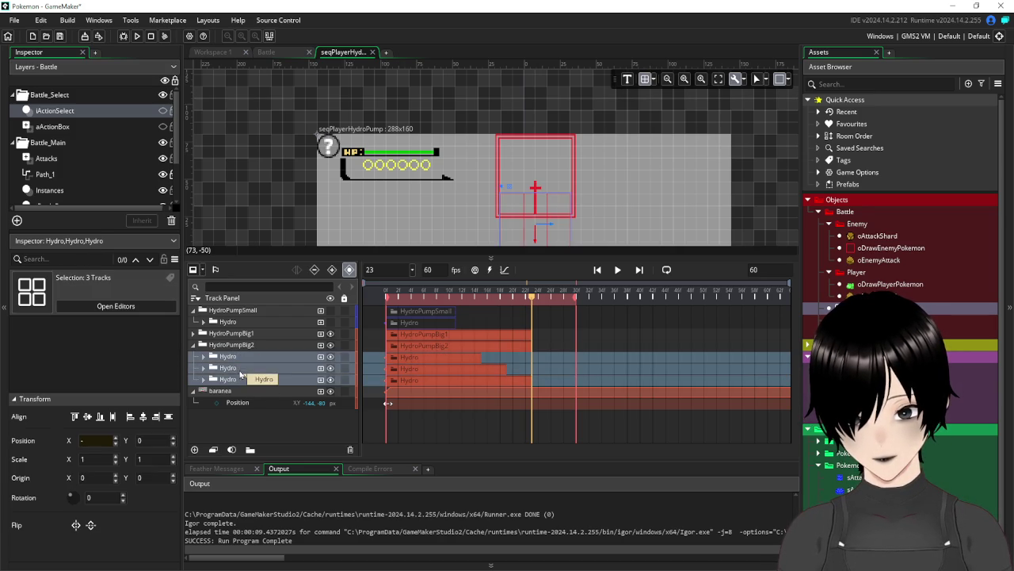
{"action": "left_click", "coordinate": [432, 359]}
{"action": "left_click", "coordinate": [204, 358]}
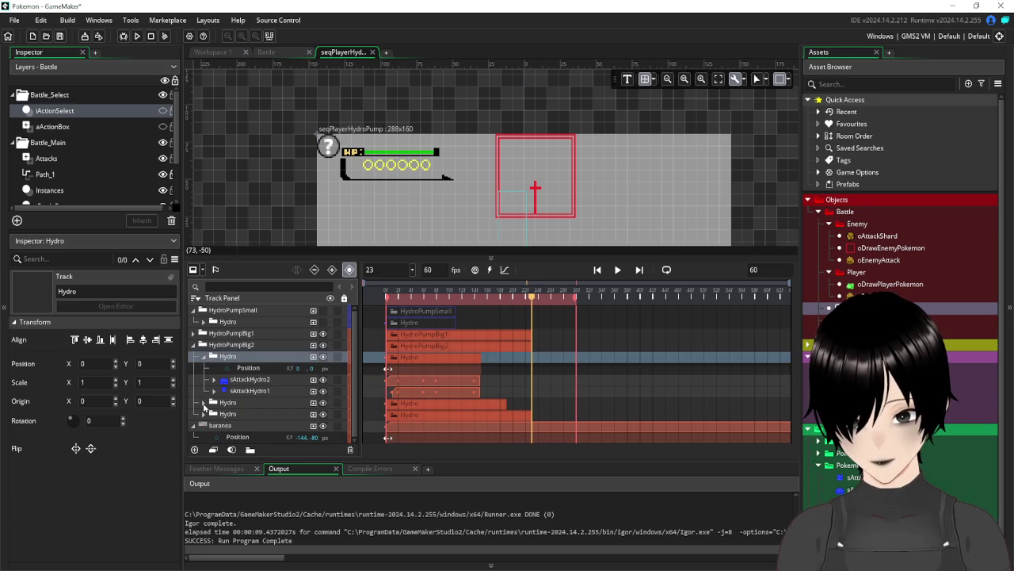
{"action": "left_click", "coordinate": [205, 403]}
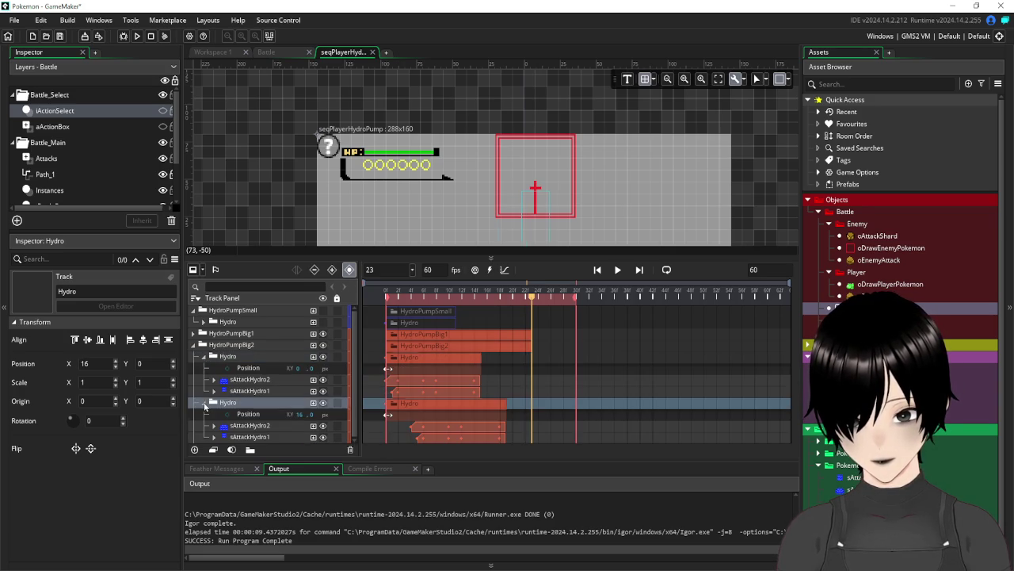
{"action": "scroll", "coordinate": [206, 408], "scroll_direction": "down", "scroll_amount": 2}
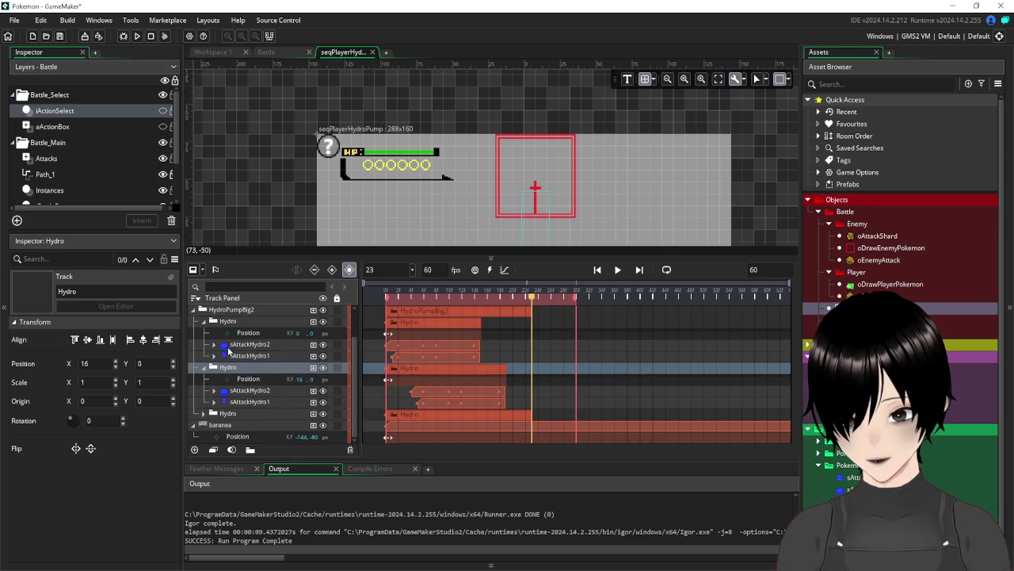
{"action": "left_click", "coordinate": [208, 414]}
{"action": "left_click", "coordinate": [205, 414]}
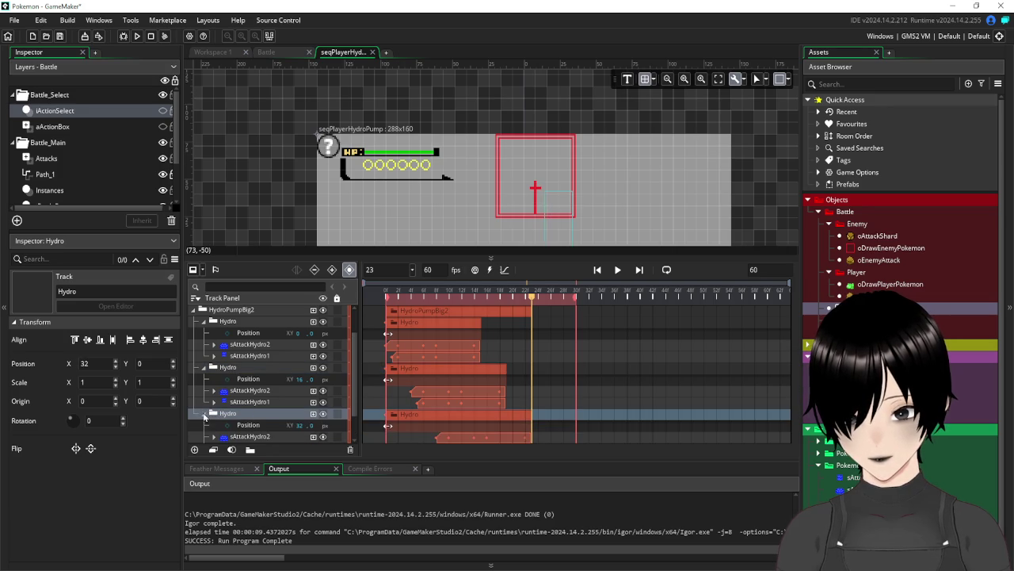
{"action": "scroll", "coordinate": [212, 349], "scroll_direction": "down", "scroll_amount": 3}
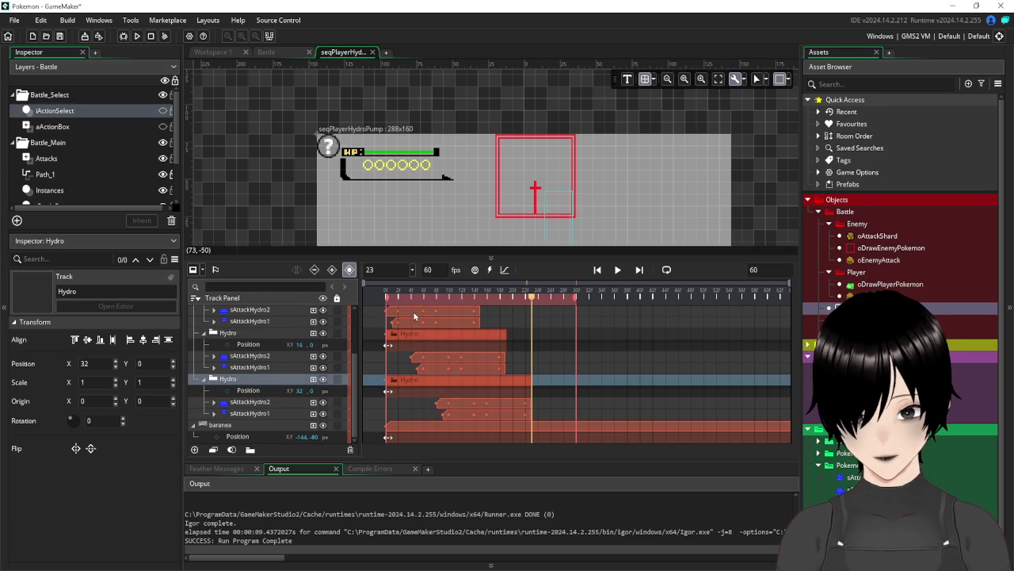
Select four sAttackHydro sprite clips and shift them to start at frame 23
{"action": "left_click", "coordinate": [413, 316]}
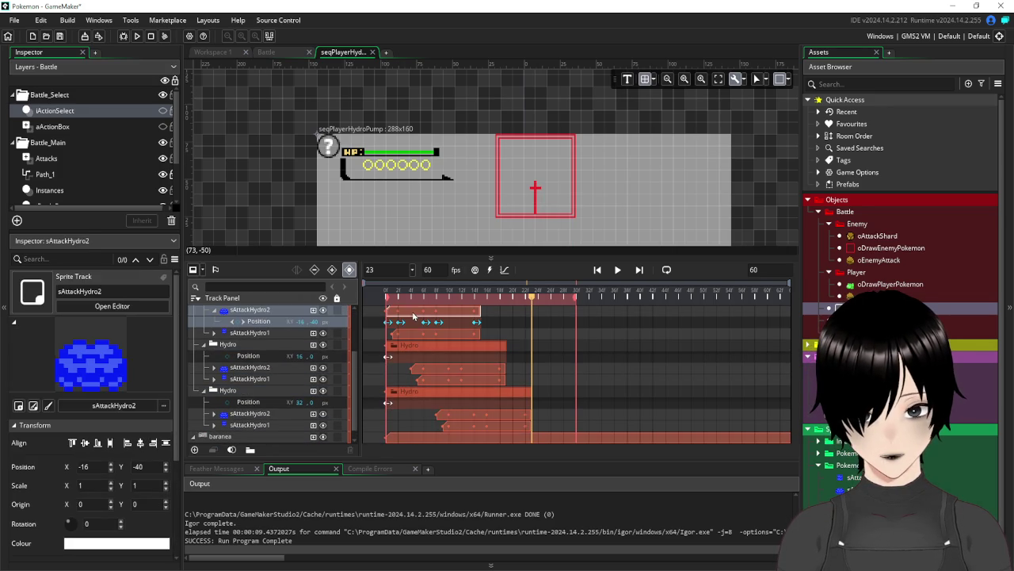
{"action": "left_click", "coordinate": [457, 426], "text": "shift"}
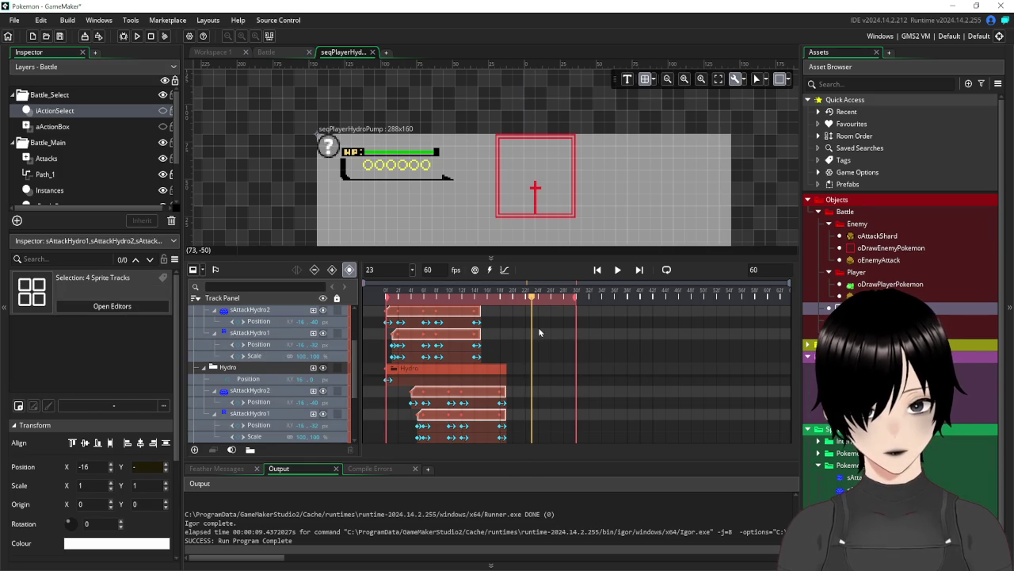
{"action": "scroll", "coordinate": [540, 331], "scroll_direction": "up", "scroll_amount": 5}
{"action": "scroll", "coordinate": [541, 330], "scroll_direction": "down", "scroll_amount": 3}
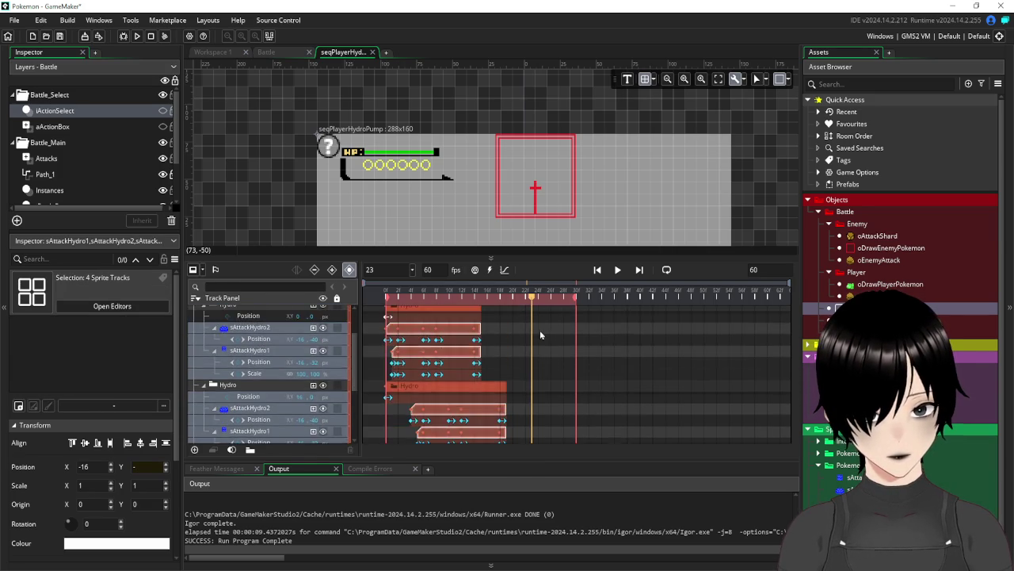
{"action": "scroll", "coordinate": [541, 333], "scroll_direction": "up", "scroll_amount": 3}
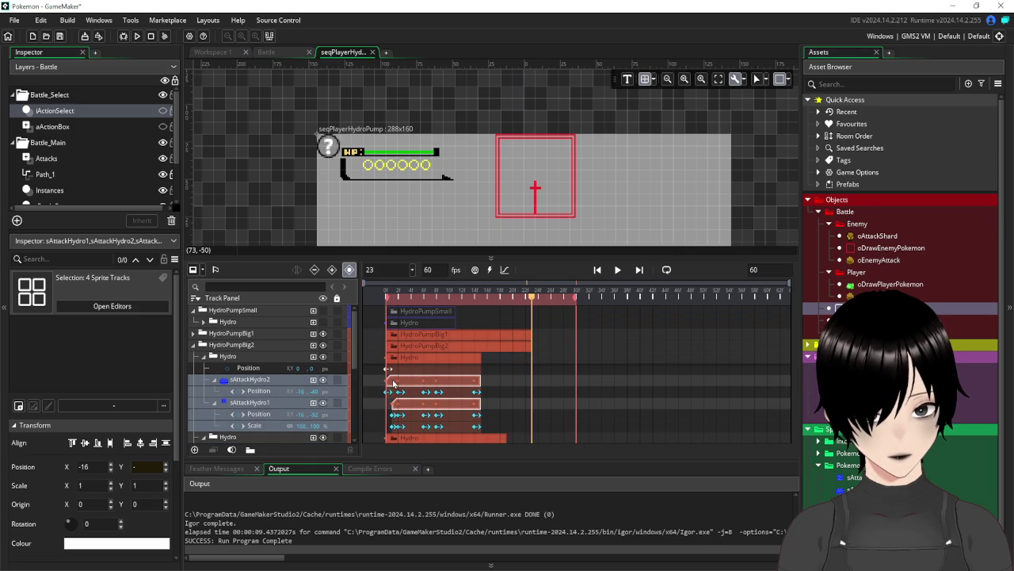
{"action": "left_click_drag", "start_coordinate": [394, 384], "coordinate": [541, 382]}
Extend the sequence's end marker to frame 45
{"action": "scroll", "coordinate": [404, 318], "scroll_direction": "down", "scroll_amount": 5}
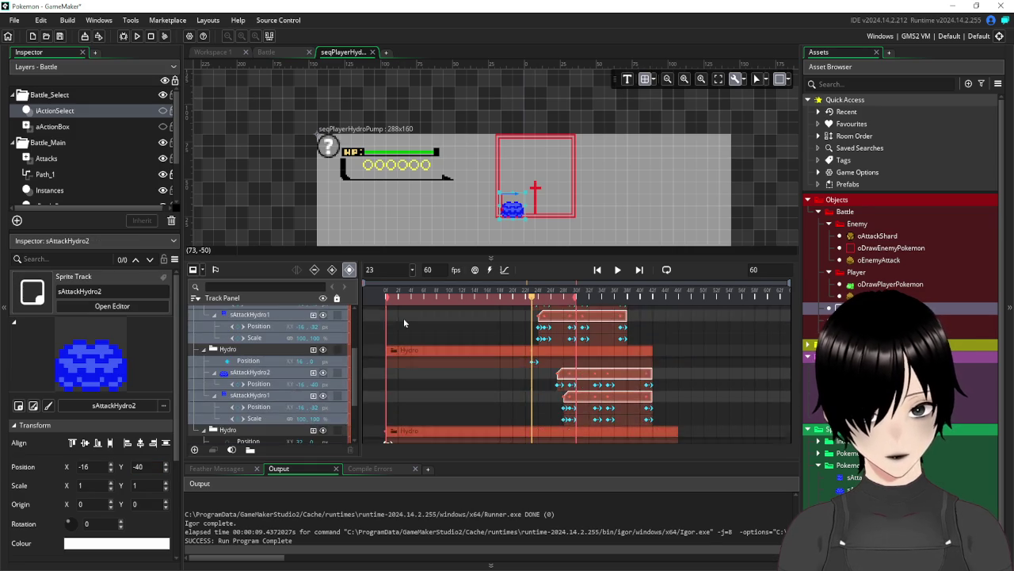
{"action": "key", "text": "ctrl+z"}
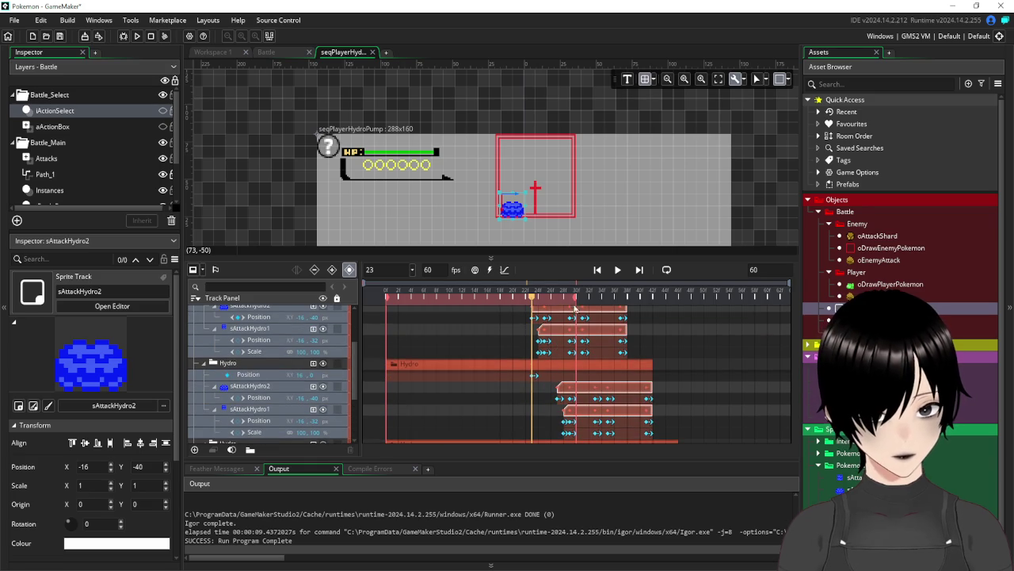
{"action": "left_click_drag", "start_coordinate": [577, 300], "coordinate": [679, 309]}
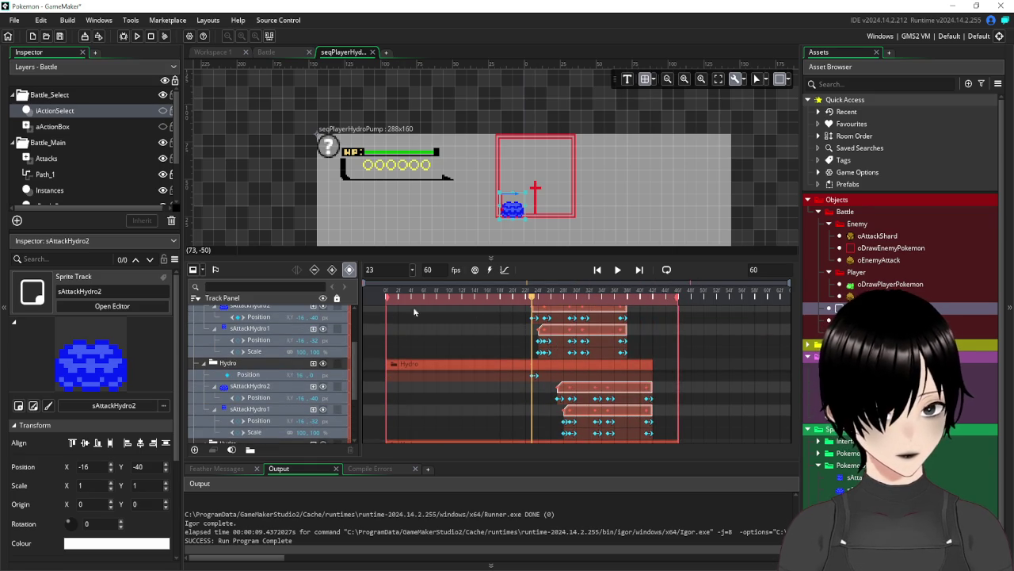
Collapse the HydroPumpBig2 and baranea tracks
{"action": "scroll", "coordinate": [262, 383], "scroll_direction": "up", "scroll_amount": 5}
{"action": "left_click", "coordinate": [195, 349]}
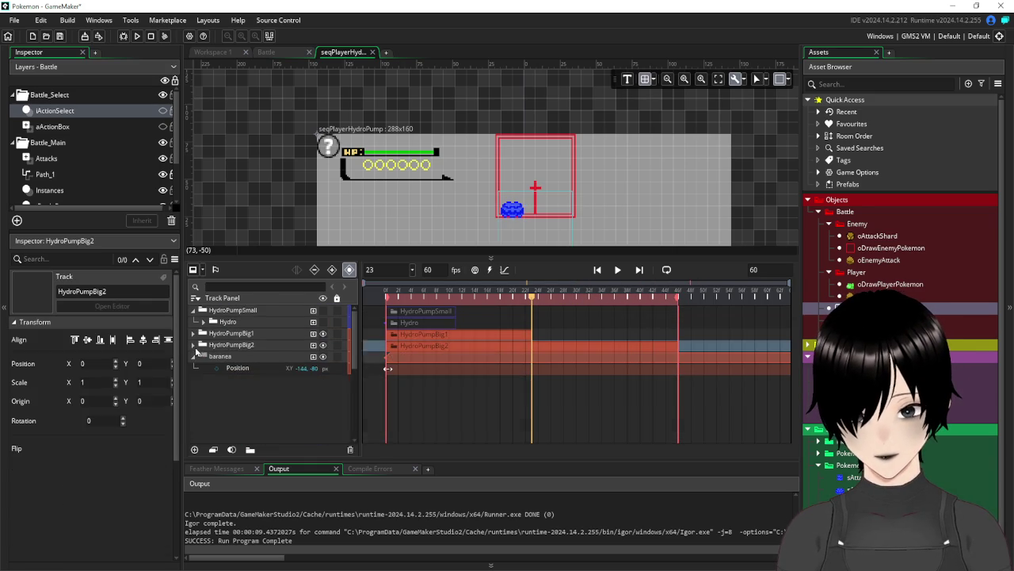
{"action": "left_click", "coordinate": [194, 358]}
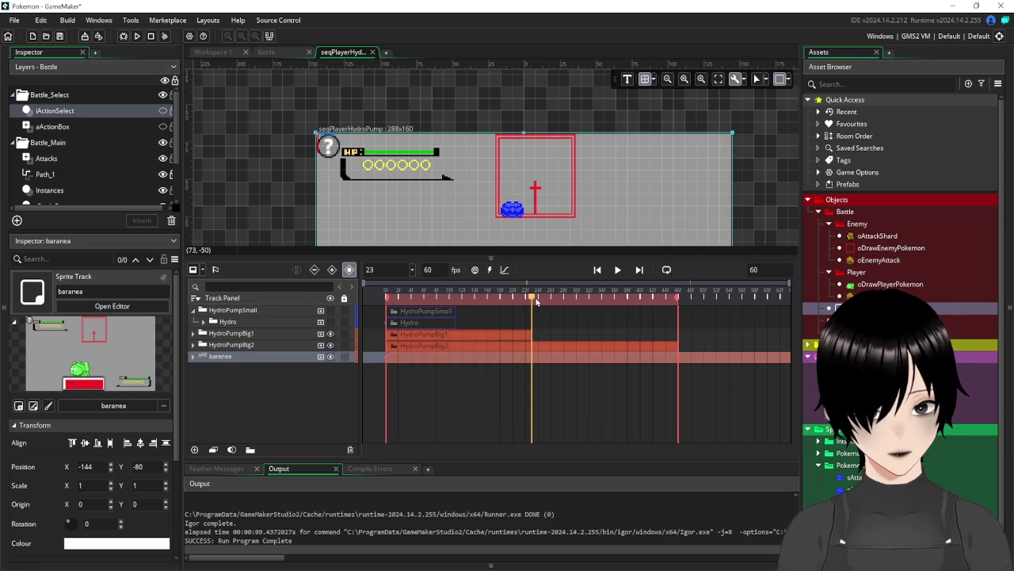
Play from frame 0, then move HydroPumpBig2's sAttackHydro2 clip right to the sequence end
{"action": "left_click_drag", "start_coordinate": [532, 299], "coordinate": [386, 297]}
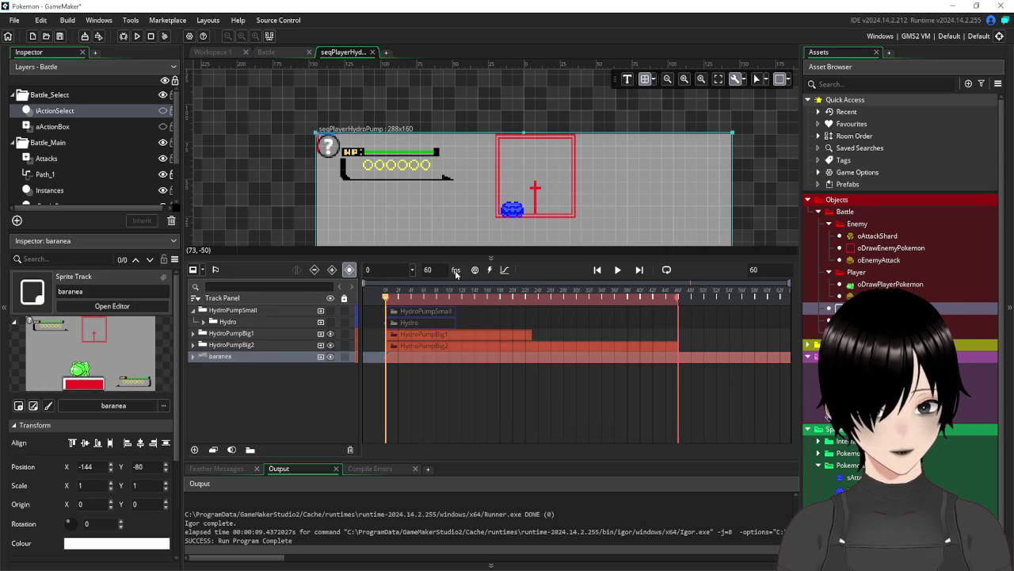
{"action": "left_click", "coordinate": [618, 271]}
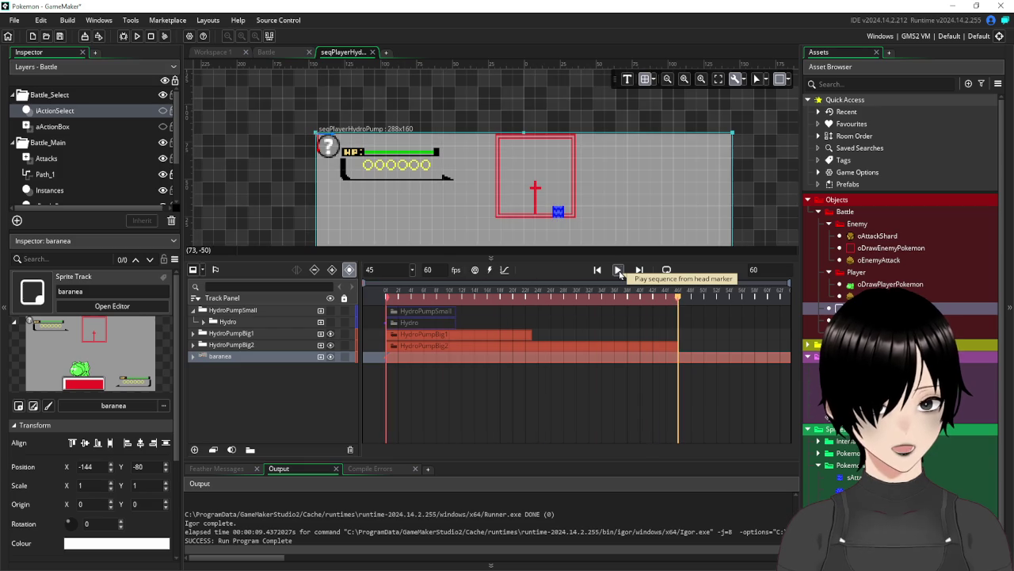
{"action": "left_click", "coordinate": [194, 346]}
{"action": "scroll", "coordinate": [272, 370], "scroll_direction": "down", "scroll_amount": 3}
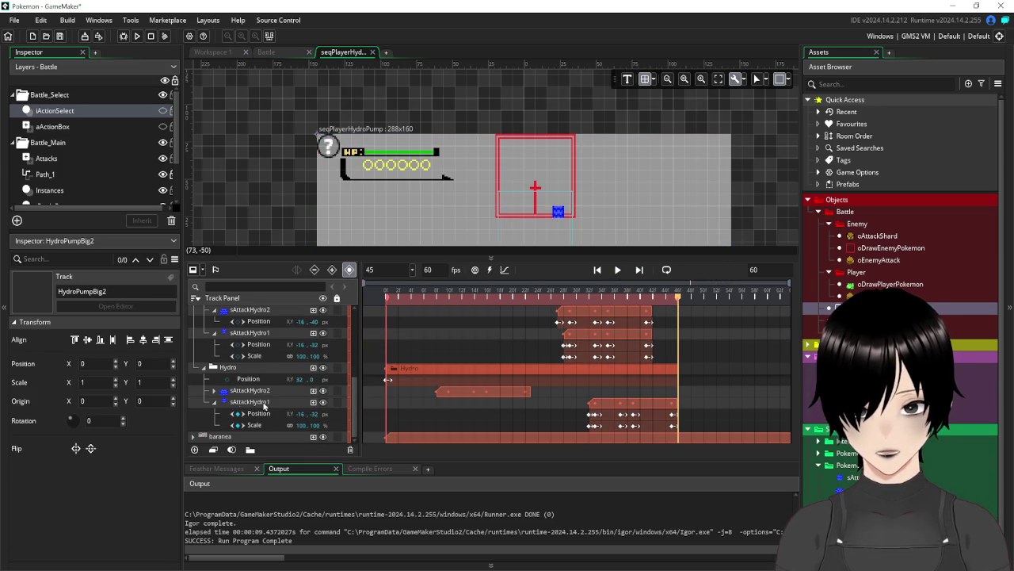
{"action": "left_click", "coordinate": [449, 394]}
{"action": "mouse_move", "coordinate": [450, 393]}
{"action": "left_mouse_down"}
{"action": "mouse_move", "coordinate": [612, 393]}
{"action": "mouse_move", "coordinate": [595, 387]}
{"action": "left_mouse_up"}
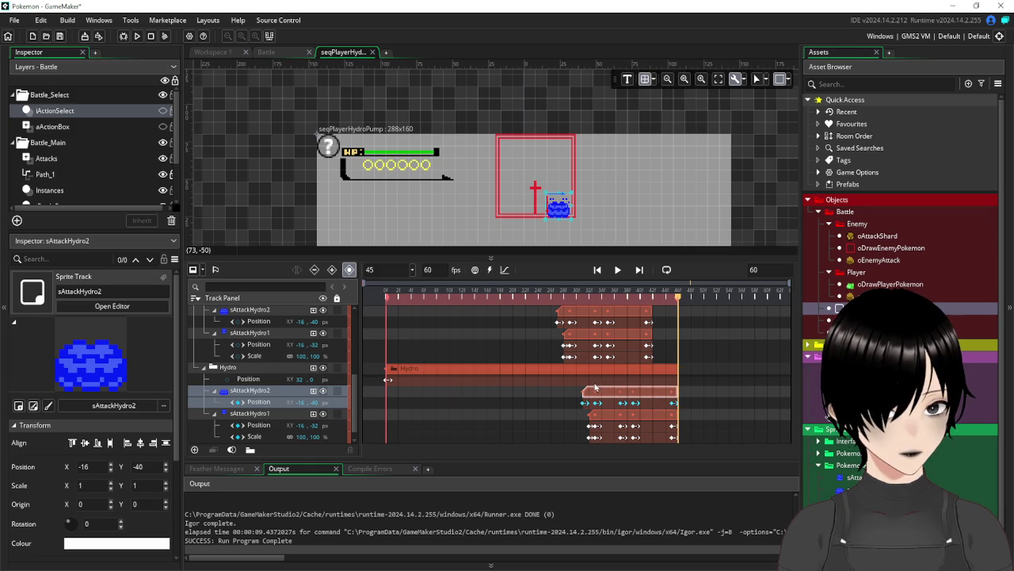
Rewind to frame 0 and play the sequence to preview the delayed clip
{"action": "left_click_drag", "start_coordinate": [678, 295], "coordinate": [369, 299]}
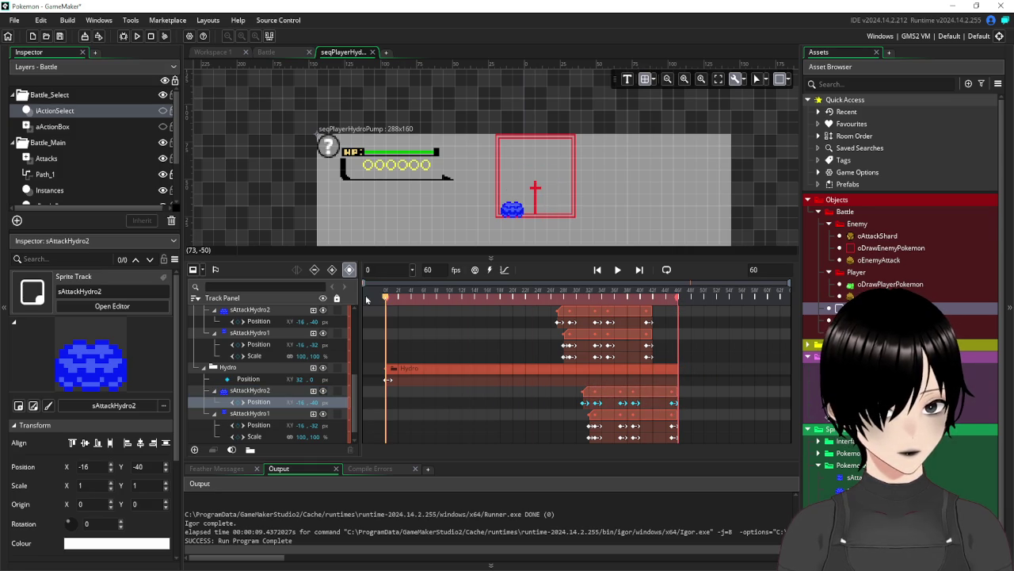
{"action": "left_click", "coordinate": [618, 270]}
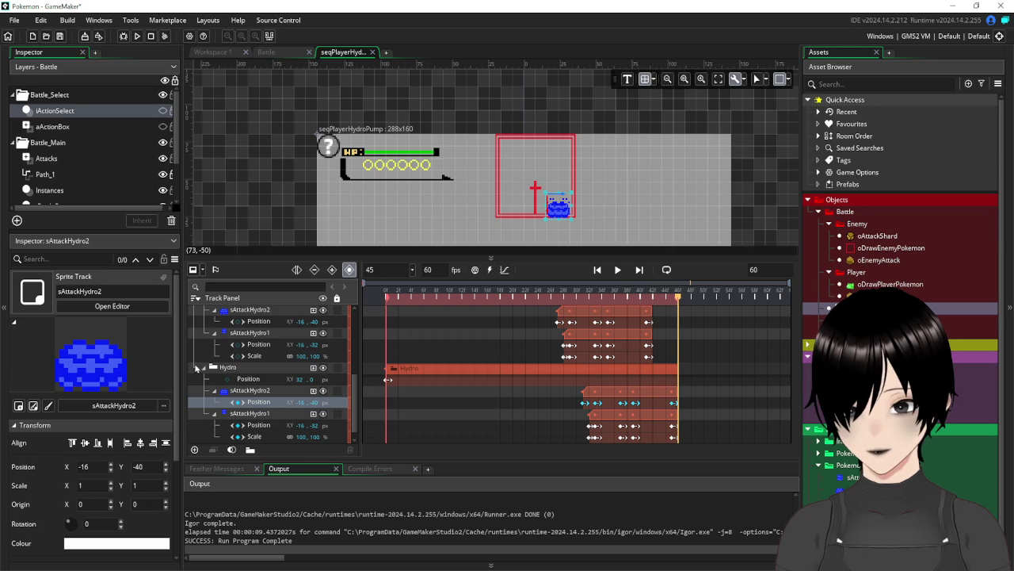
{"action": "scroll", "coordinate": [203, 372], "scroll_direction": "up", "scroll_amount": 5}
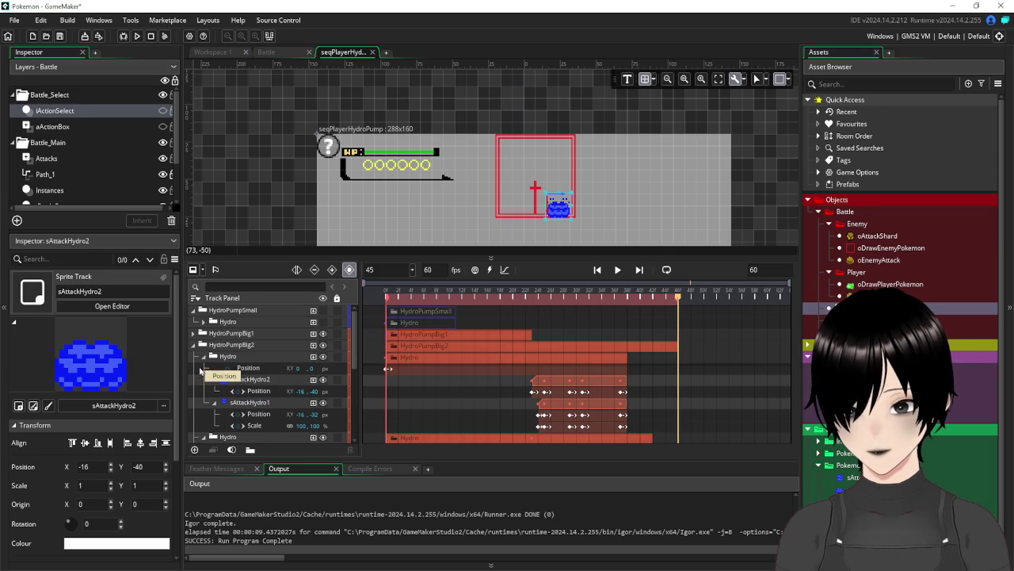
Collapse HydroPumpBig2, make the Hydro track visible again and rewind to frame 0
{"action": "left_click", "coordinate": [193, 346]}
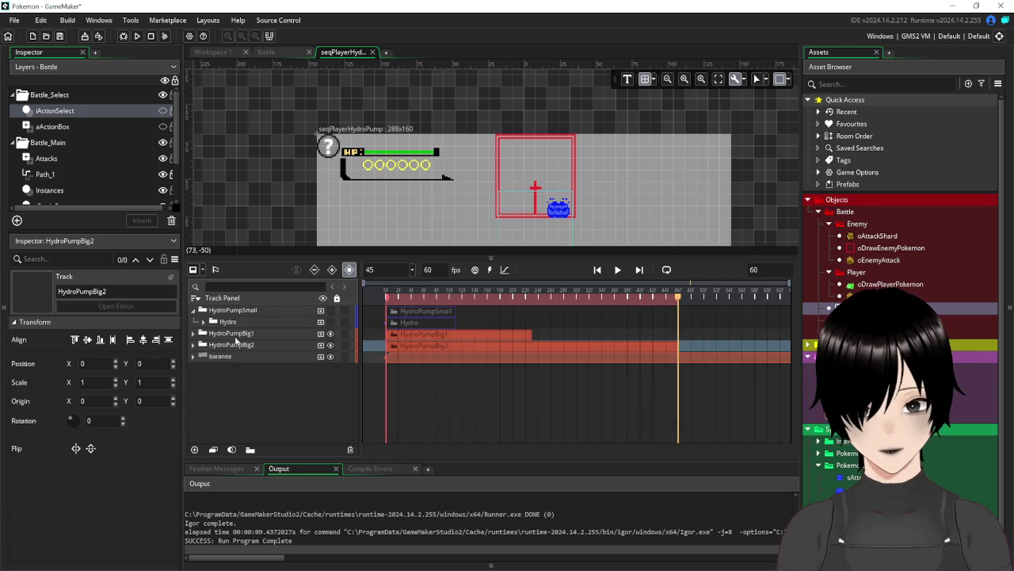
{"action": "left_click", "coordinate": [331, 322]}
{"action": "left_click", "coordinate": [331, 311]}
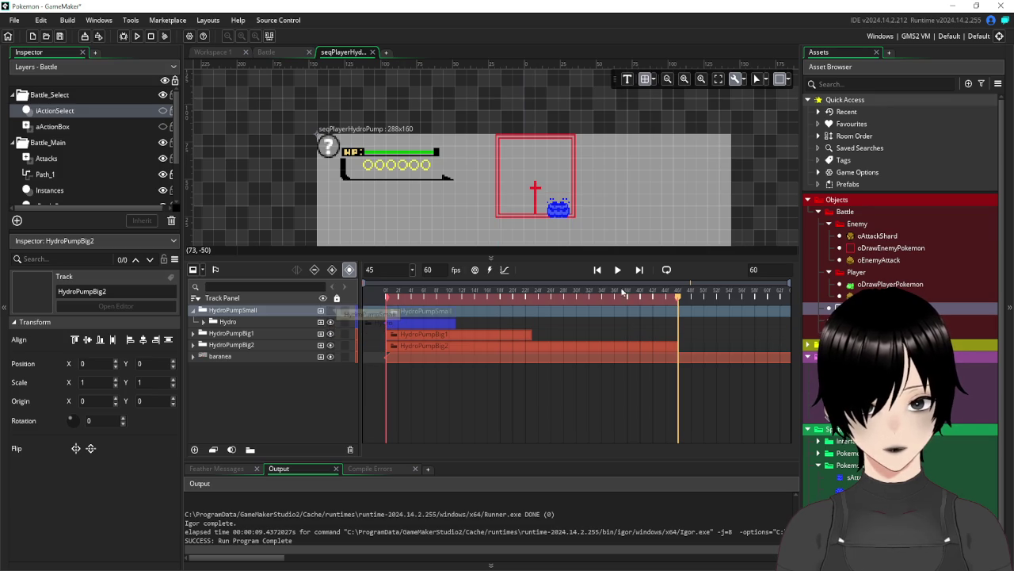
{"action": "left_click", "coordinate": [324, 313]}
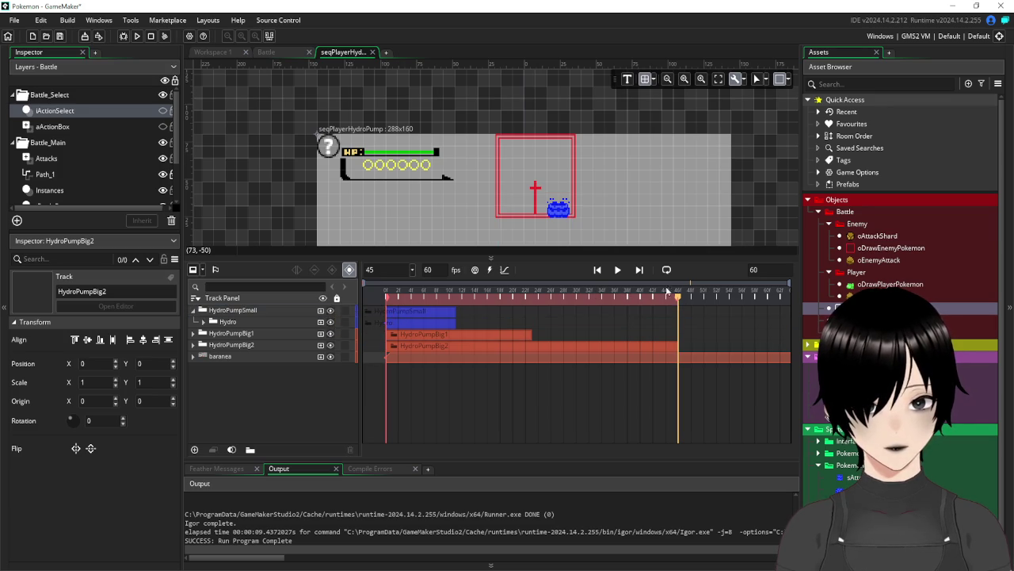
{"action": "left_click_drag", "start_coordinate": [685, 296], "coordinate": [386, 295]}
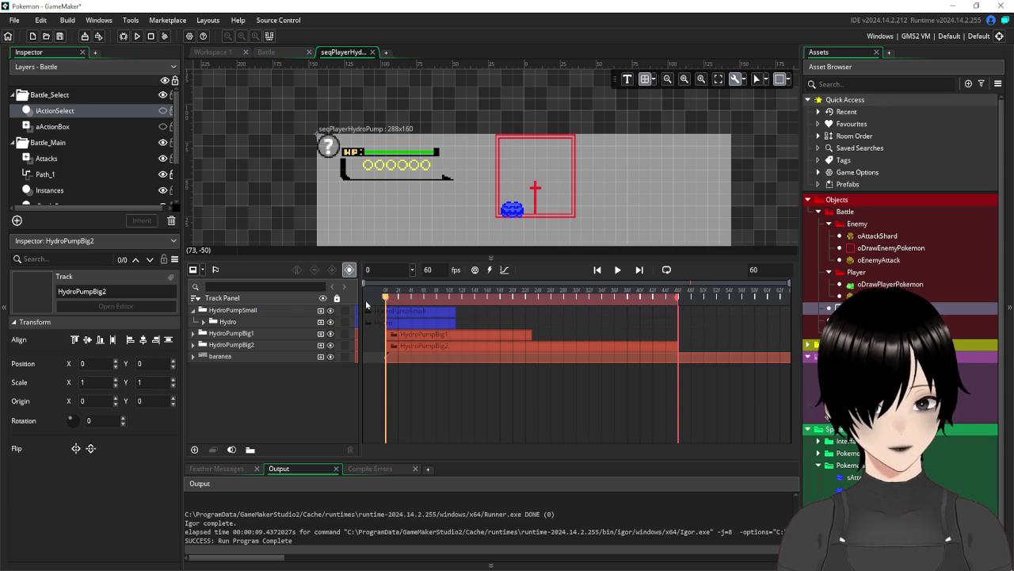
Set the HydroPumpSmall Hydro track's Position offset to -32
{"action": "left_click", "coordinate": [250, 323]}
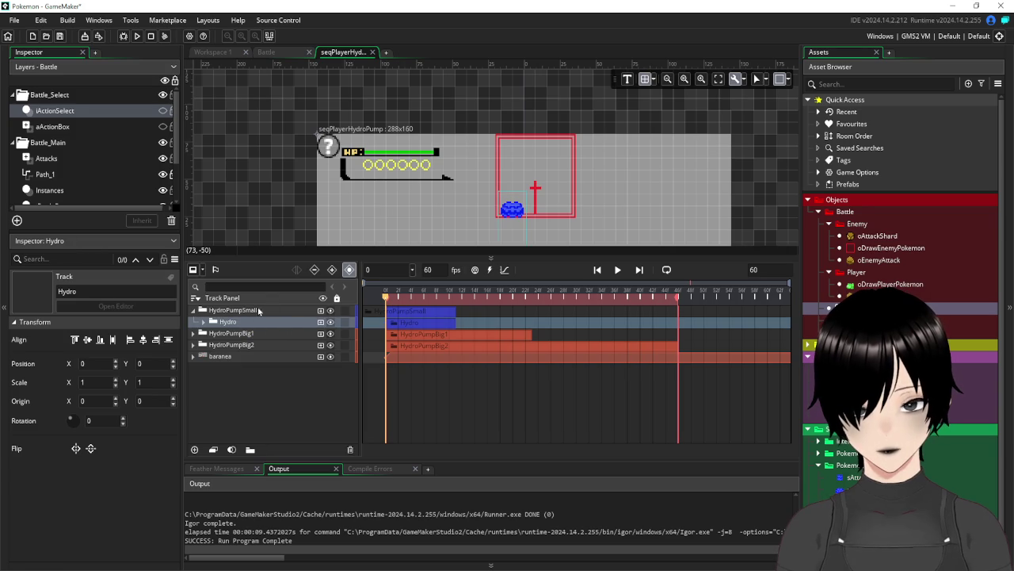
{"action": "left_click", "coordinate": [203, 322]}
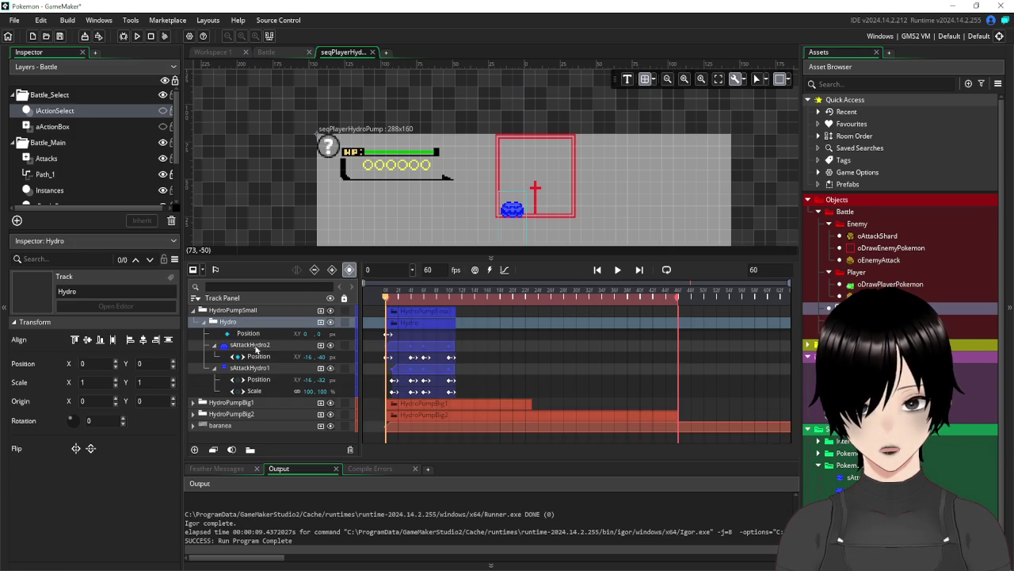
{"action": "left_click", "coordinate": [214, 345]}
{"action": "left_click", "coordinate": [214, 356]}
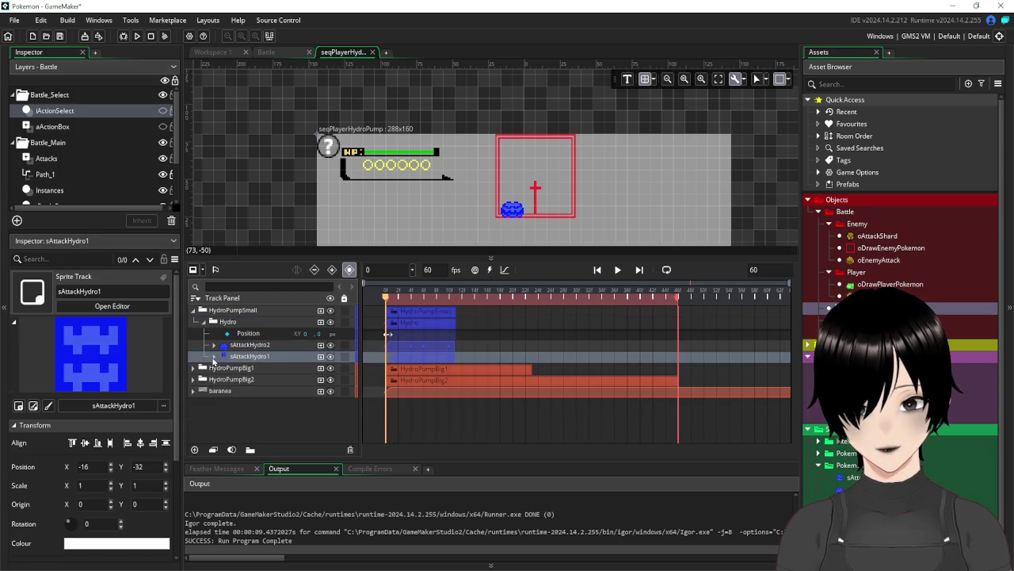
{"action": "left_click", "coordinate": [304, 334]}
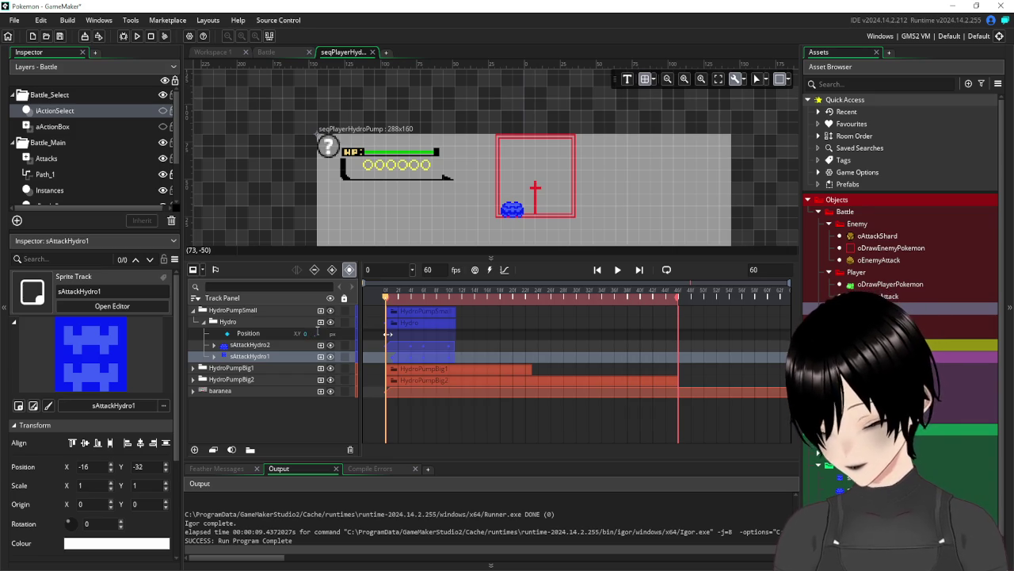
{"action": "type", "text": "-32"}
{"action": "key", "text": "Return"}
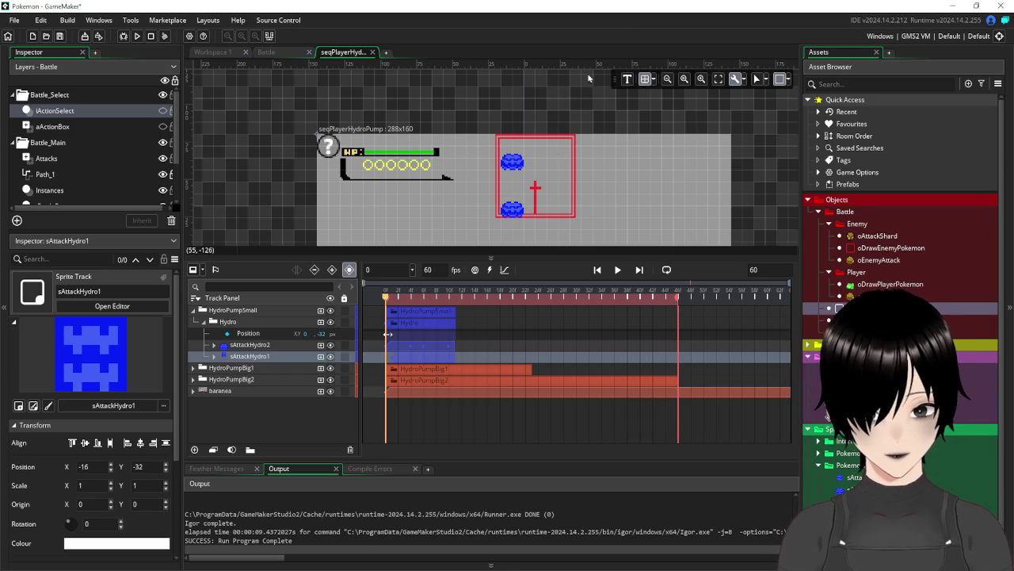
Delay both sAttackHydro1 and sAttackHydro2 clips a few frames and preview the animation
{"action": "mouse_move", "coordinate": [388, 299]}
{"action": "left_mouse_down"}
{"action": "mouse_move", "coordinate": [473, 313]}
{"action": "mouse_move", "coordinate": [386, 320]}
{"action": "left_mouse_up"}
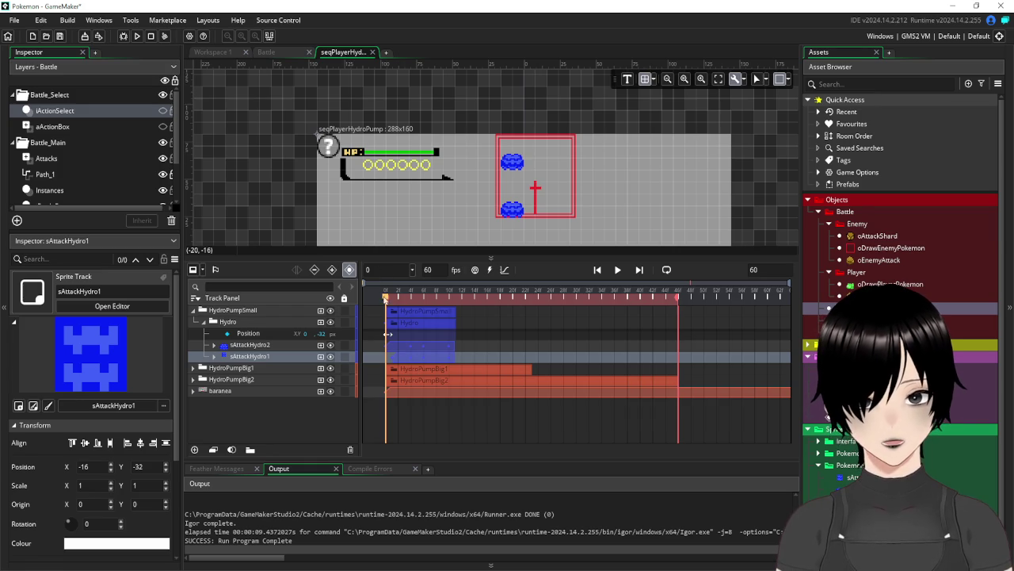
{"action": "left_click", "coordinate": [395, 305]}
{"action": "left_click_drag", "start_coordinate": [395, 305], "coordinate": [461, 312]}
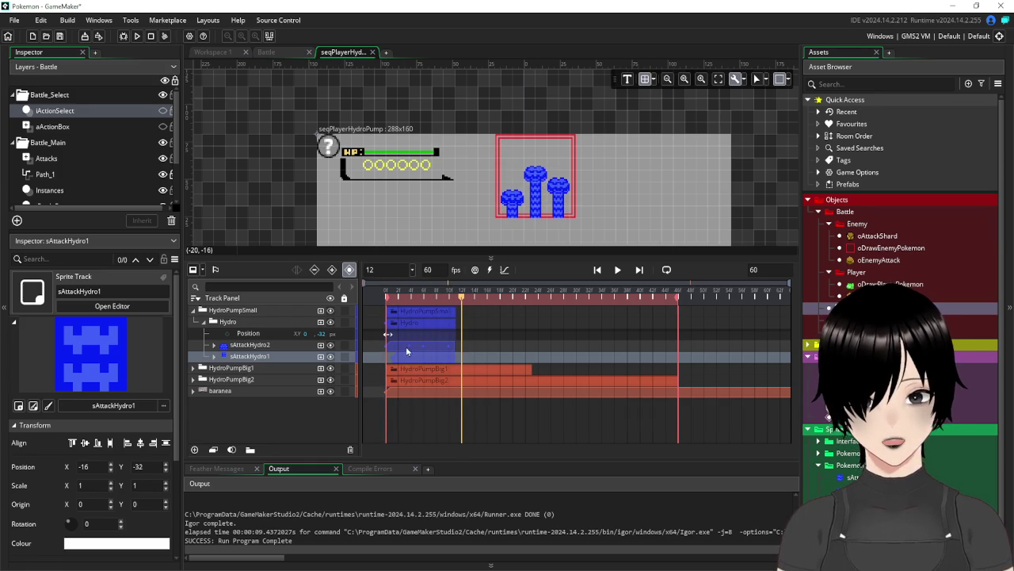
{"action": "left_click", "coordinate": [411, 349]}
{"action": "left_click", "coordinate": [412, 370]}
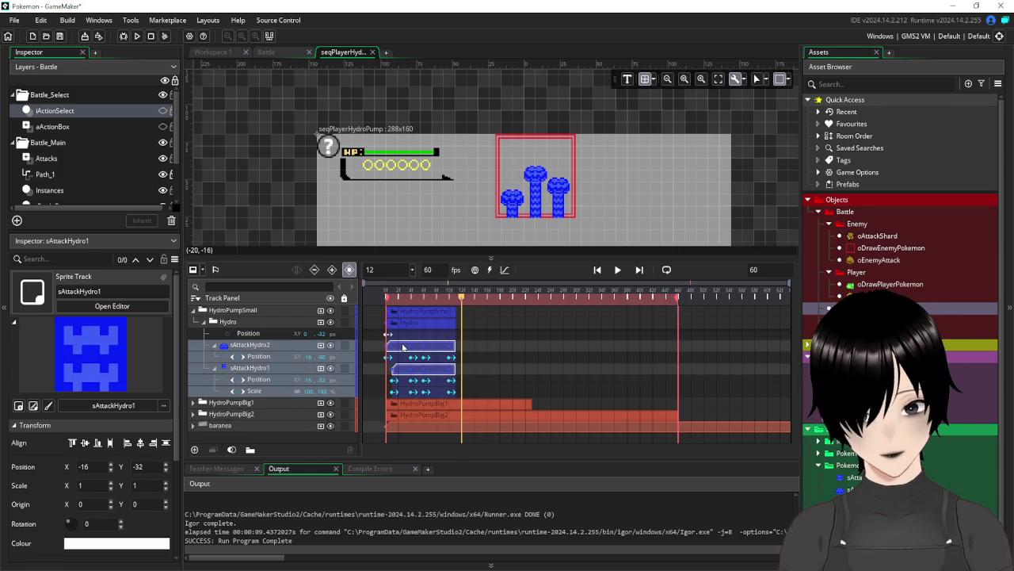
{"action": "left_click_drag", "start_coordinate": [407, 349], "coordinate": [432, 349]}
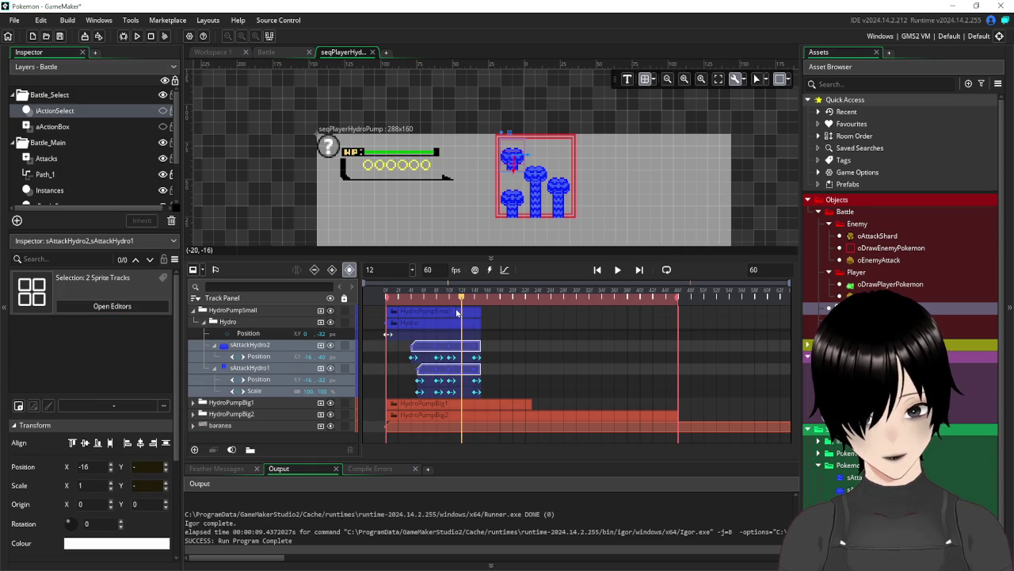
{"action": "left_click", "coordinate": [385, 295]}
{"action": "left_click", "coordinate": [618, 271]}
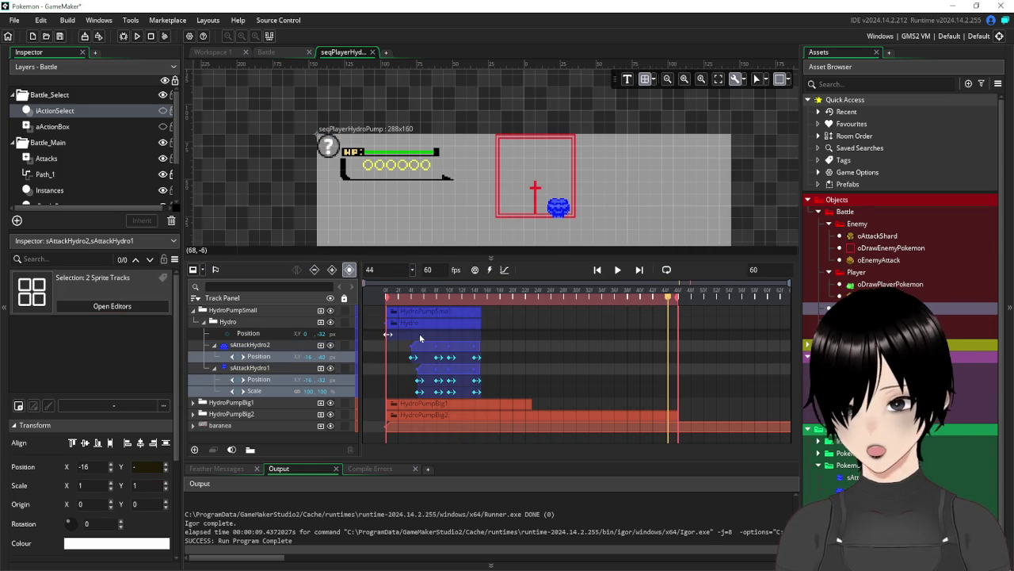
{"action": "left_click", "coordinate": [204, 322]}
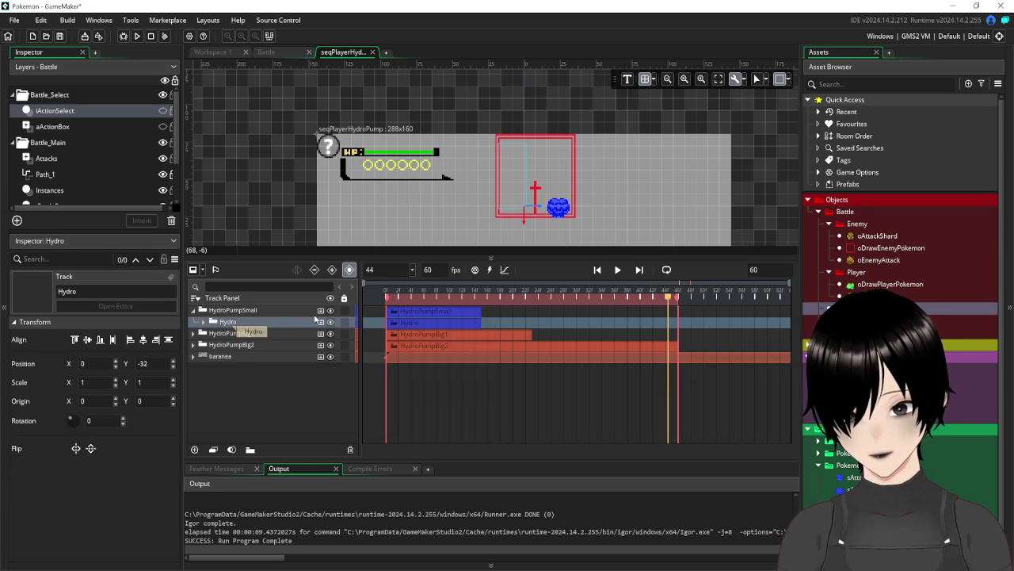
Duplicate the Hydro track, extend the copy to about frame 44, and delay its sAttackHydro clips
{"action": "key", "text": "ctrl+d"}
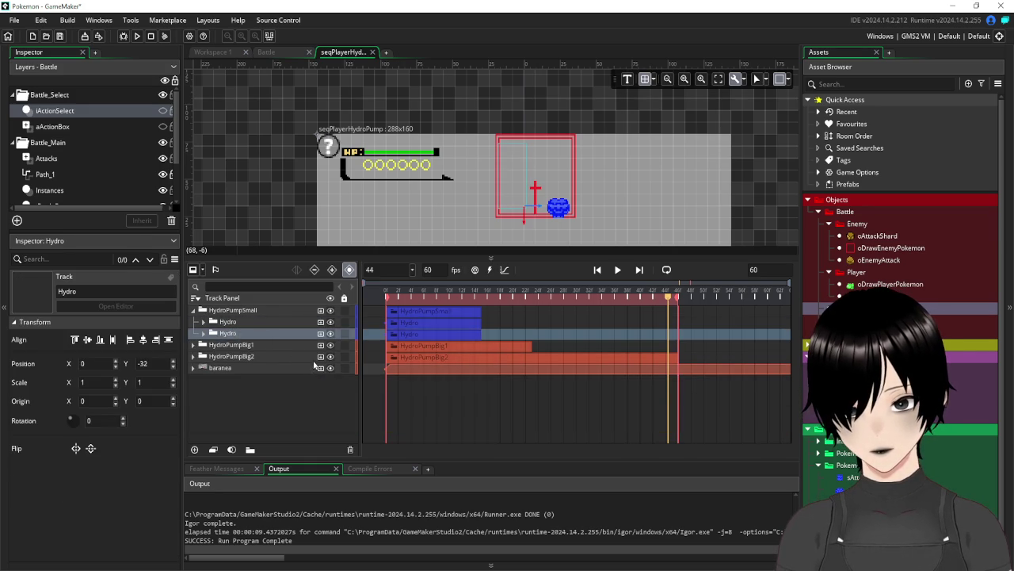
{"action": "left_click", "coordinate": [203, 333]}
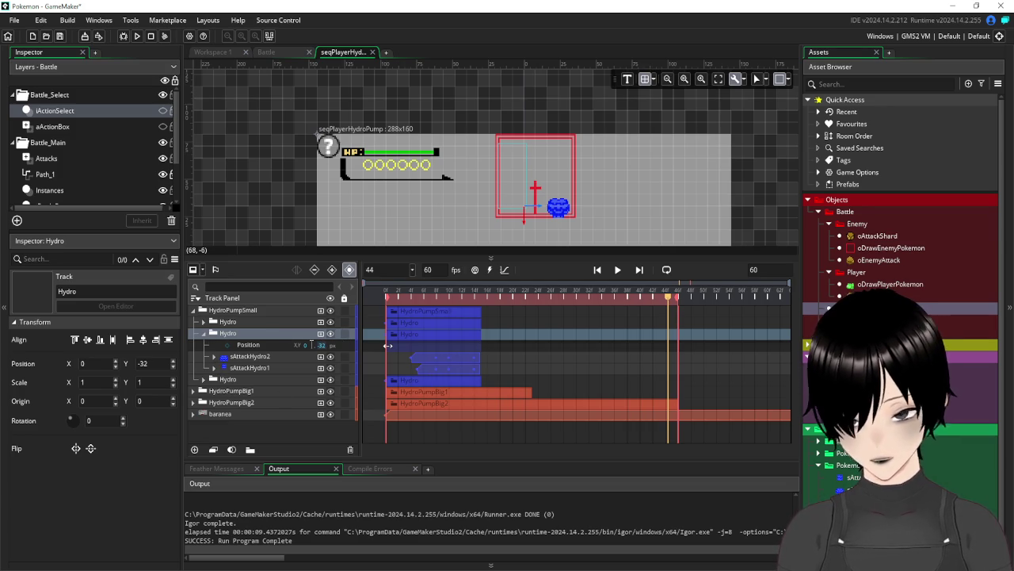
{"action": "left_click_drag", "start_coordinate": [387, 345], "coordinate": [671, 346]}
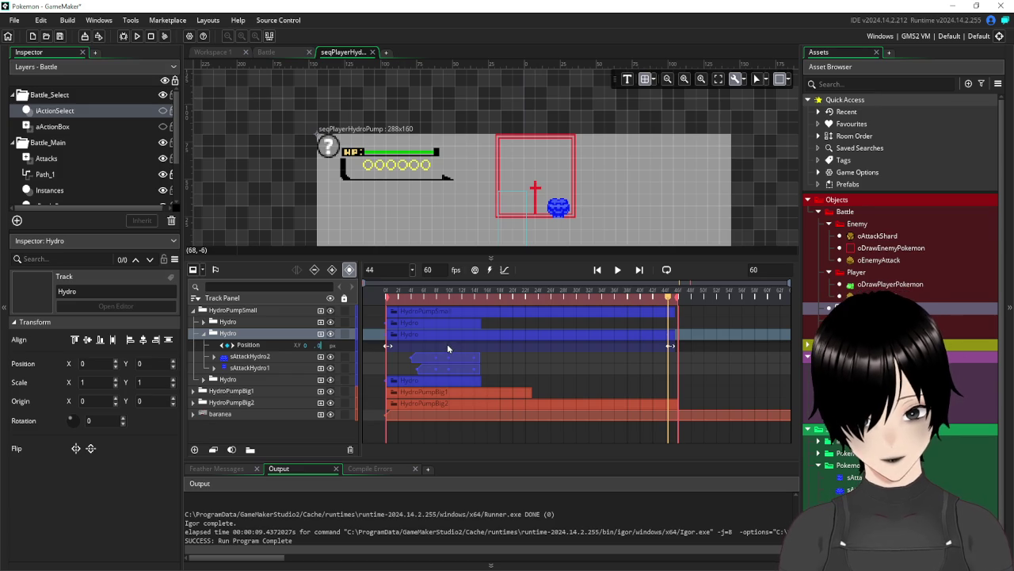
{"action": "left_click", "coordinate": [434, 358]}
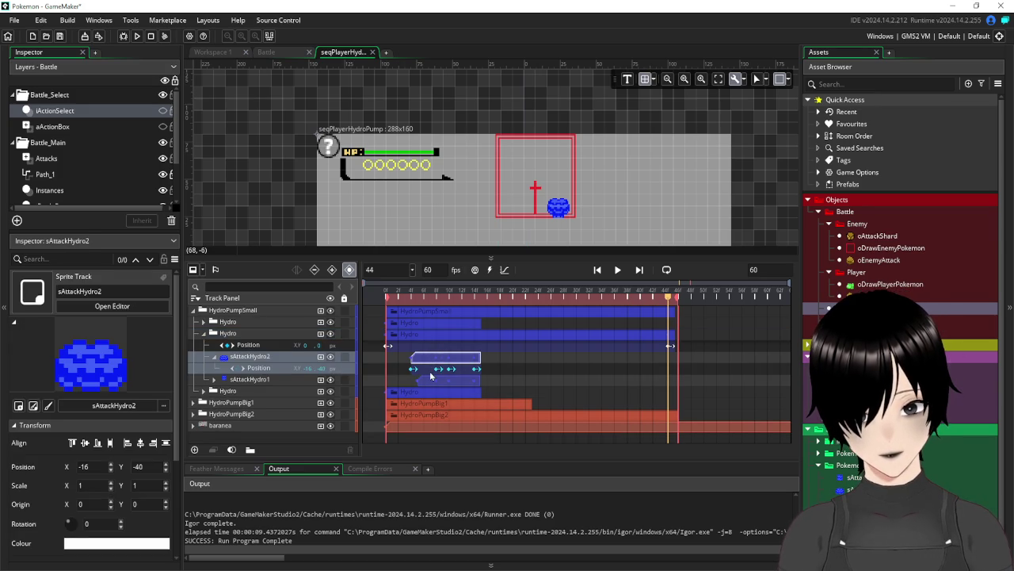
{"action": "left_click", "coordinate": [436, 383]}
{"action": "left_click_drag", "start_coordinate": [426, 362], "coordinate": [454, 362]}
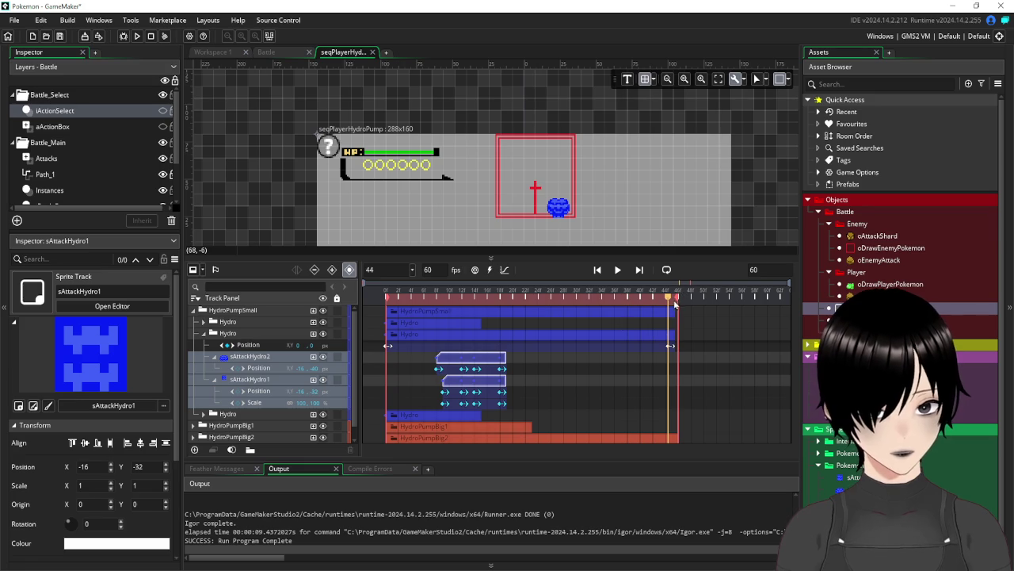
Trim the copied Hydro track to end with its clips, around frame 18
{"action": "mouse_move", "coordinate": [668, 297]}
{"action": "left_mouse_down"}
{"action": "mouse_move", "coordinate": [372, 289]}
{"action": "mouse_move", "coordinate": [515, 292]}
{"action": "mouse_move", "coordinate": [360, 298]}
{"action": "mouse_move", "coordinate": [432, 293]}
{"action": "mouse_move", "coordinate": [351, 311]}
{"action": "left_mouse_up"}
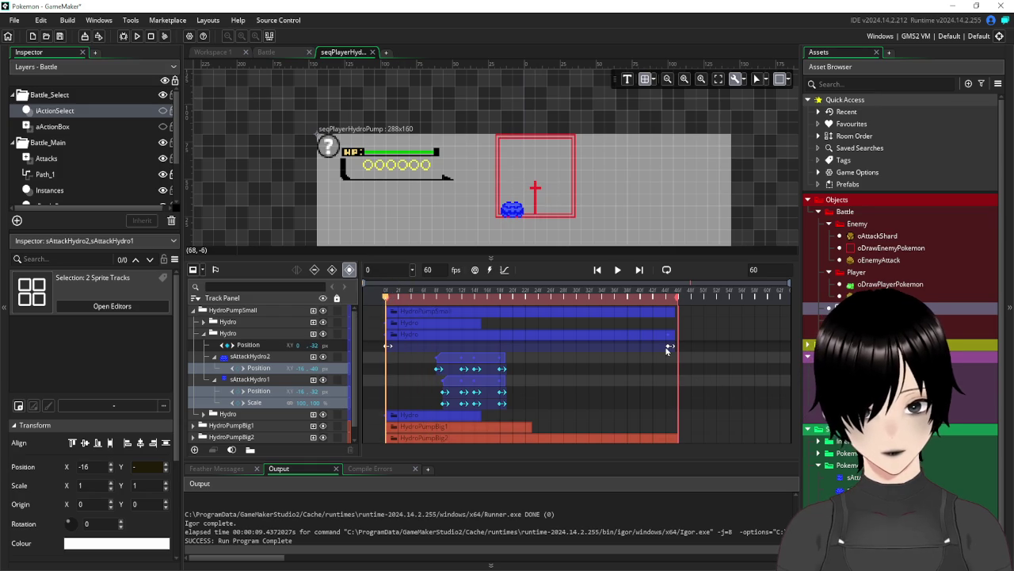
{"action": "mouse_move", "coordinate": [670, 349]}
{"action": "left_mouse_down"}
{"action": "mouse_move", "coordinate": [651, 377]}
{"action": "mouse_move", "coordinate": [506, 349]}
{"action": "left_mouse_up"}
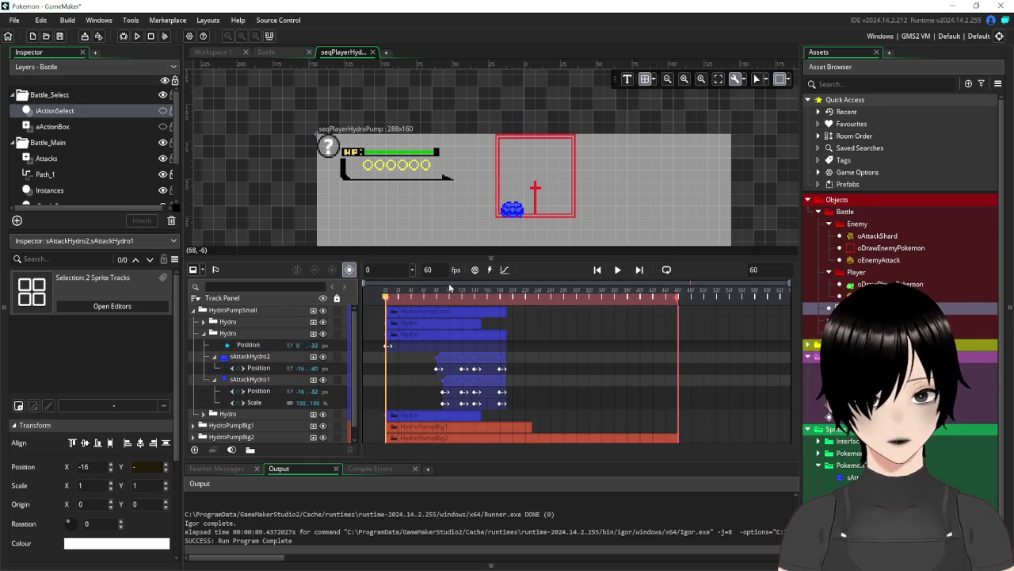
{"action": "mouse_move", "coordinate": [387, 295]}
{"action": "left_mouse_down"}
{"action": "mouse_move", "coordinate": [464, 295]}
{"action": "mouse_move", "coordinate": [398, 295]}
{"action": "mouse_move", "coordinate": [361, 309]}
{"action": "left_mouse_up"}
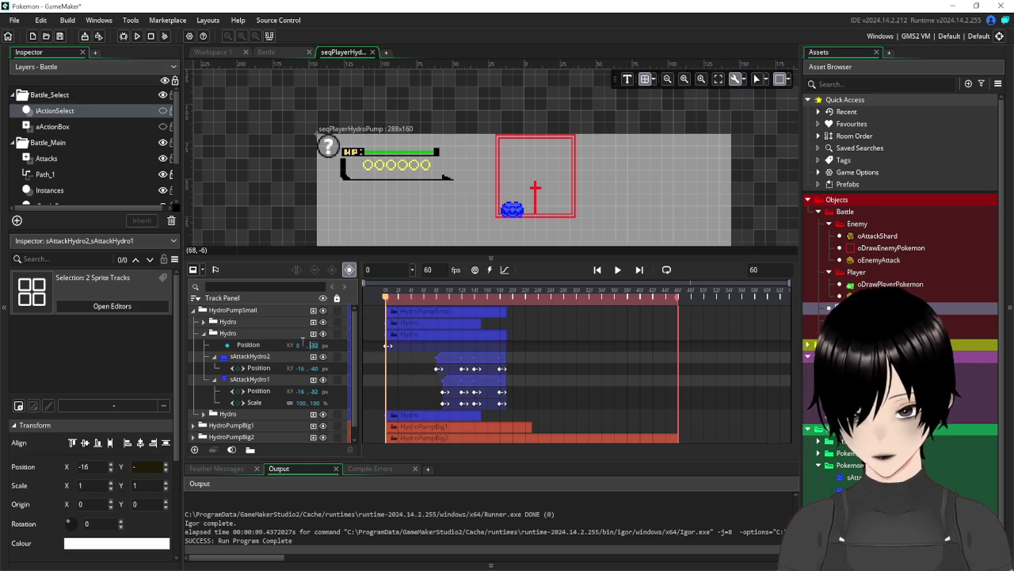
{"action": "left_click", "coordinate": [203, 322]}
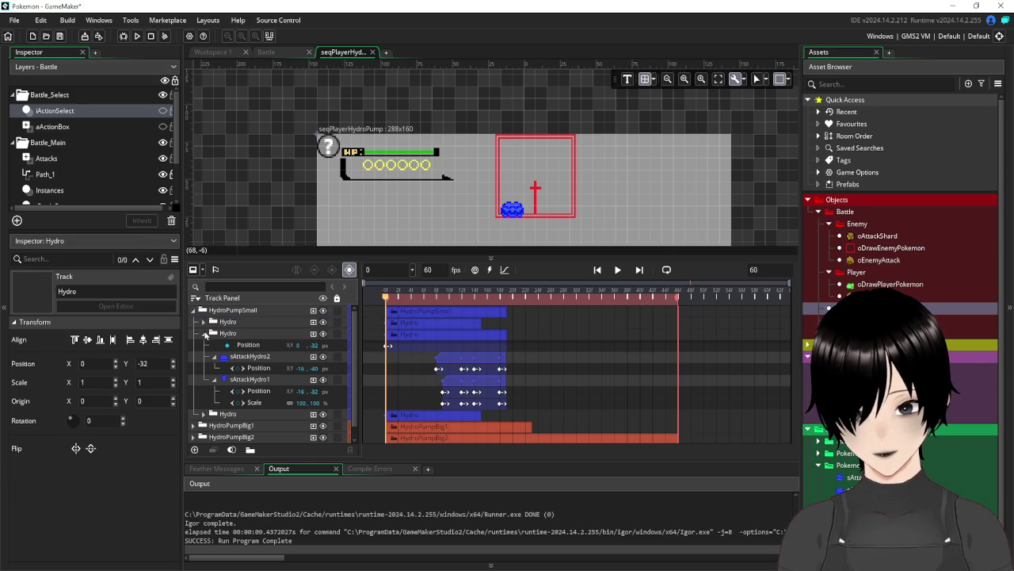
Change the second Hydro track's X position offset and scrub to preview the shifted pump
{"action": "left_click", "coordinate": [204, 323]}
{"action": "left_click", "coordinate": [202, 322]}
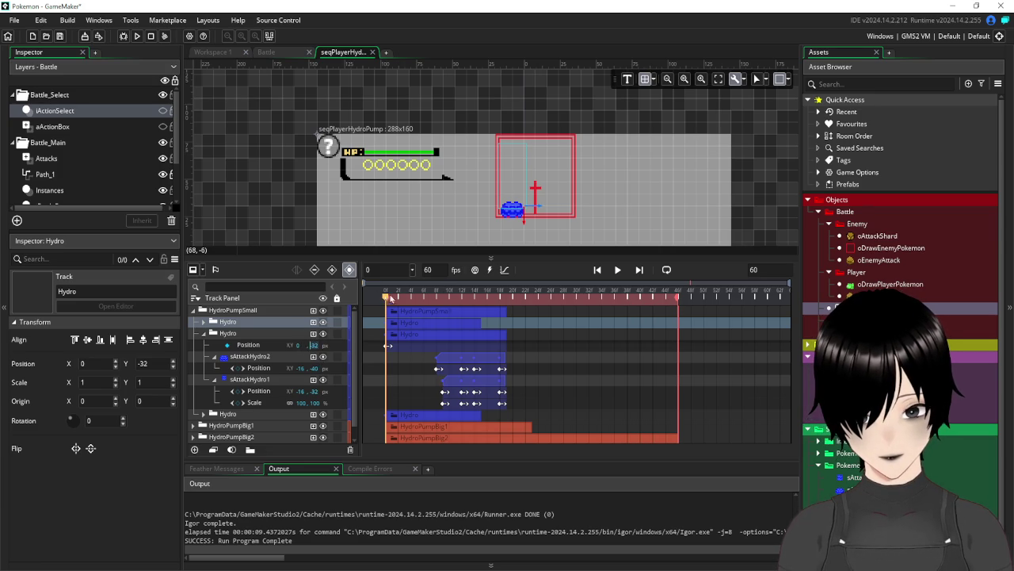
{"action": "mouse_move", "coordinate": [386, 301]}
{"action": "left_mouse_down"}
{"action": "mouse_move", "coordinate": [457, 300]}
{"action": "mouse_move", "coordinate": [373, 316]}
{"action": "left_mouse_up"}
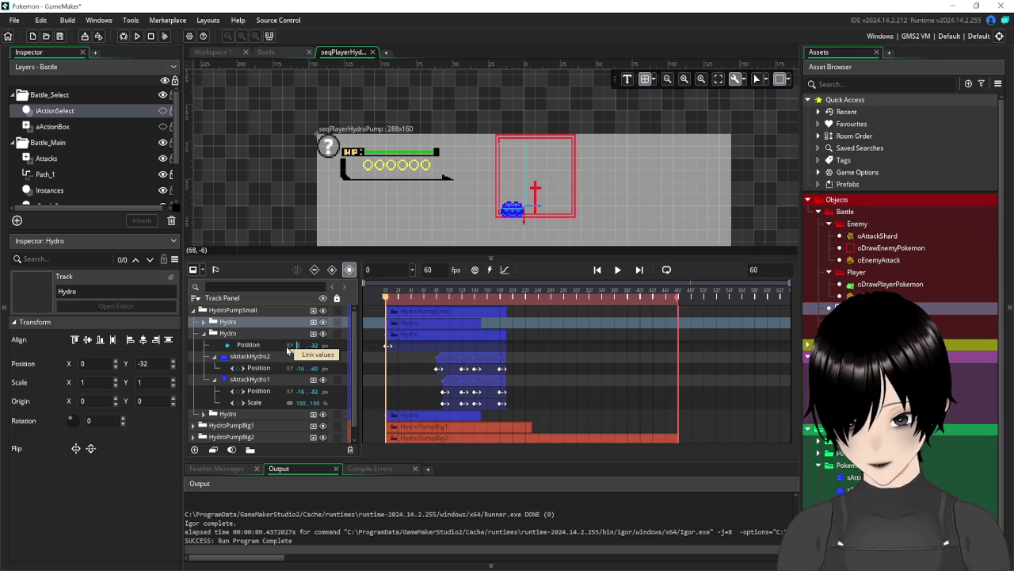
{"action": "type", "text": "165"}
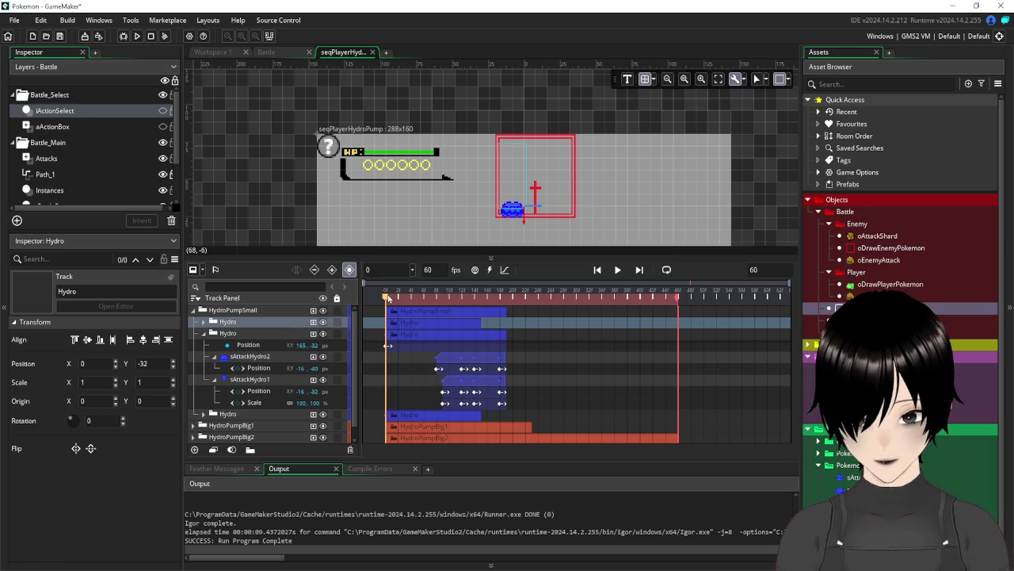
{"action": "mouse_move", "coordinate": [388, 299]}
{"action": "left_mouse_down"}
{"action": "mouse_move", "coordinate": [499, 311]}
{"action": "mouse_move", "coordinate": [367, 323]}
{"action": "left_mouse_up"}
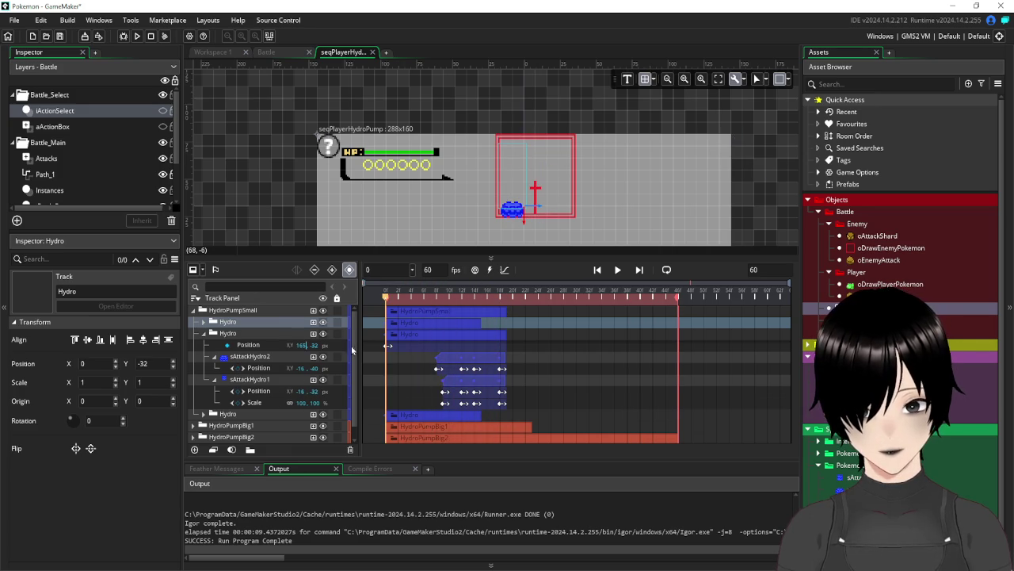
{"action": "left_click", "coordinate": [402, 303]}
{"action": "mouse_move", "coordinate": [402, 304]}
{"action": "left_mouse_down"}
{"action": "mouse_move", "coordinate": [491, 310]}
{"action": "mouse_move", "coordinate": [365, 313]}
{"action": "mouse_move", "coordinate": [485, 315]}
{"action": "mouse_move", "coordinate": [383, 317]}
{"action": "left_mouse_up"}
Set the third Hydro track's X position offset to 32
{"action": "left_click", "coordinate": [204, 334]}
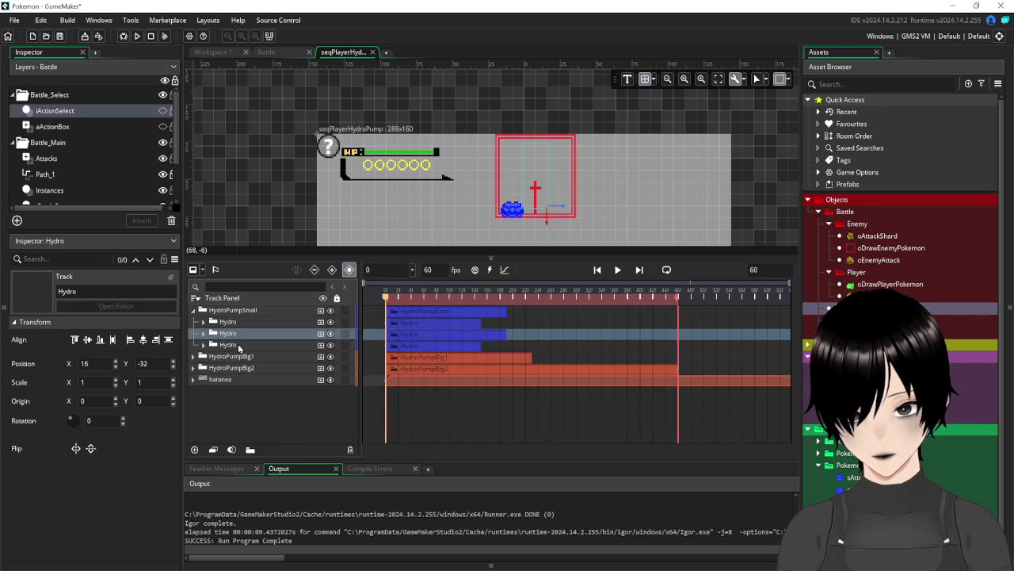
{"action": "left_click", "coordinate": [204, 345]}
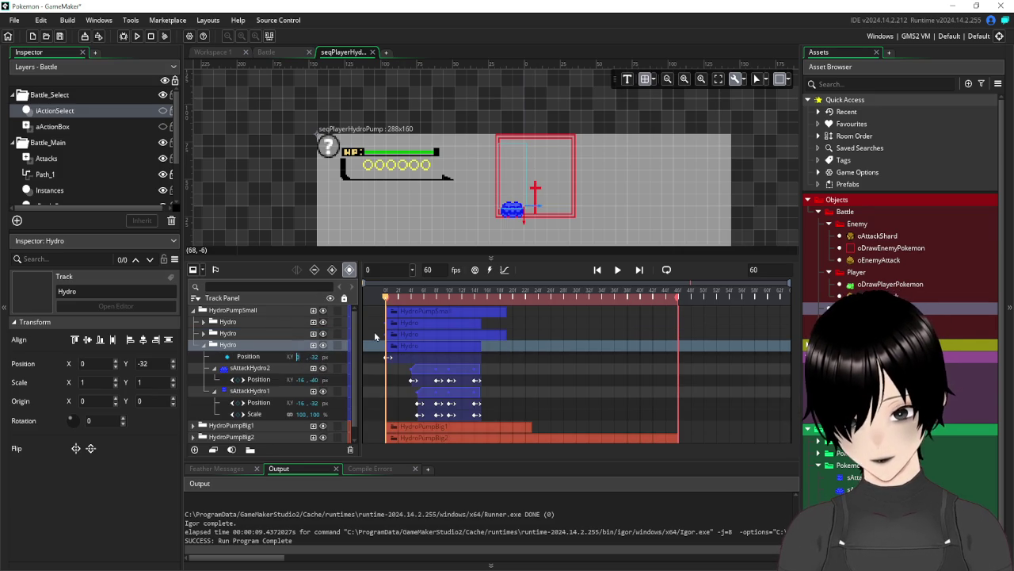
{"action": "type", "text": "32"}
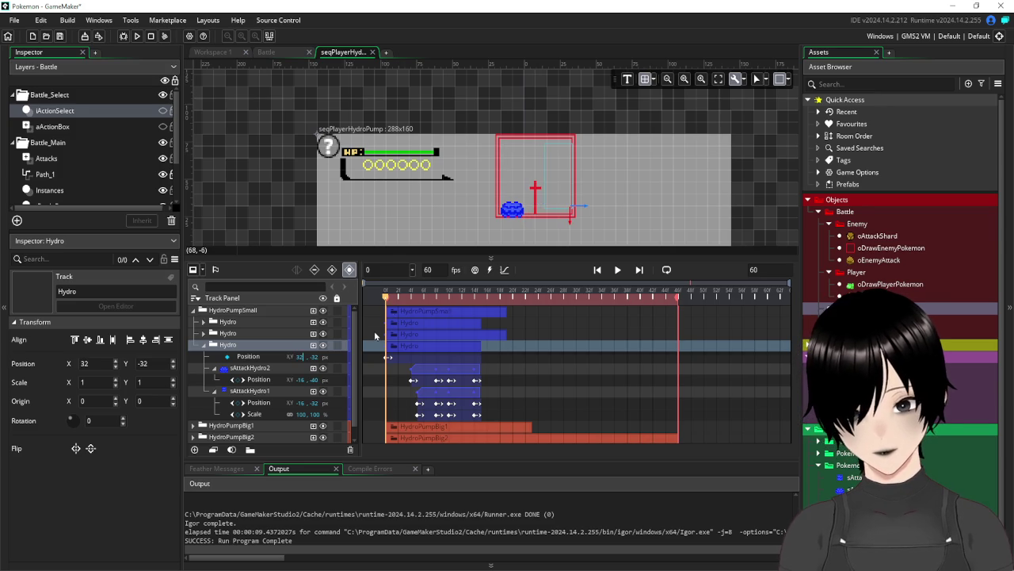